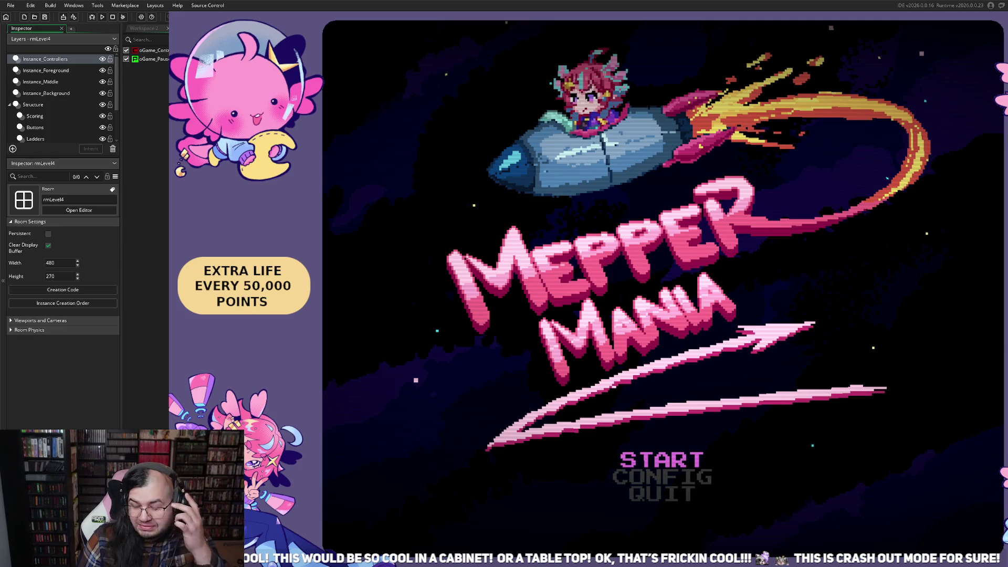
- From the title menu, choose START, set STAGE 3 and ROUND 4, and begin the level
{"action": "key", "text": "Return"}
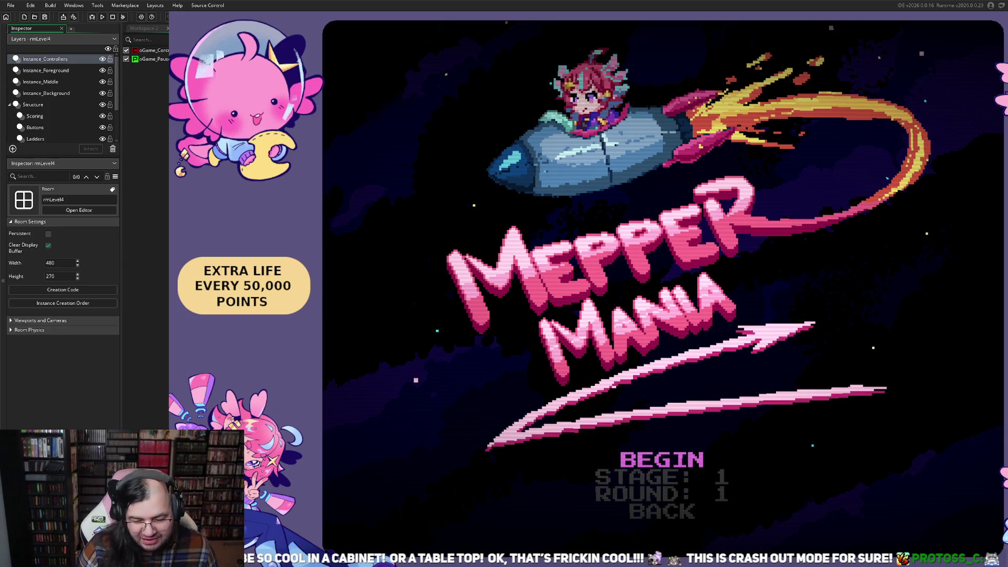
{"action": "key", "text": "Up"}
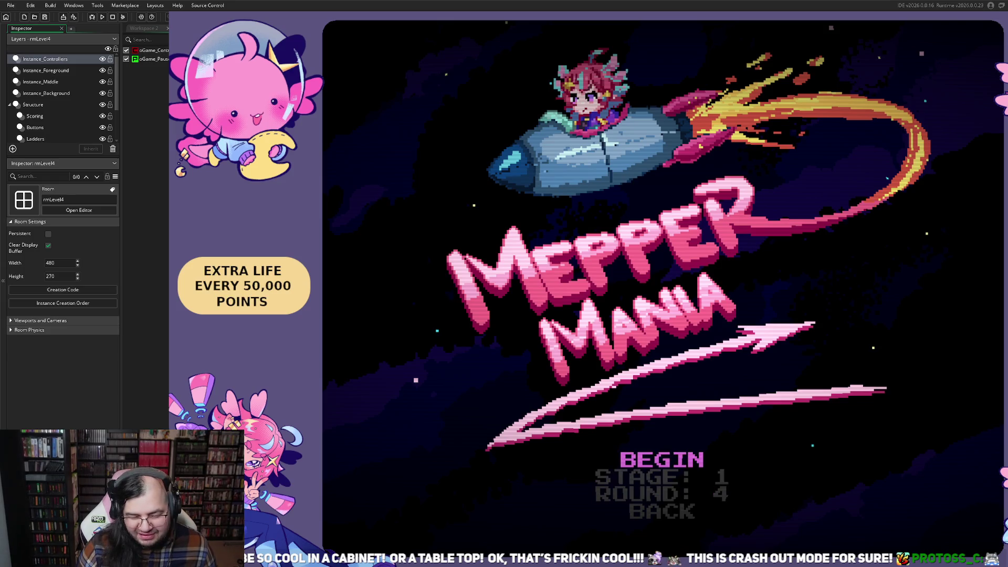
{"action": "key", "text": "Down"}
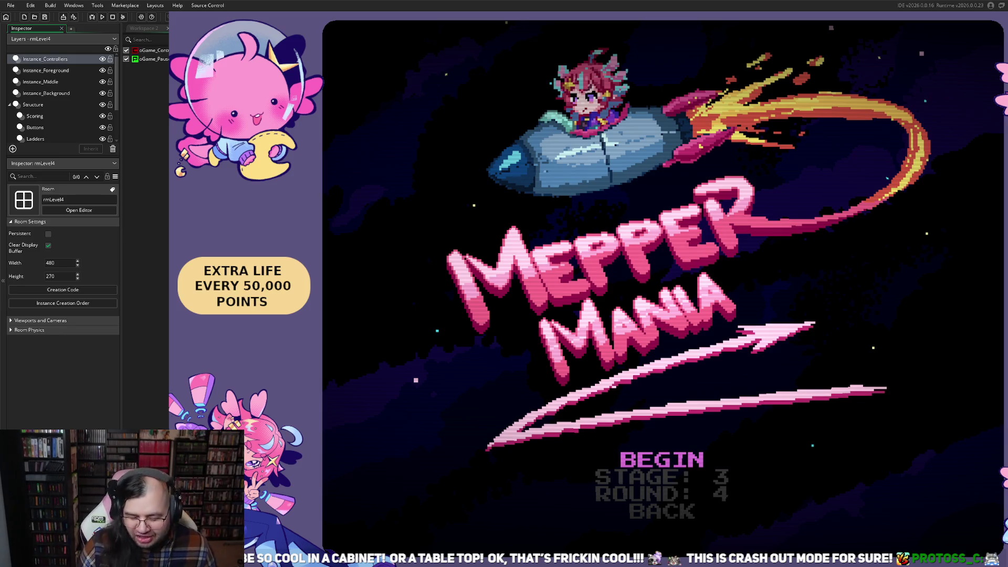
{"action": "key", "text": "Return"}
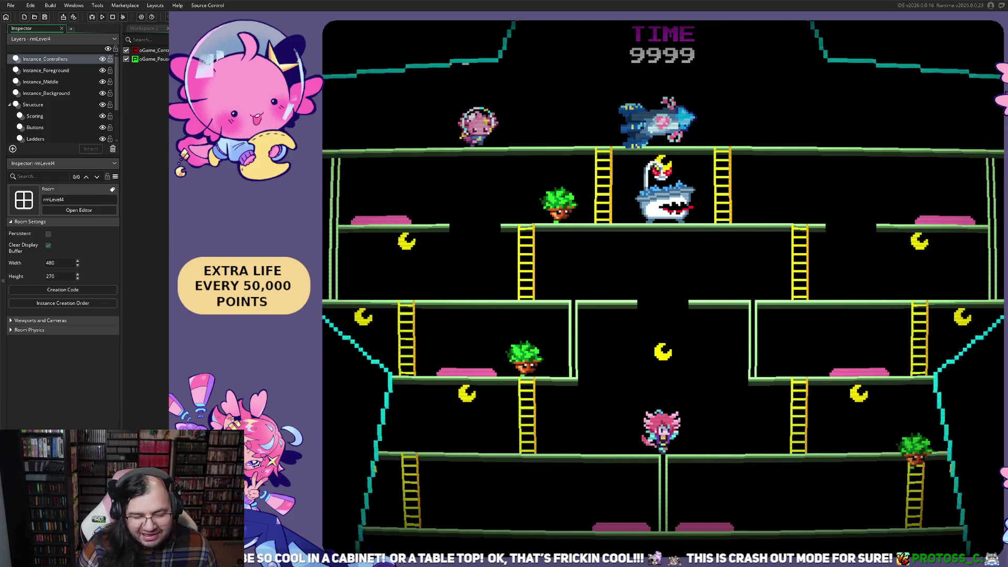
- Run the bottom floor past the bathtub enemy and climb the ladder to the middle floor
{"action": "key", "text": "Right"}
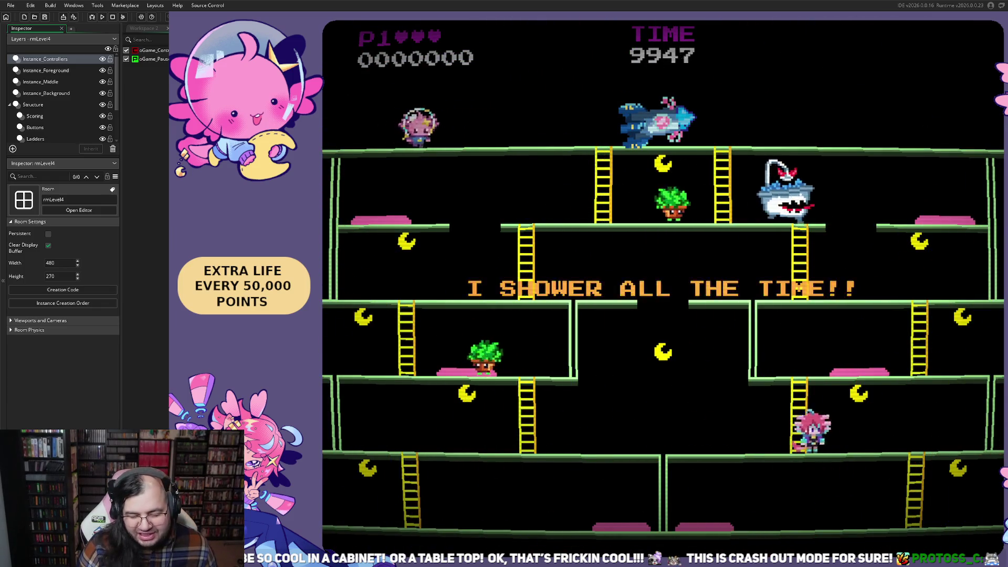
{"action": "key", "text": "space"}
{"action": "key", "text": "Left"}
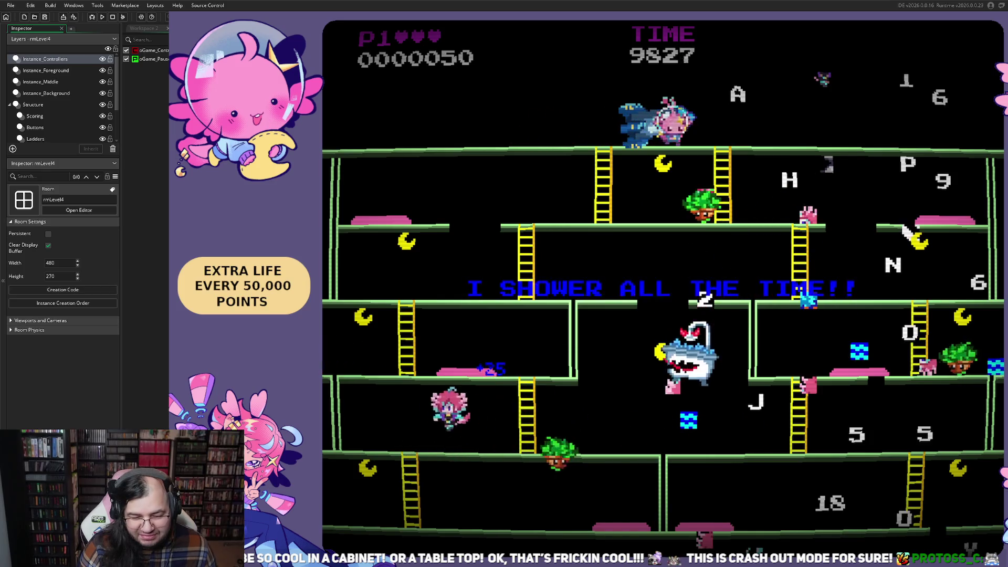
{"action": "key", "text": "Right"}
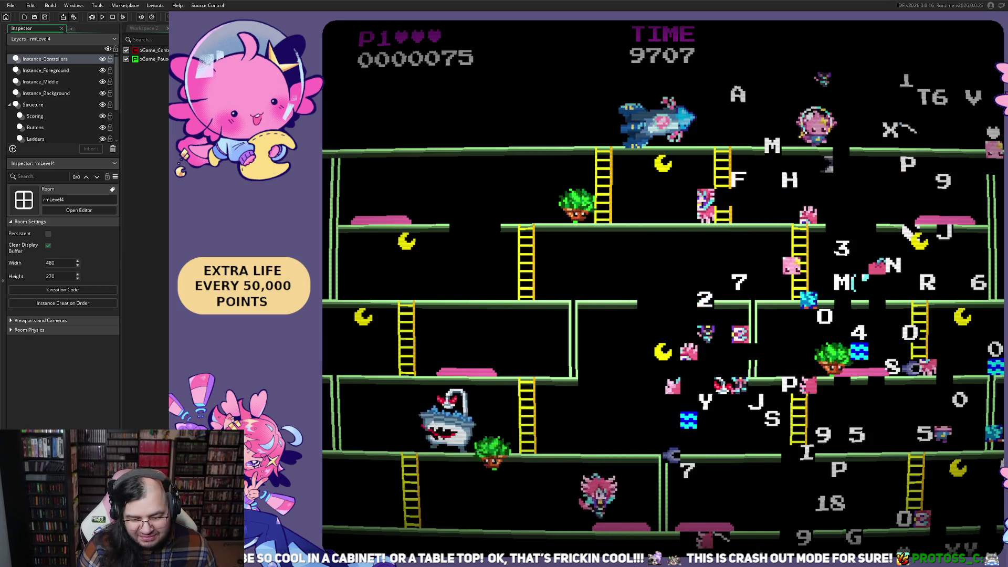
{"action": "key", "text": "space"}
{"action": "key", "text": "Left"}
{"action": "key", "text": "space"}
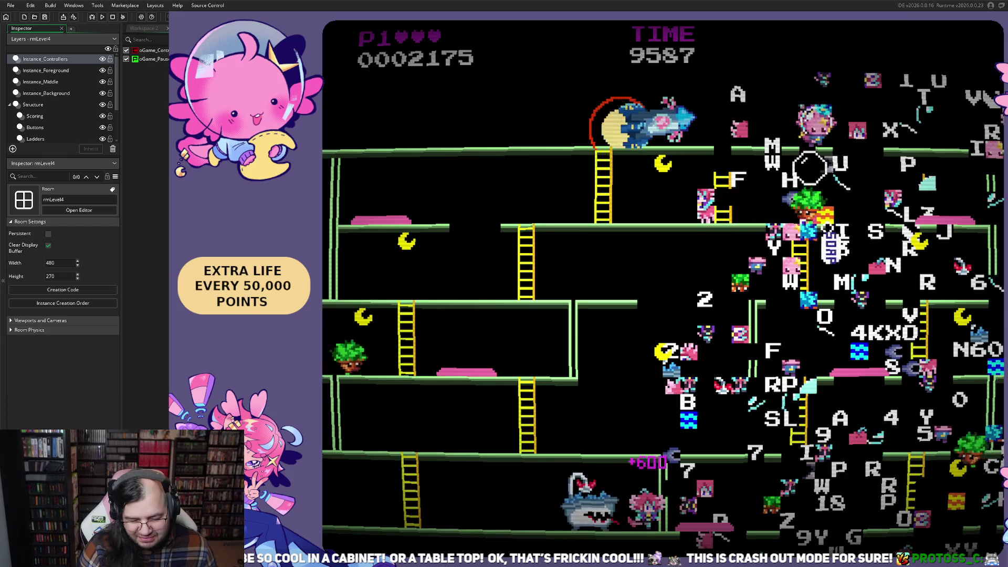
{"action": "key", "text": "Left"}
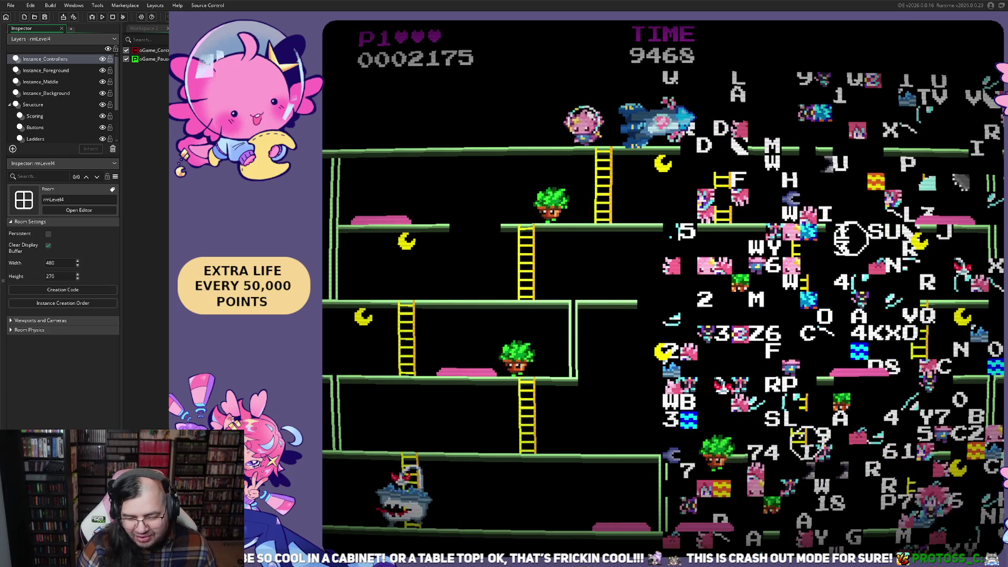
{"action": "key", "text": "Left"}
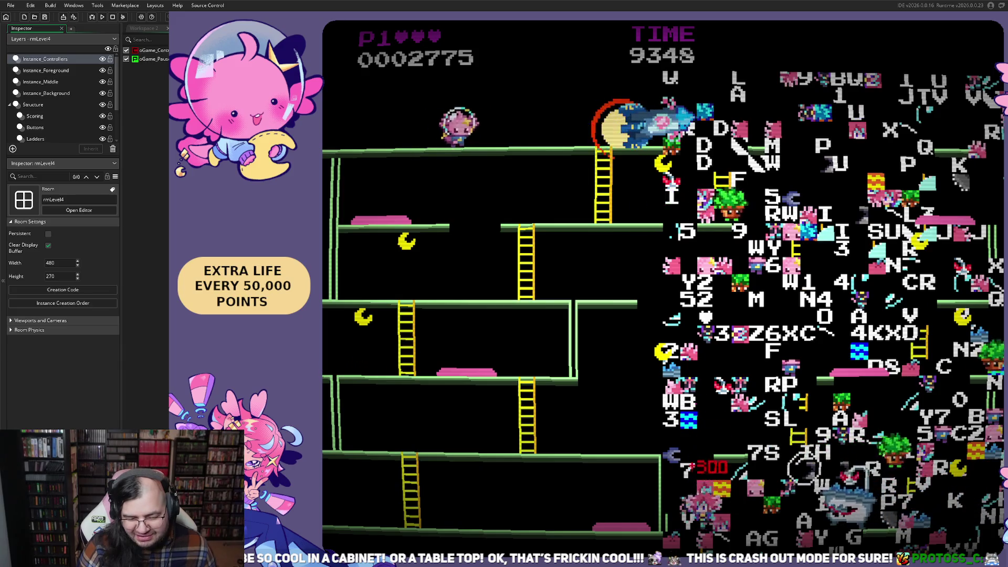
{"action": "key", "text": "Left"}
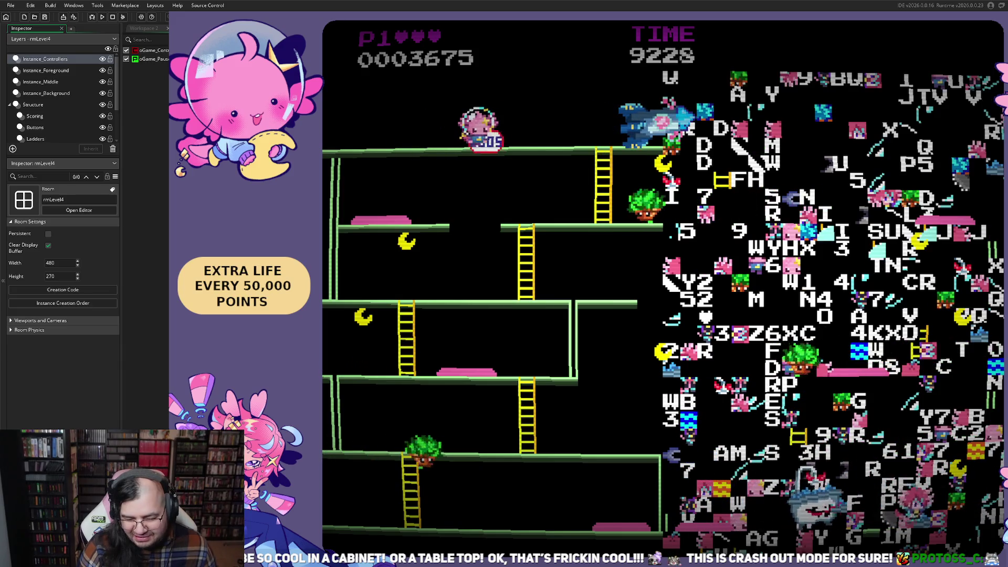
{"action": "key", "text": "Up"}
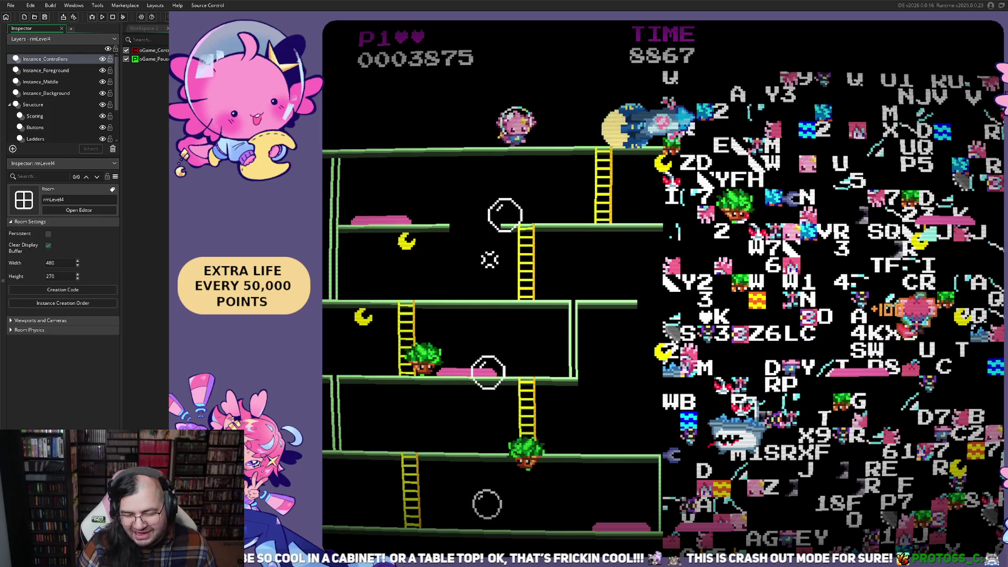
- Bounce across the middle and upper floors to chain bonus points
{"action": "key", "text": "Right"}
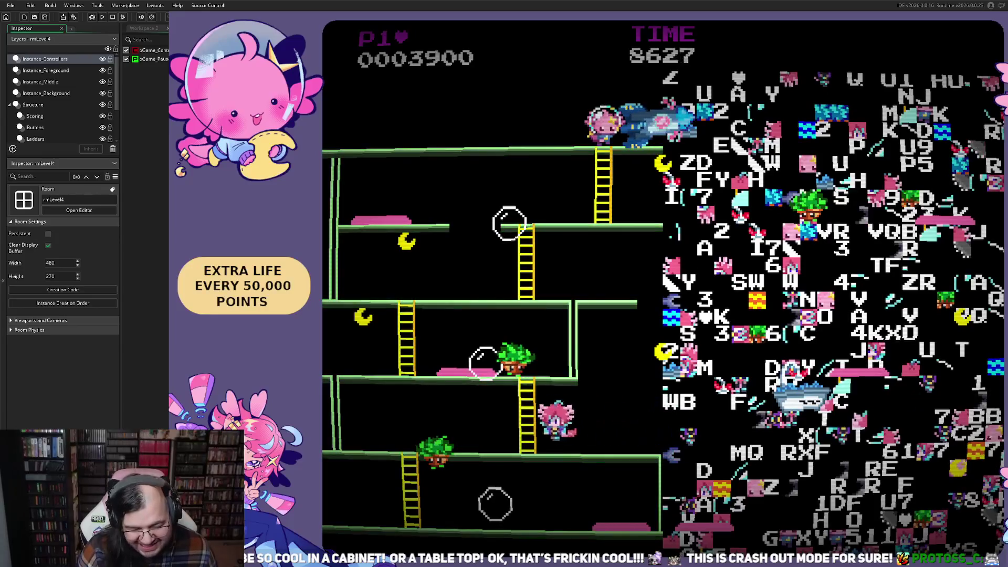
{"action": "key", "text": "Left"}
{"action": "key", "text": "space"}
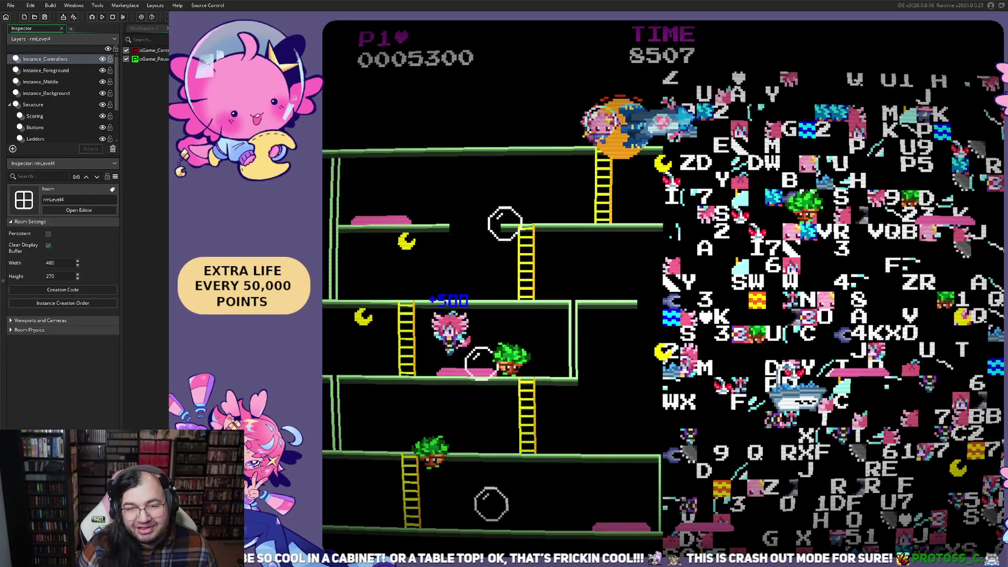
{"action": "key", "text": "Left"}
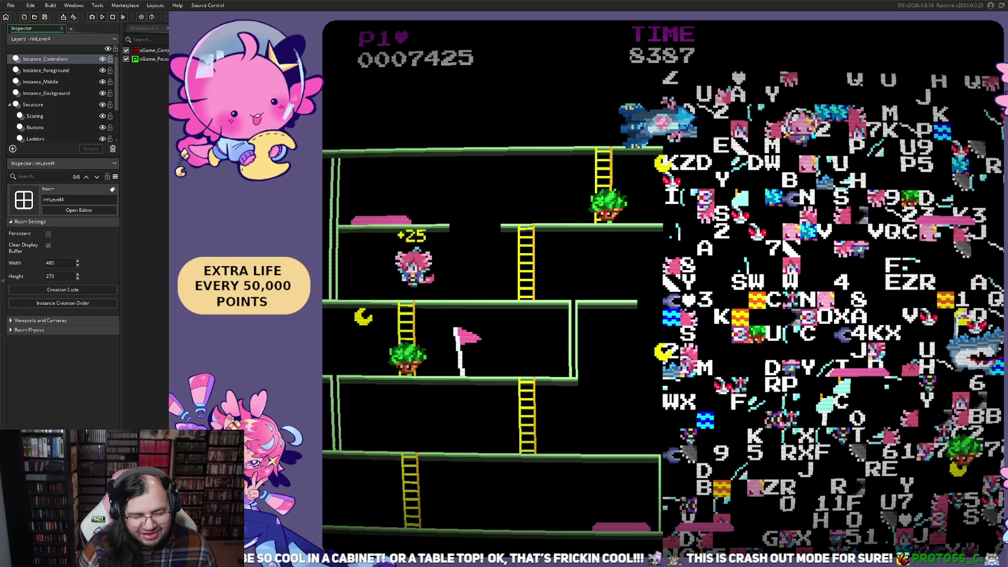
{"action": "key", "text": "Right"}
{"action": "key", "text": "Up"}
{"action": "key", "text": "Left"}
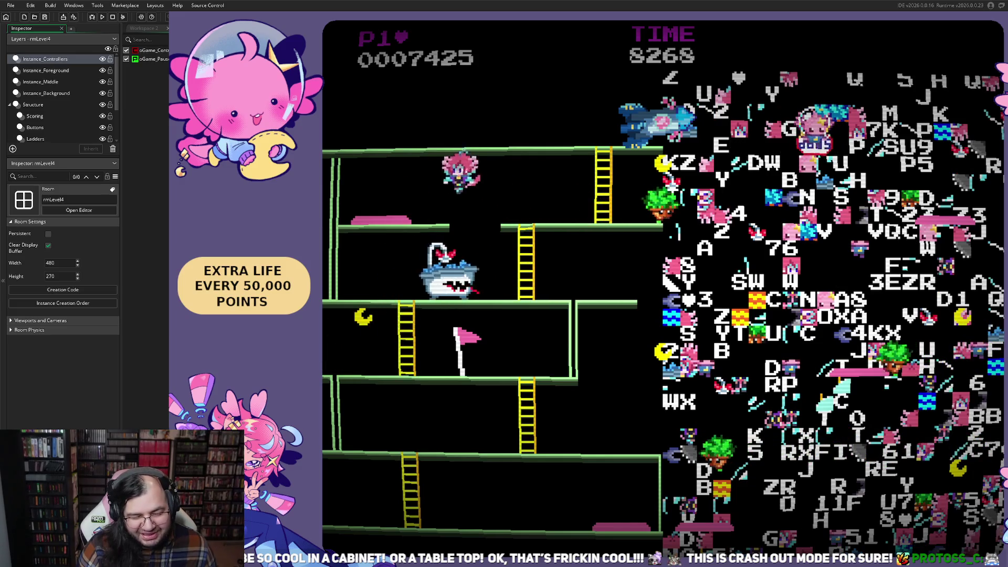
{"action": "key", "text": "Right"}
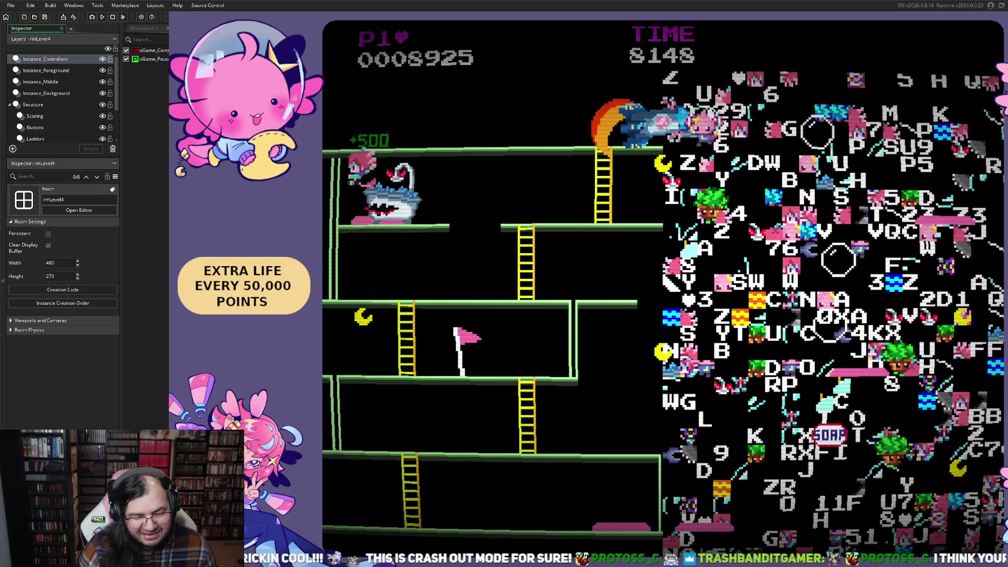
- Keep collecting across the floors, bringing the score to 14625 before the glitched crash
{"action": "key", "text": "Left"}
{"action": "key", "text": "Right"}
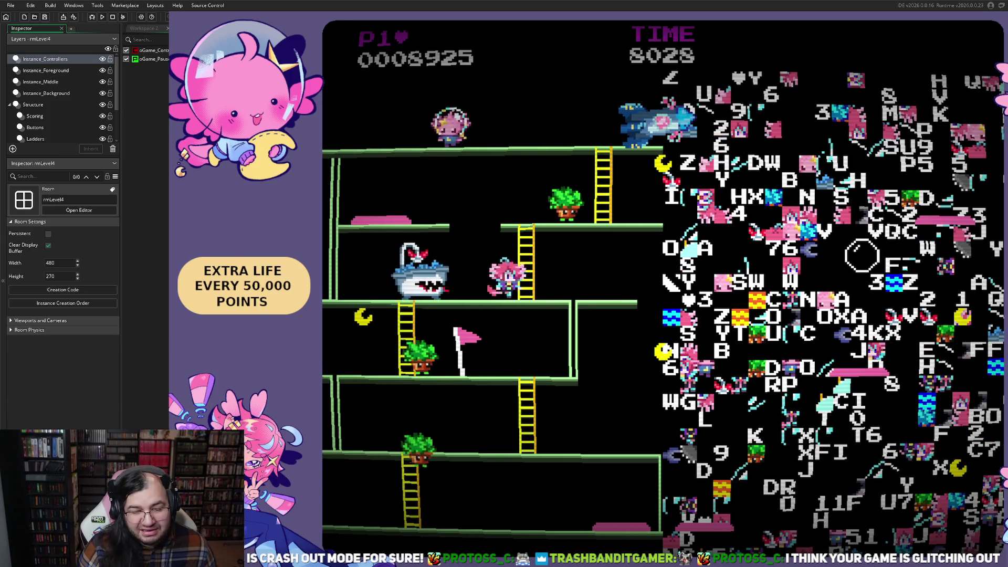
{"action": "key", "text": "Up"}
{"action": "key", "text": "Left"}
{"action": "key", "text": "Right"}
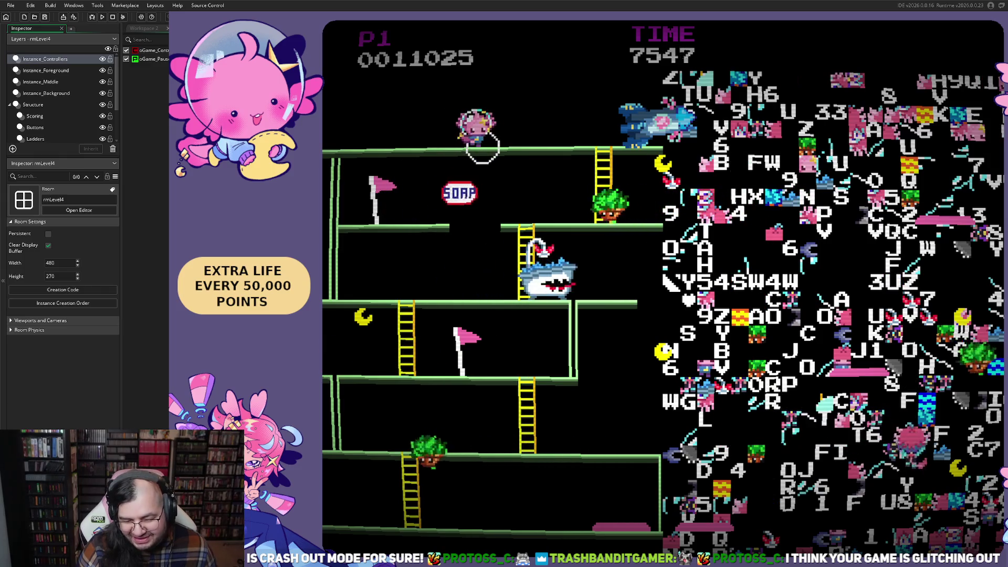
{"action": "key", "text": "Right"}
{"action": "key", "text": "Right"}
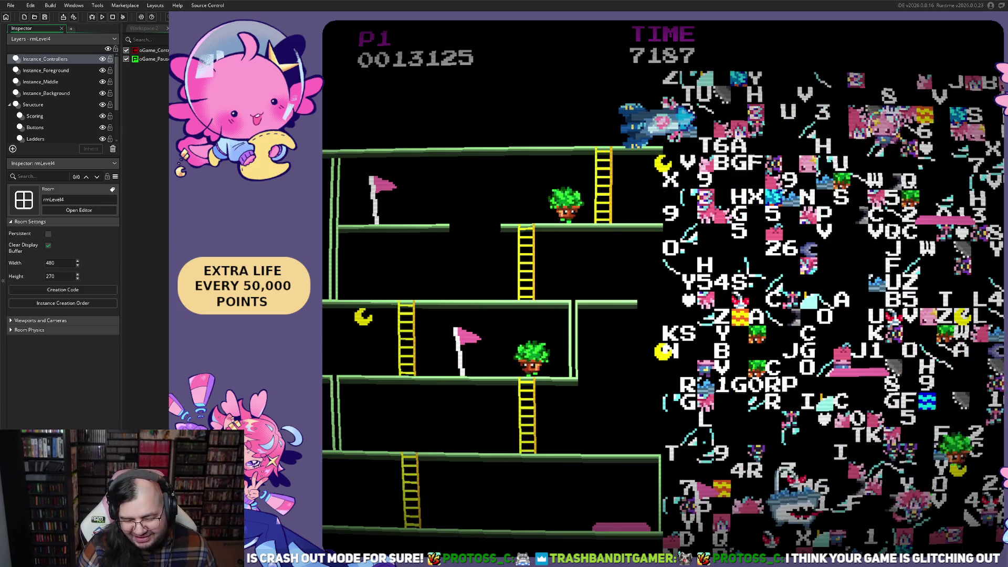
{"action": "key", "text": "Right"}
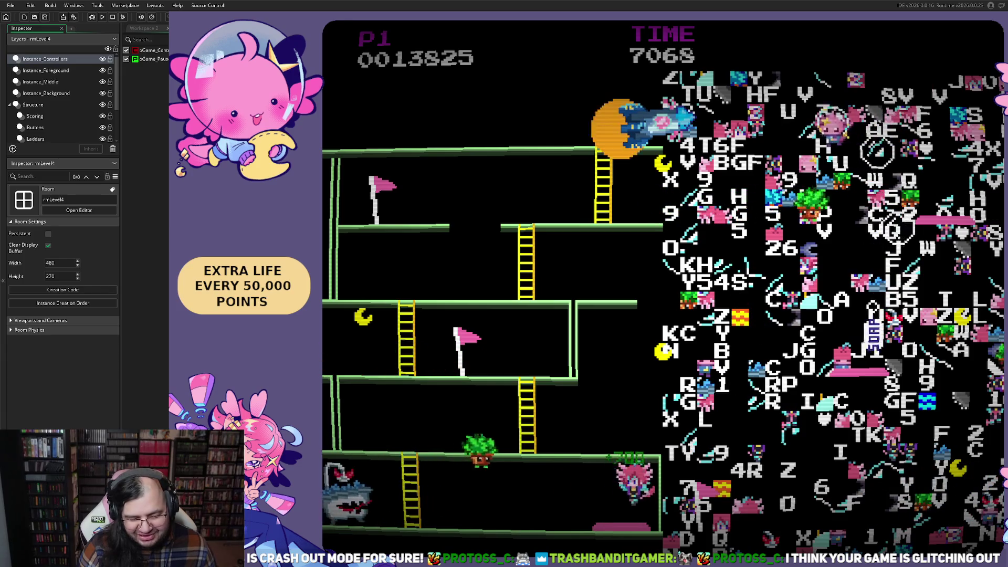
{"action": "key", "text": "Left"}
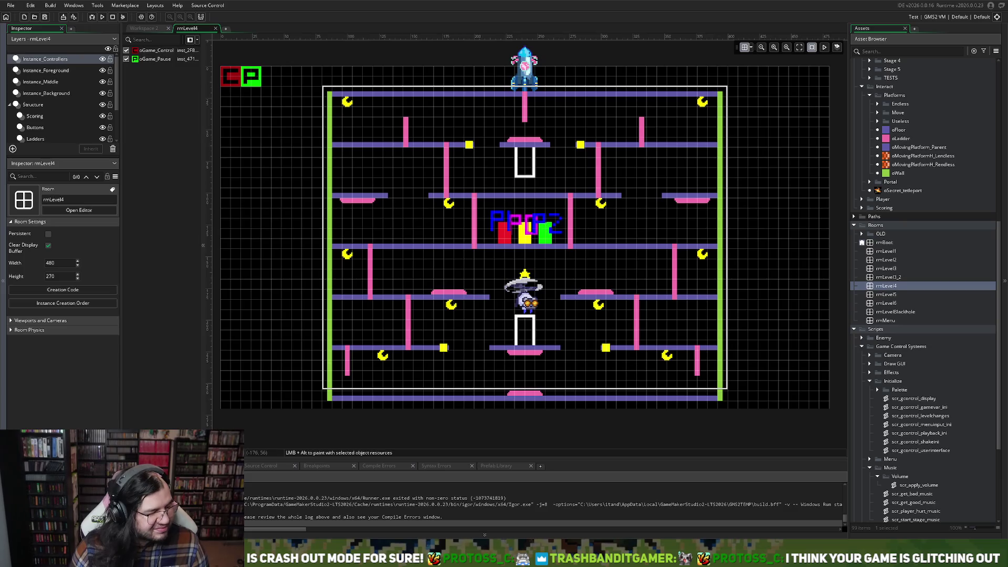
- Scroll the rmLevel4 room canvas back into view after the game closes
{"action": "scroll", "coordinate": [524, 247], "scroll_direction": "up", "scroll_amount": 2}
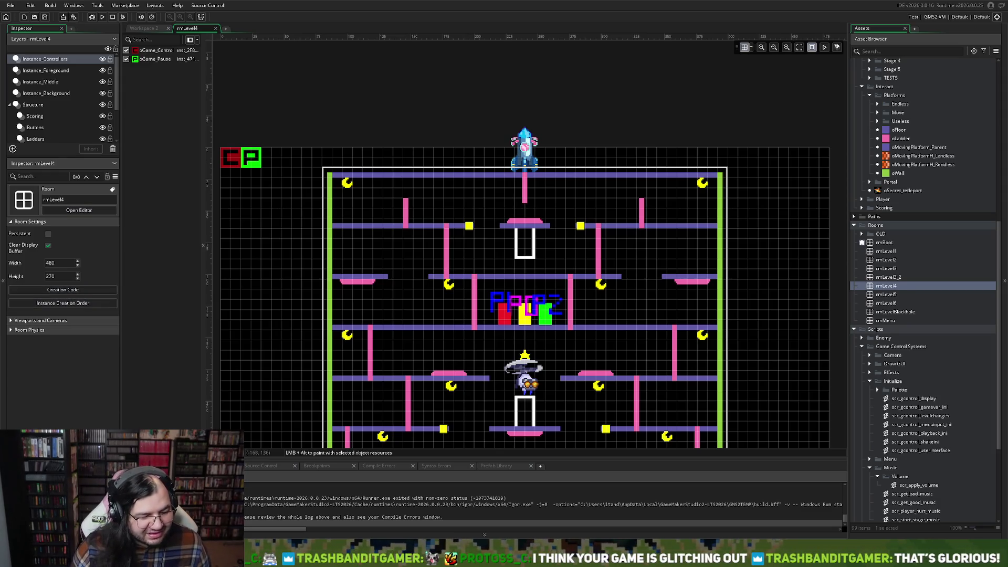
- Check Viewport 0's camera (320×240 at 80, 15), then select the Floors layer
{"action": "left_click", "coordinate": [9, 321]}
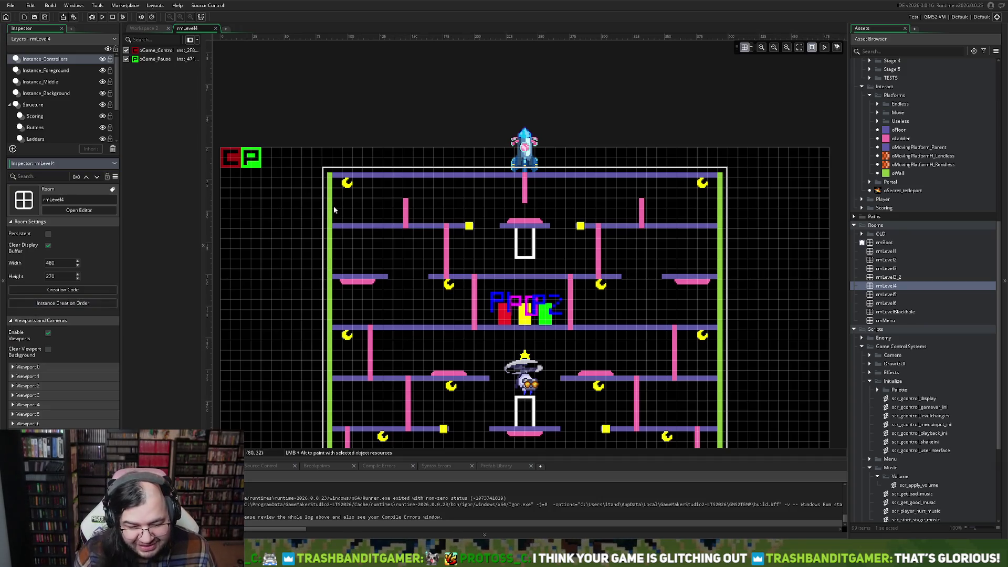
{"action": "scroll", "coordinate": [371, 271], "scroll_direction": "down", "scroll_amount": 3}
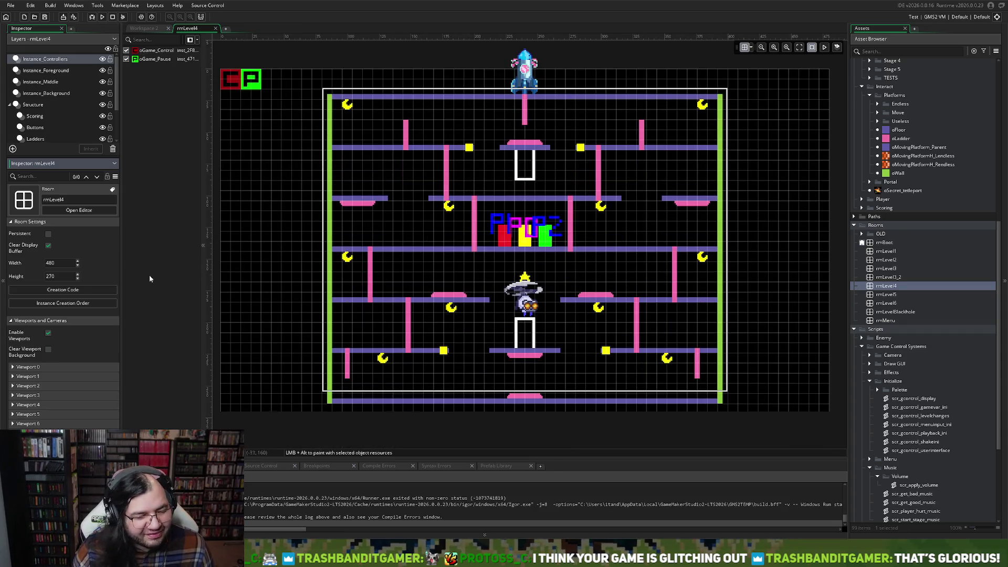
{"action": "left_click", "coordinate": [12, 366]}
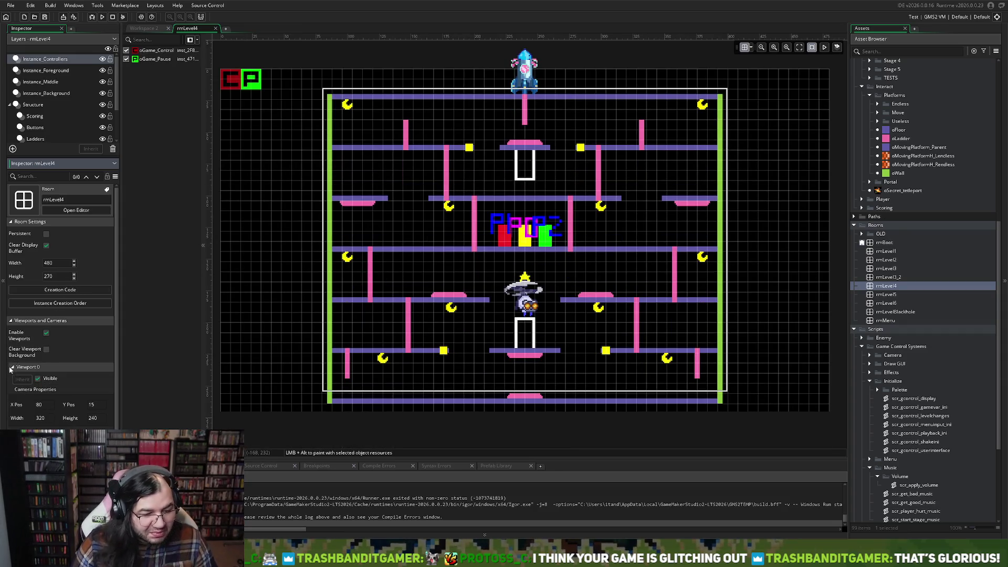
{"action": "scroll", "coordinate": [53, 387], "scroll_direction": "down", "scroll_amount": 1}
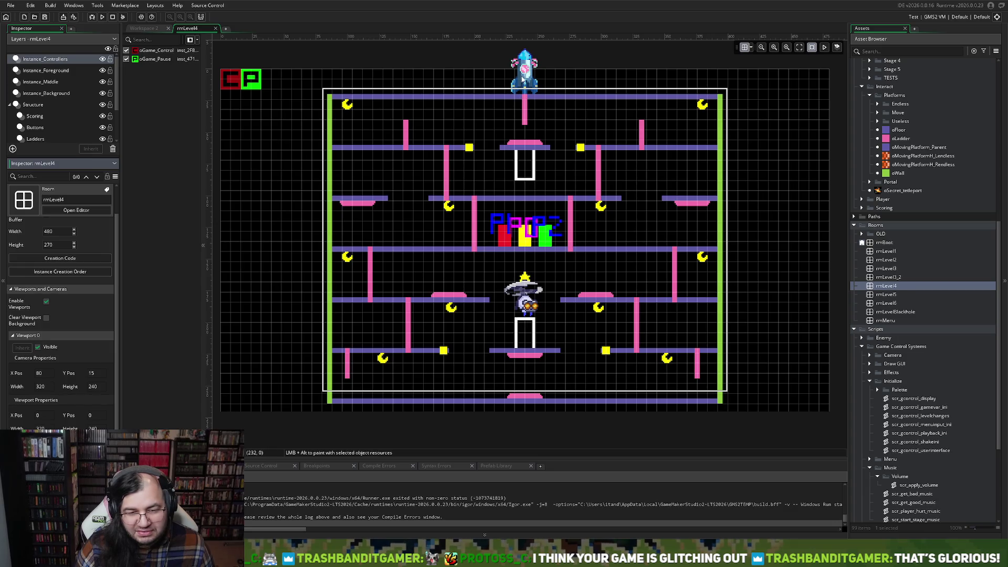
{"action": "scroll", "coordinate": [63, 123], "scroll_direction": "down", "scroll_amount": 3}
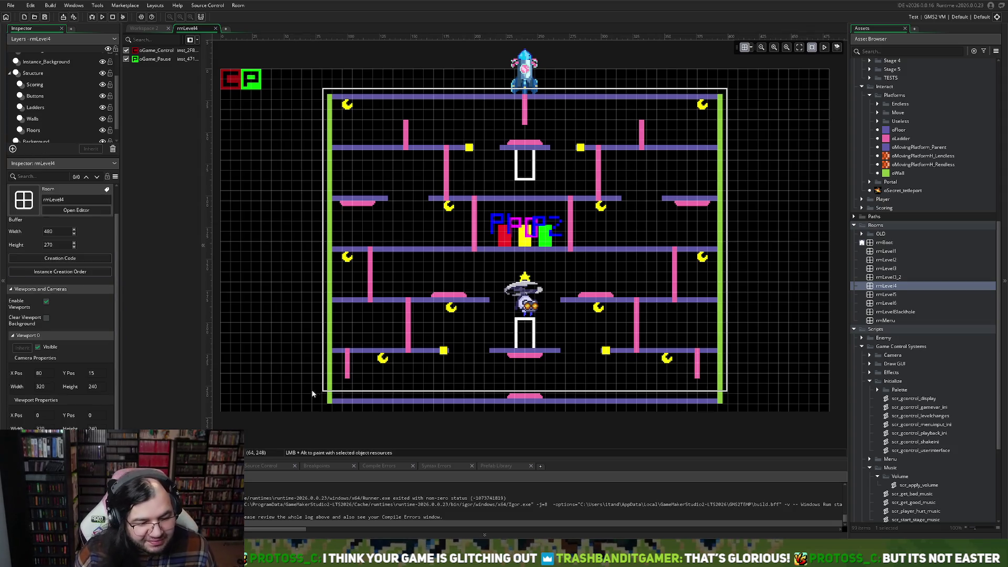
{"action": "scroll", "coordinate": [70, 324], "scroll_direction": "down", "scroll_amount": 1}
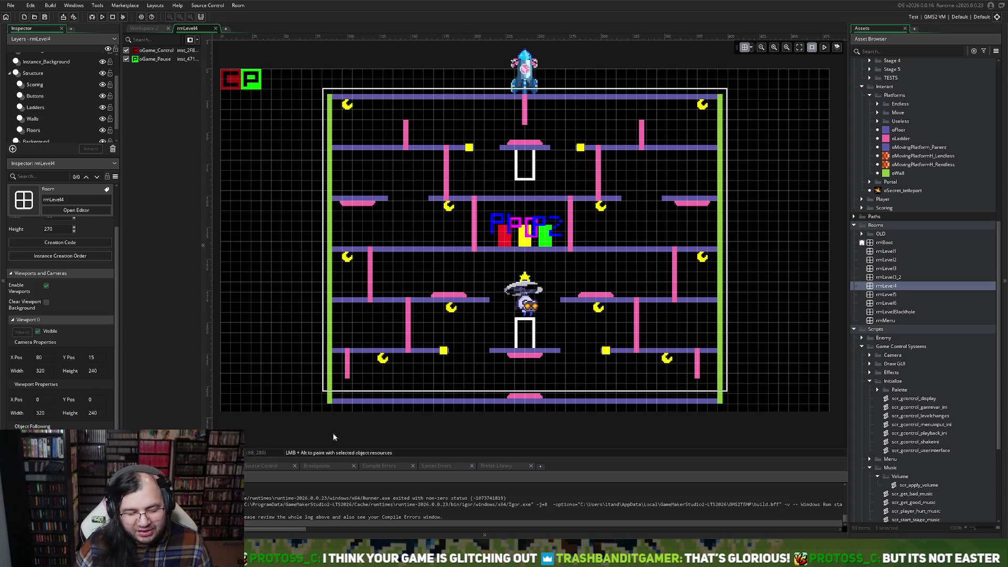
{"action": "left_click", "coordinate": [48, 115]}
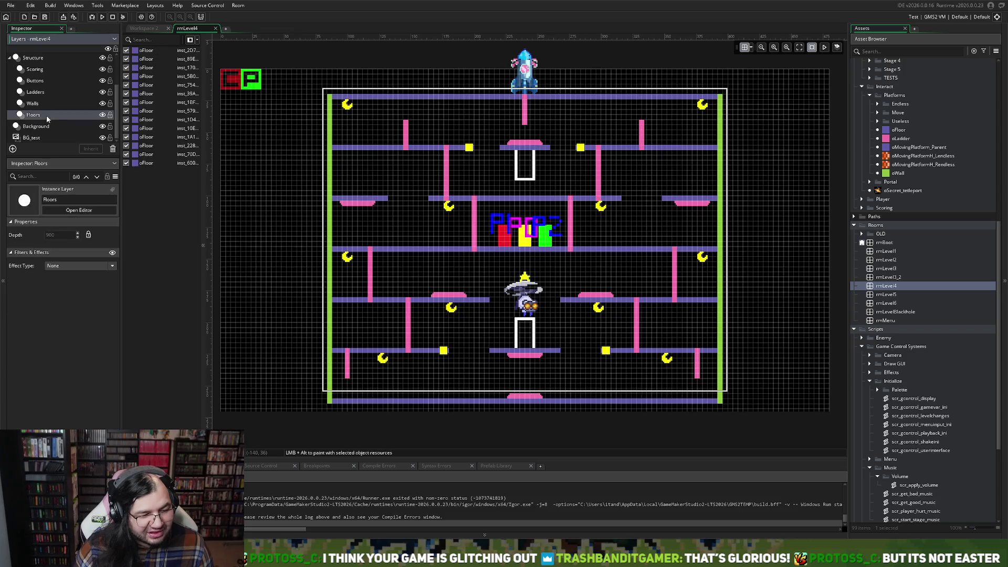
- Nudge the bottom floor to Y 248, then drag out and delete the long top floor
{"action": "left_click_drag", "start_coordinate": [491, 402], "coordinate": [493, 388]}
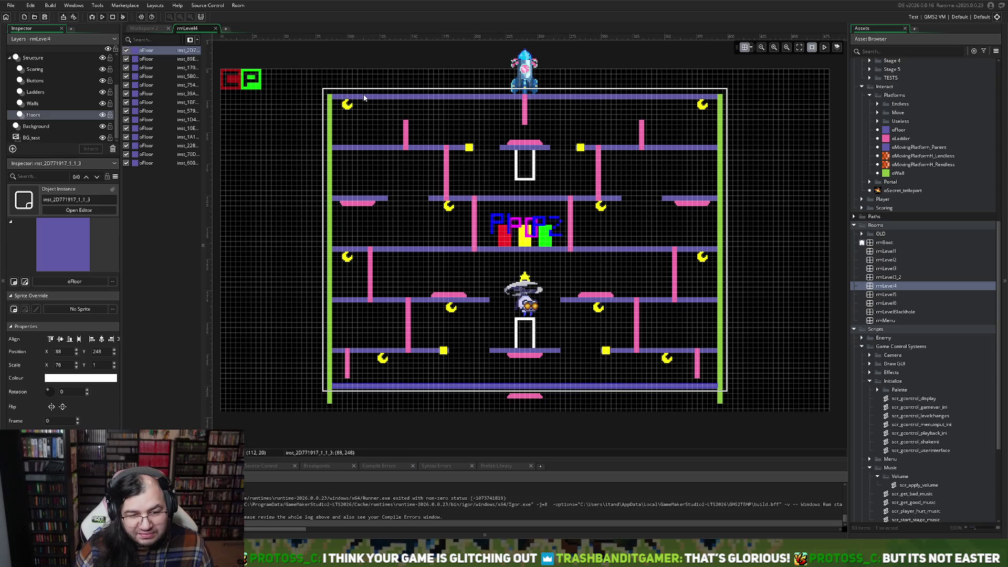
{"action": "left_click_drag", "start_coordinate": [365, 97], "coordinate": [367, 94]}
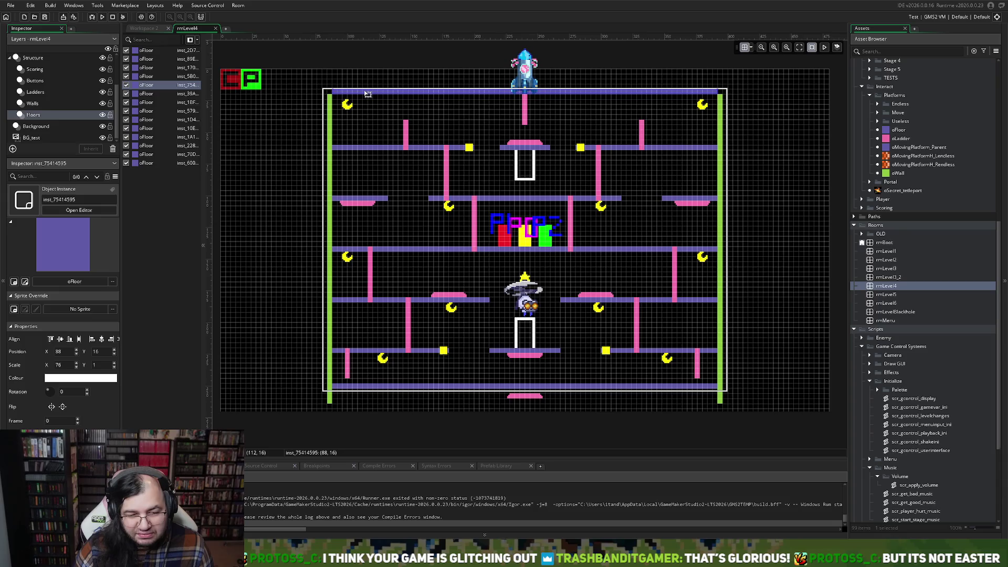
{"action": "mouse_move", "coordinate": [367, 94]}
{"action": "left_mouse_down"}
{"action": "mouse_move", "coordinate": [369, 112]}
{"action": "mouse_move", "coordinate": [525, 151]}
{"action": "mouse_move", "coordinate": [595, 127]}
{"action": "mouse_move", "coordinate": [541, 145]}
{"action": "mouse_move", "coordinate": [262, 178]}
{"action": "left_mouse_up"}
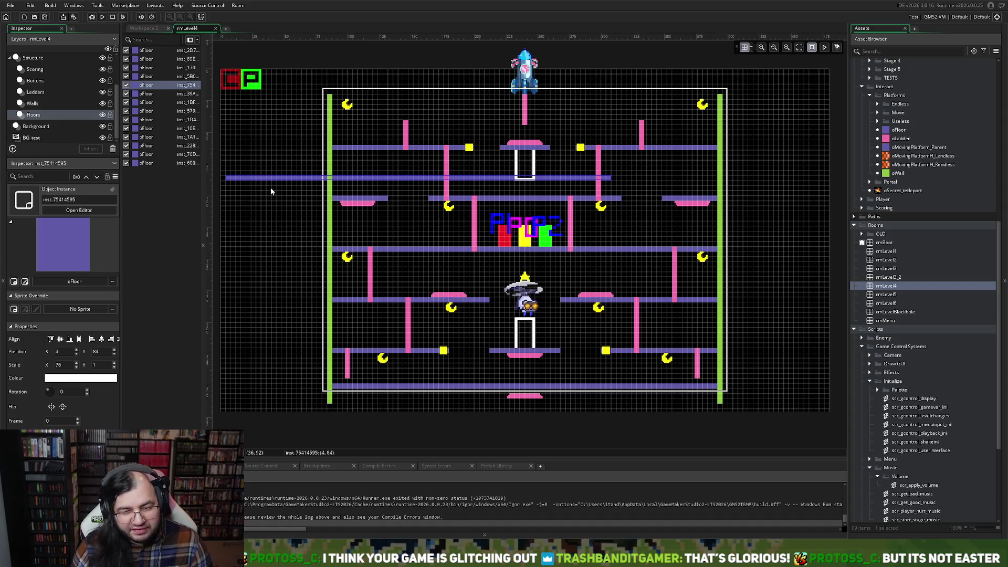
{"action": "key", "text": "Delete"}
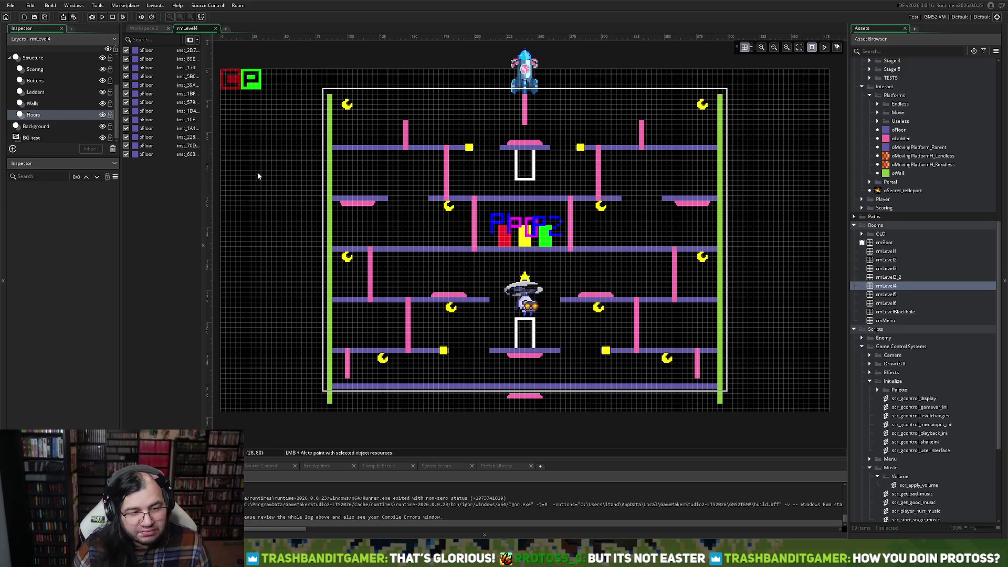
{"action": "left_click", "coordinate": [154, 29]}
{"action": "left_click", "coordinate": [187, 28]}
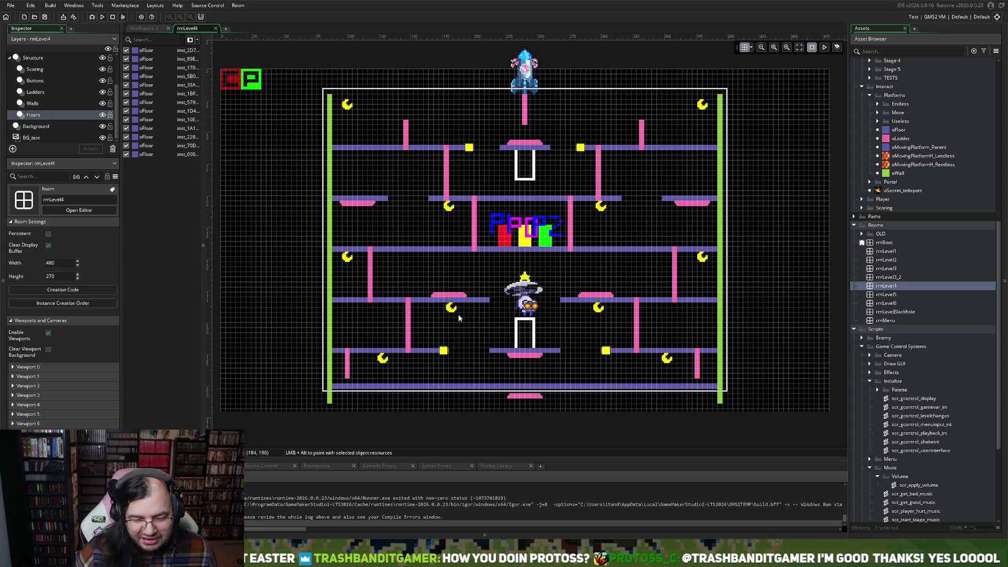
{"action": "scroll", "coordinate": [481, 280], "scroll_direction": "up", "scroll_amount": 5}
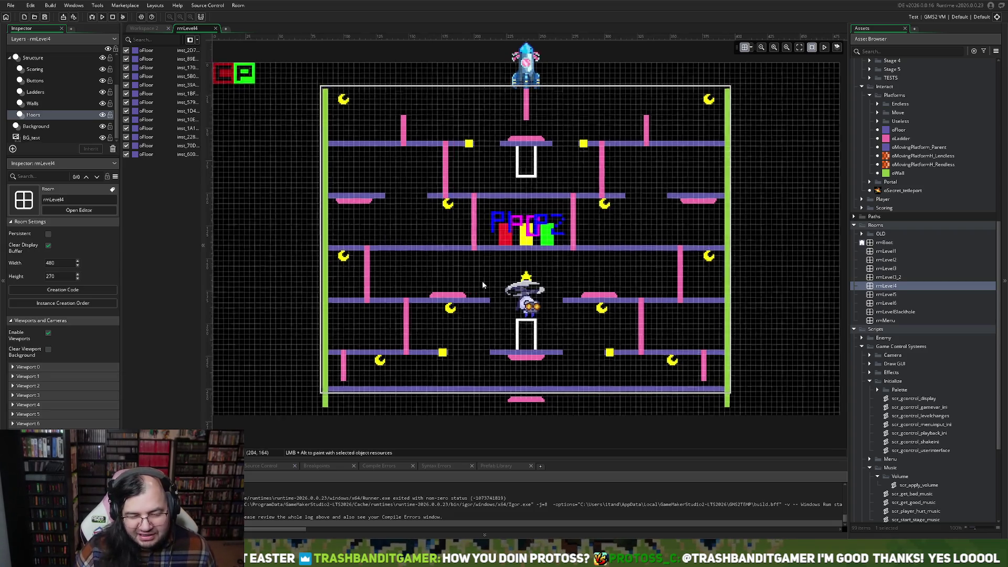
{"action": "scroll", "coordinate": [483, 281], "scroll_direction": "down", "scroll_amount": 4}
{"action": "scroll", "coordinate": [479, 286], "scroll_direction": "up", "scroll_amount": 5}
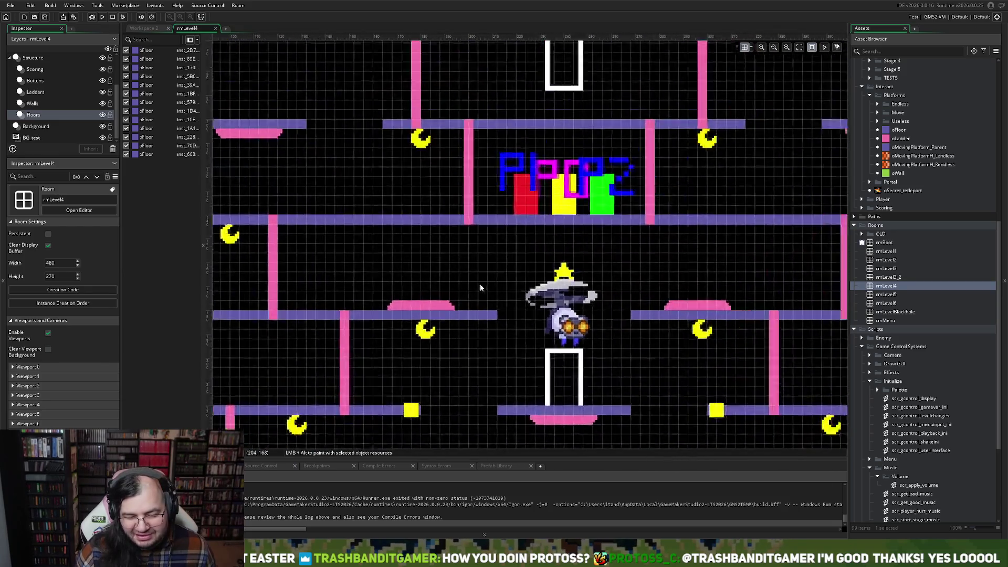
{"action": "scroll", "coordinate": [472, 288], "scroll_direction": "down", "scroll_amount": 4}
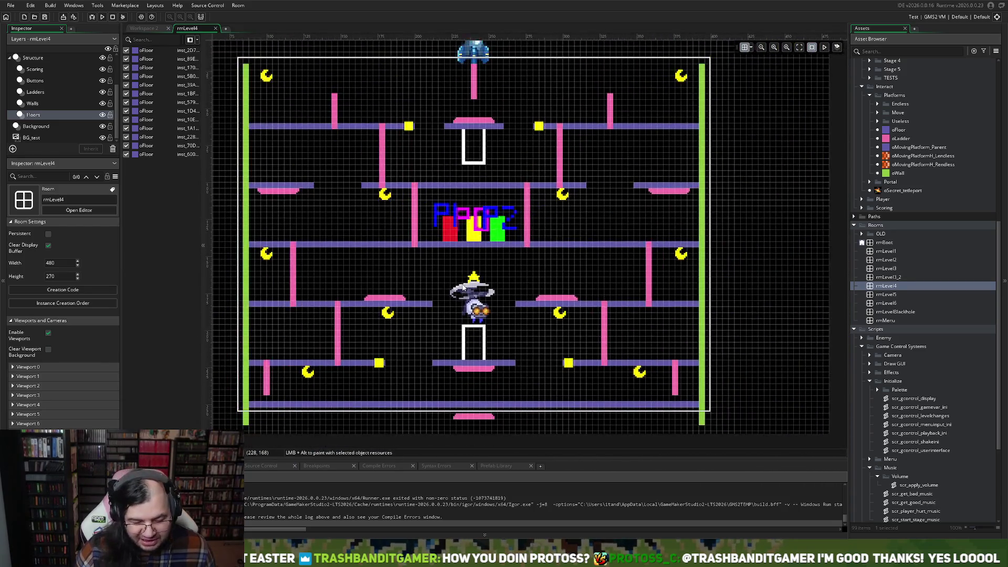
{"action": "scroll", "coordinate": [460, 286], "scroll_direction": "down", "scroll_amount": 3}
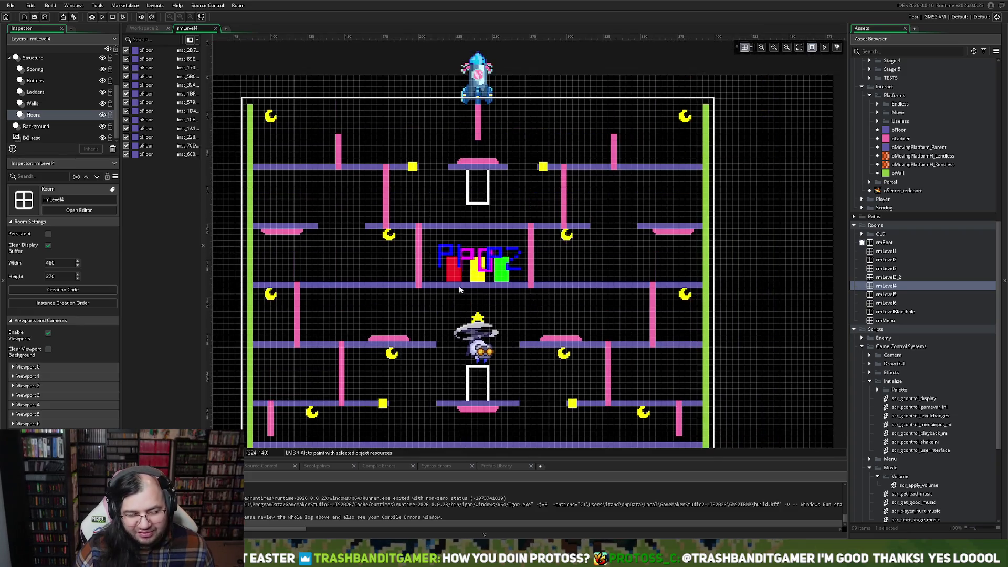
{"action": "scroll", "coordinate": [455, 289], "scroll_direction": "right", "scroll_amount": 3}
{"action": "scroll", "coordinate": [456, 289], "scroll_direction": "left", "scroll_amount": 2}
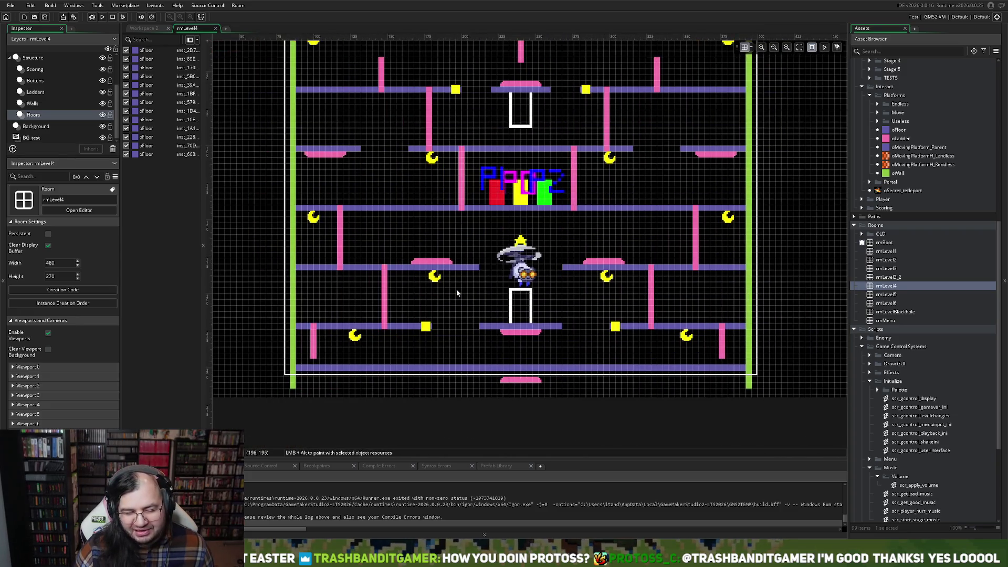
{"action": "scroll", "coordinate": [455, 288], "scroll_direction": "up", "scroll_amount": 3}
{"action": "scroll", "coordinate": [455, 288], "scroll_direction": "down", "scroll_amount": 3}
{"action": "scroll", "coordinate": [454, 293], "scroll_direction": "left", "scroll_amount": 3}
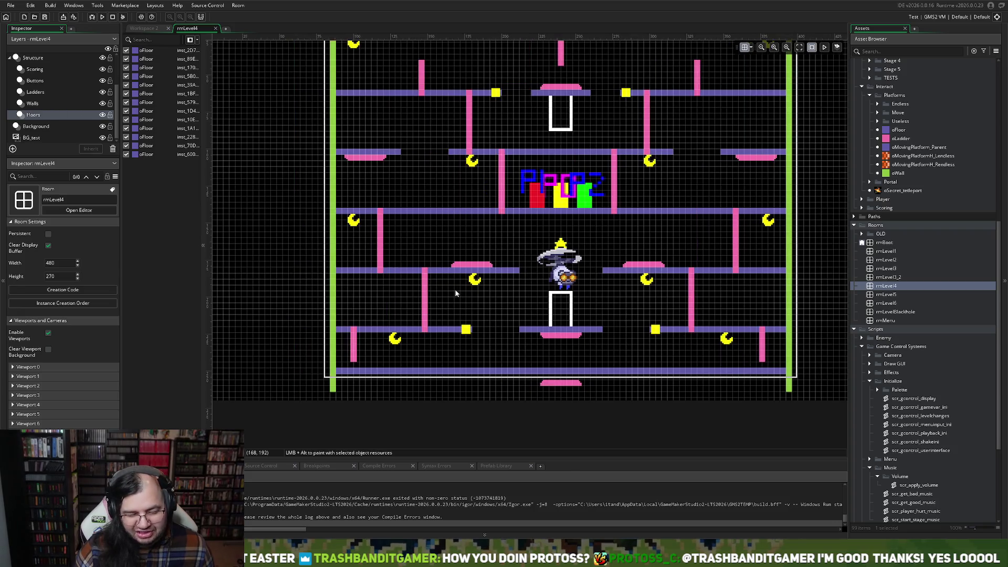
{"action": "scroll", "coordinate": [455, 292], "scroll_direction": "up", "scroll_amount": 2}
{"action": "scroll", "coordinate": [455, 294], "scroll_direction": "down", "scroll_amount": 2}
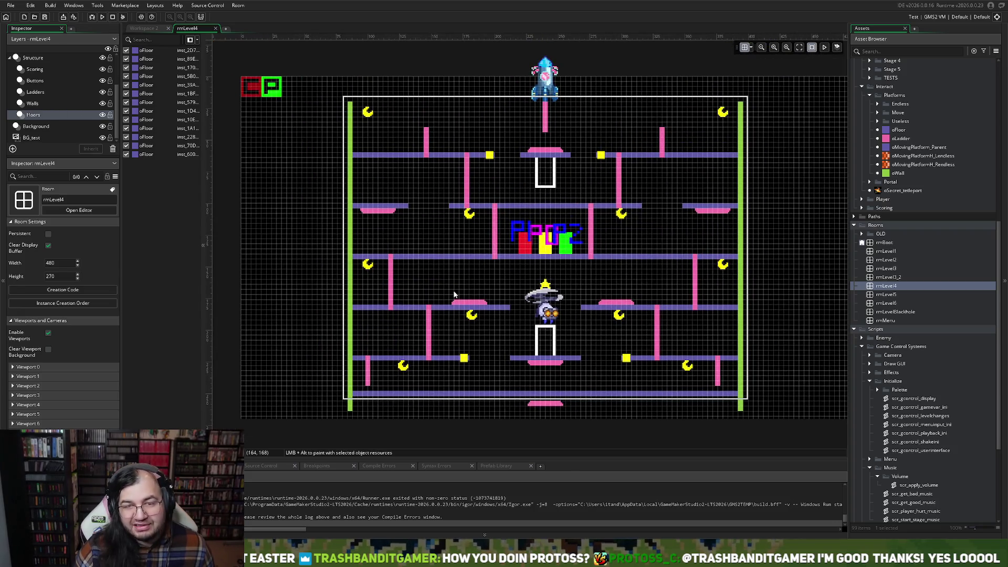
{"action": "scroll", "coordinate": [455, 293], "scroll_direction": "up", "scroll_amount": 3}
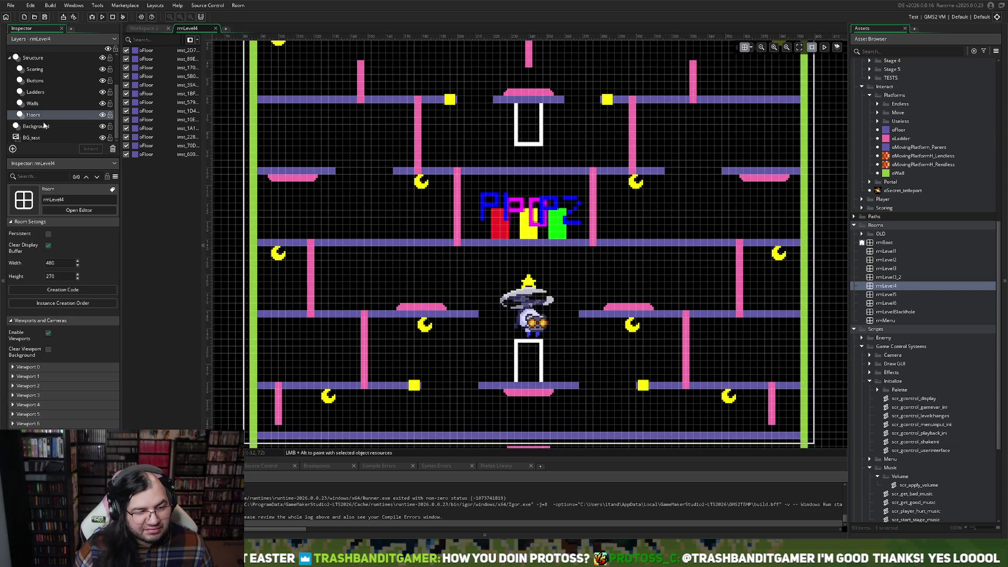
{"action": "left_click", "coordinate": [44, 94]}
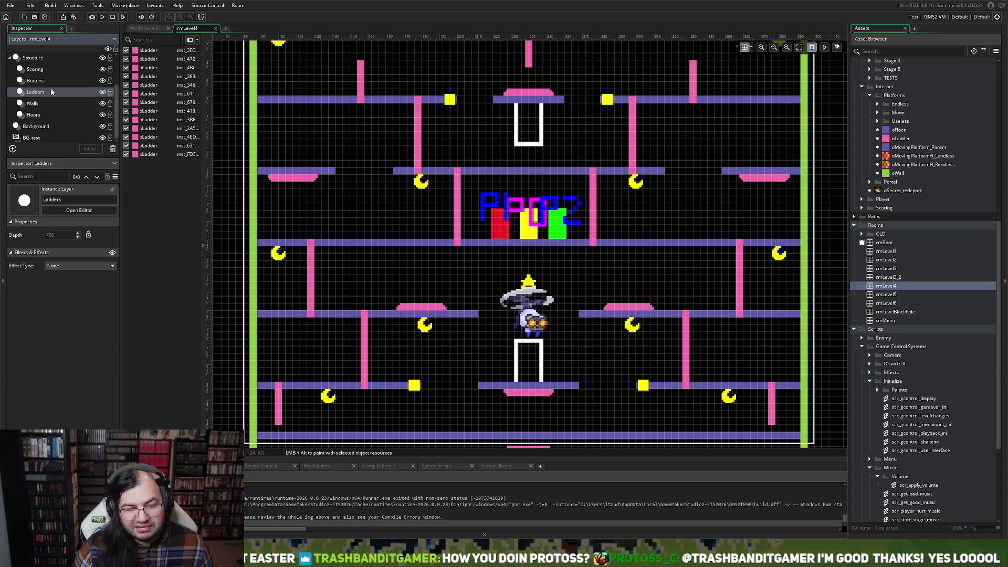
{"action": "left_click", "coordinate": [55, 82]}
{"action": "left_click", "coordinate": [52, 69]}
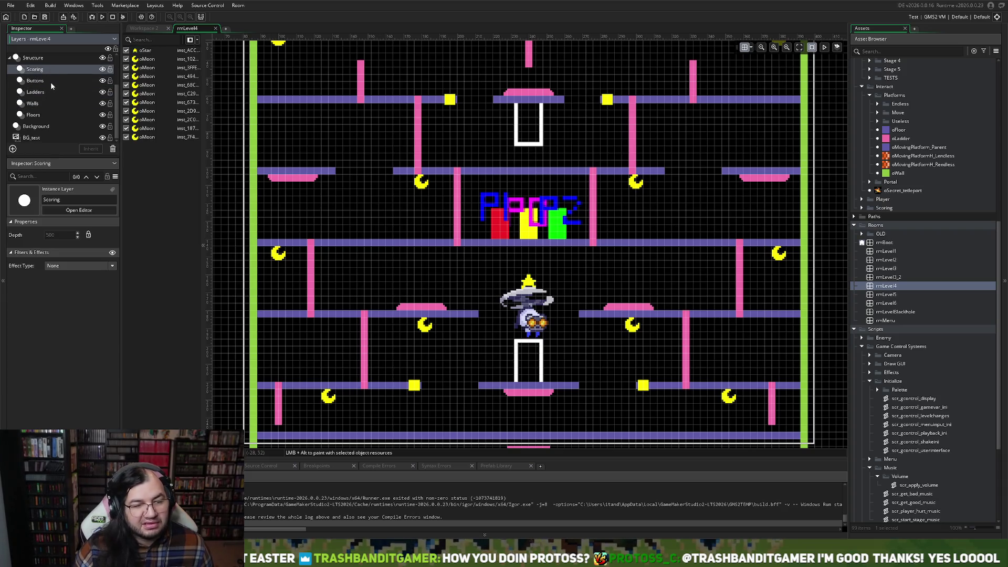
{"action": "left_click", "coordinate": [50, 81]}
{"action": "left_click", "coordinate": [48, 91]}
{"action": "left_click", "coordinate": [48, 103]}
{"action": "left_click", "coordinate": [48, 114]}
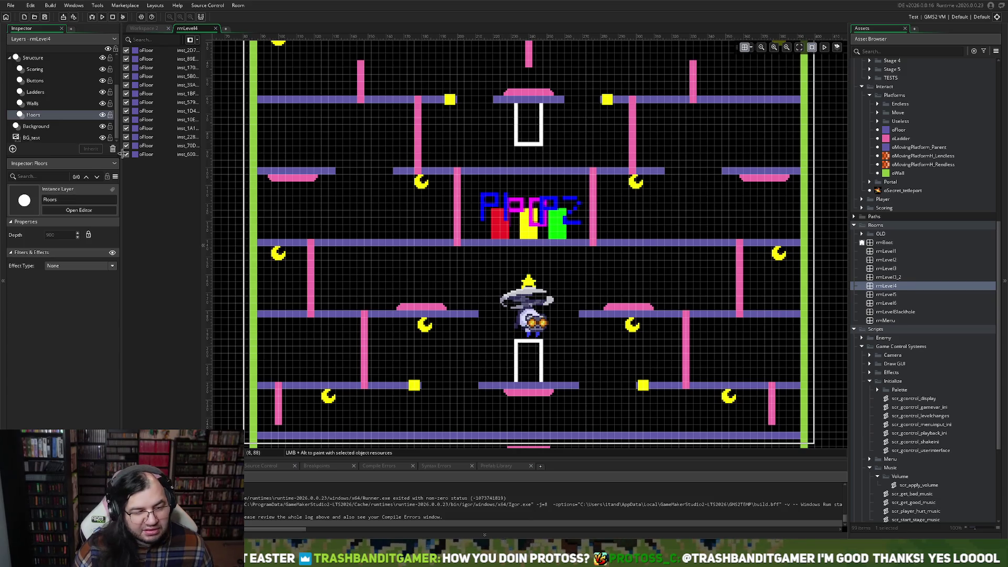
- Raise the lowest left floor platform to Y 212
{"action": "scroll", "coordinate": [340, 341], "scroll_direction": "down", "scroll_amount": 2}
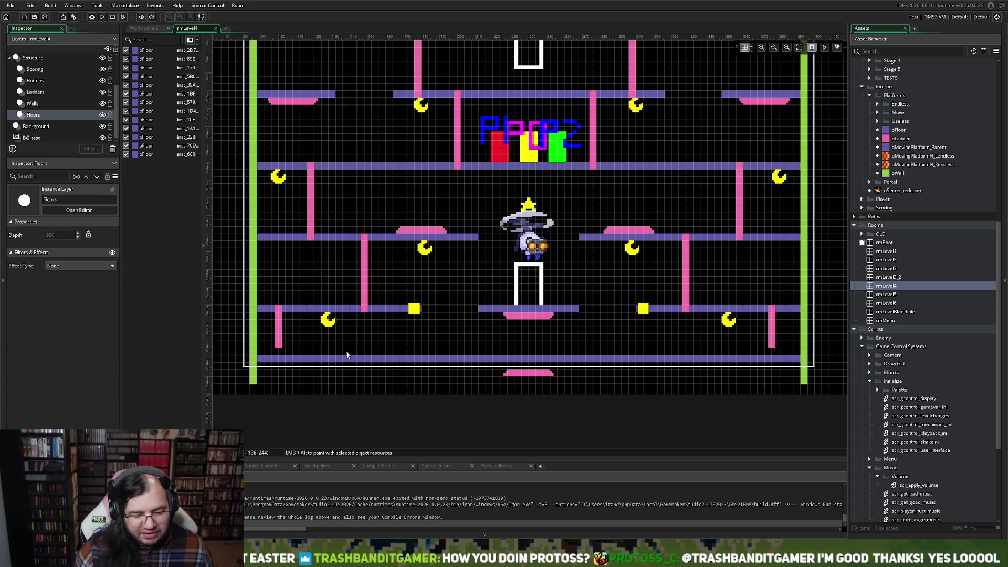
{"action": "scroll", "coordinate": [359, 350], "scroll_direction": "up", "scroll_amount": 2}
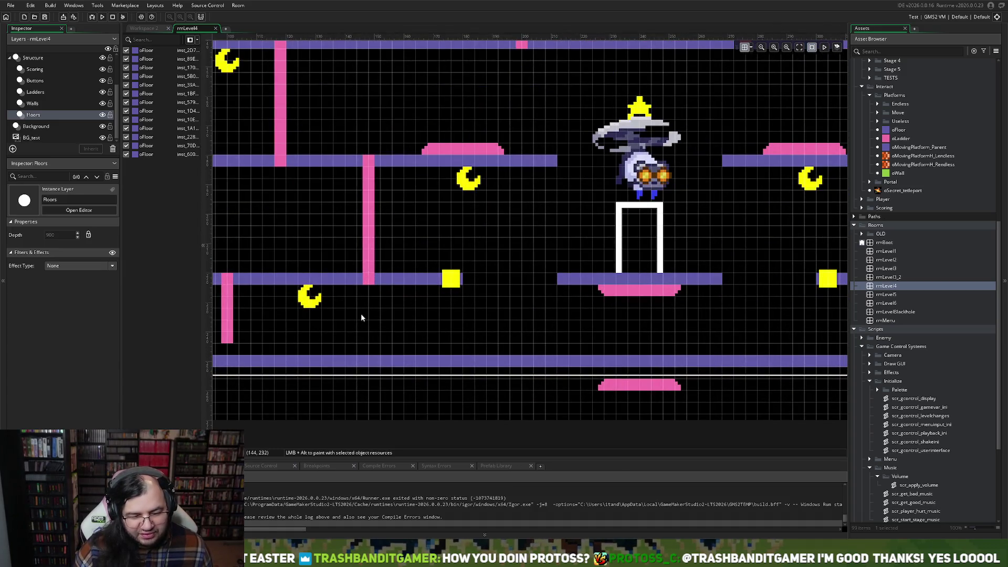
{"action": "scroll", "coordinate": [332, 275], "scroll_direction": "left", "scroll_amount": 4}
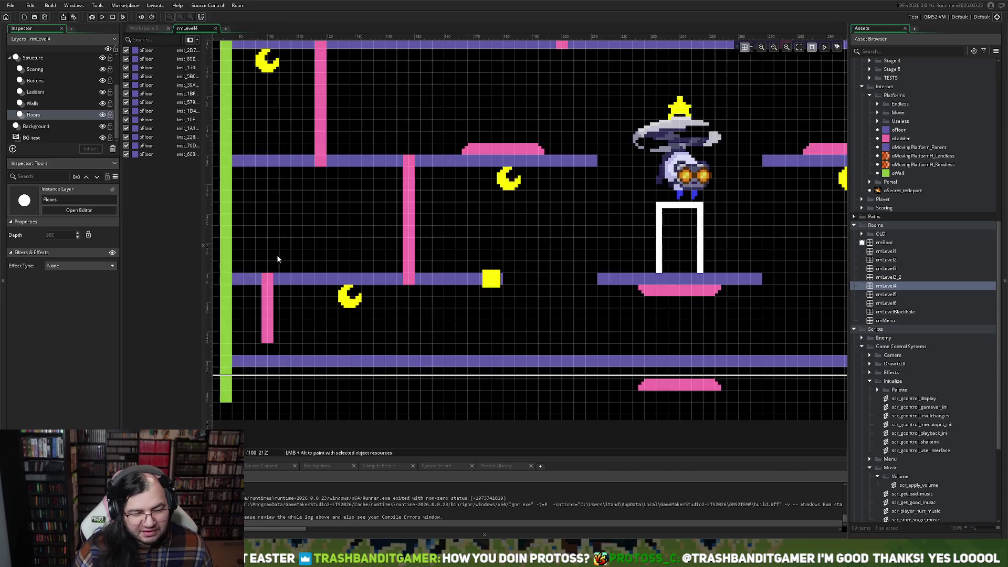
{"action": "left_click", "coordinate": [339, 274]}
{"action": "left_click_drag", "start_coordinate": [339, 275], "coordinate": [338, 257]}
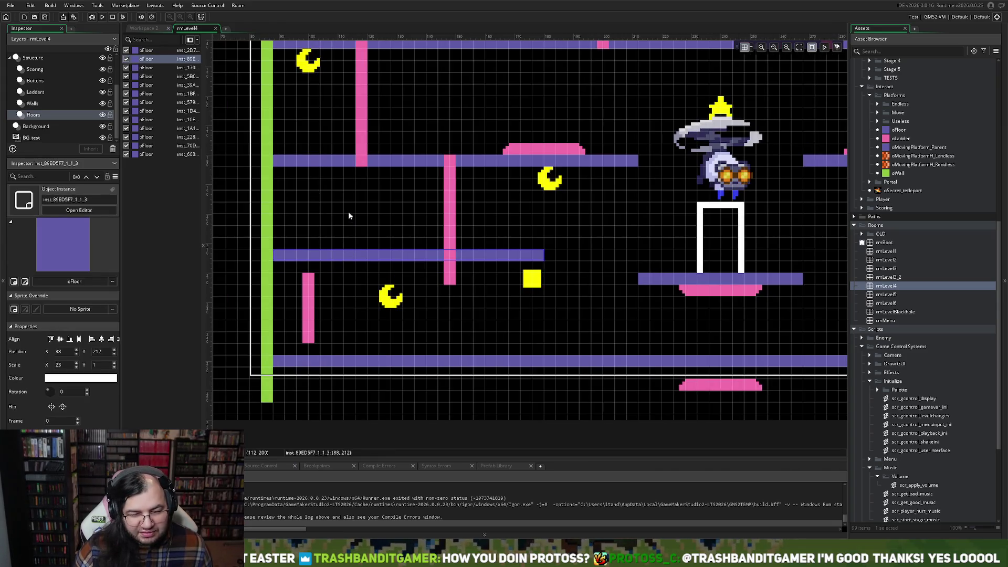
- Raise the floor platform above it, the 31-wide oFloor, to 88, 176
{"action": "left_click", "coordinate": [352, 160]}
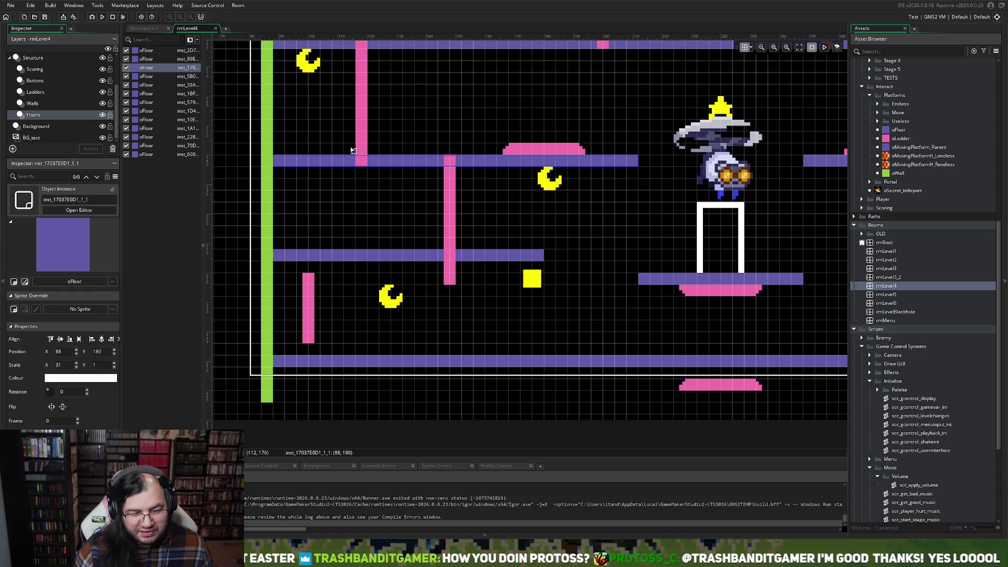
{"action": "left_click_drag", "start_coordinate": [354, 151], "coordinate": [353, 140]}
{"action": "scroll", "coordinate": [393, 226], "scroll_direction": "up", "scroll_amount": 3}
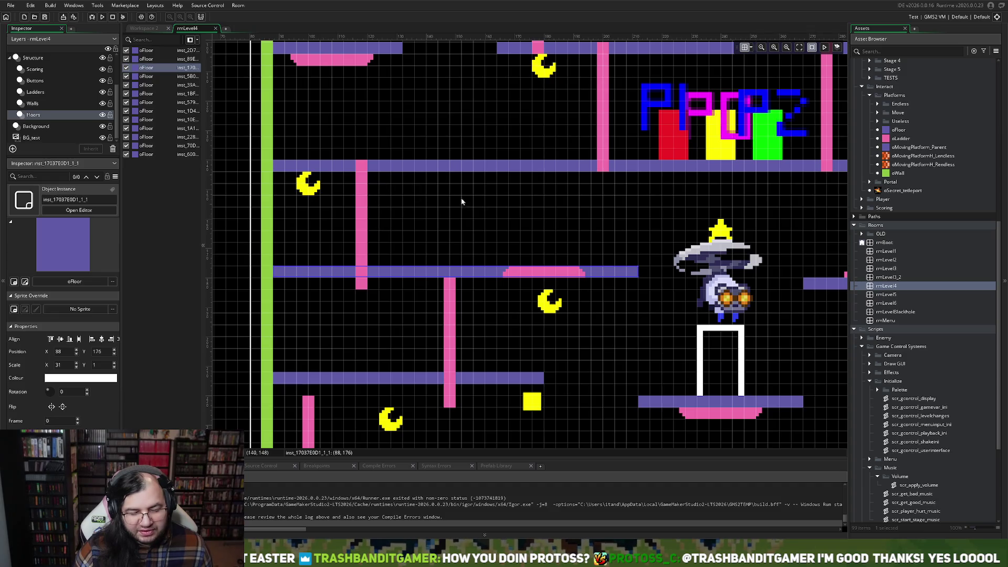
{"action": "scroll", "coordinate": [525, 246], "scroll_direction": "right", "scroll_amount": 4}
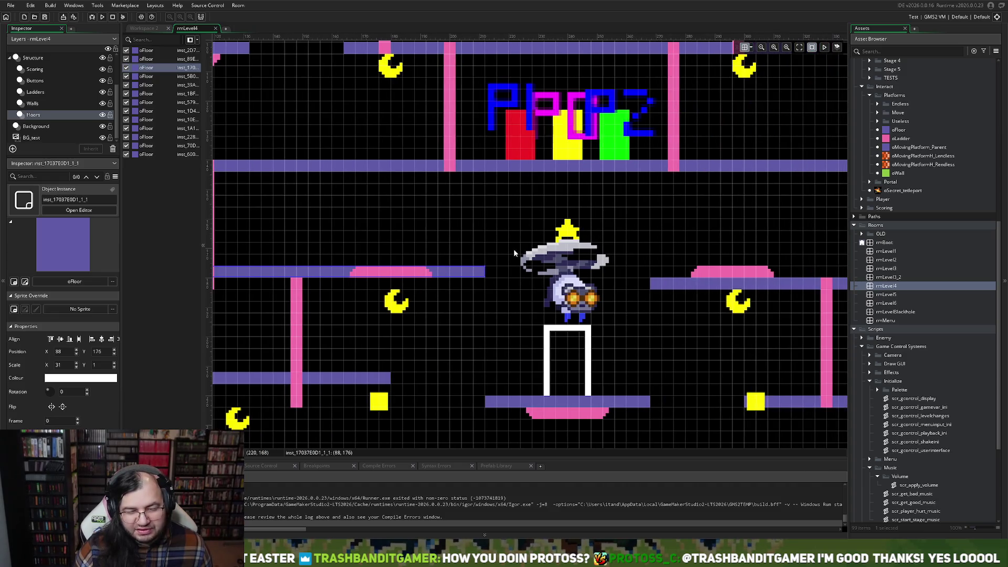
{"action": "scroll", "coordinate": [511, 249], "scroll_direction": "up", "scroll_amount": 1}
{"action": "scroll", "coordinate": [512, 253], "scroll_direction": "up", "scroll_amount": 3}
{"action": "scroll", "coordinate": [511, 253], "scroll_direction": "down", "scroll_amount": 1}
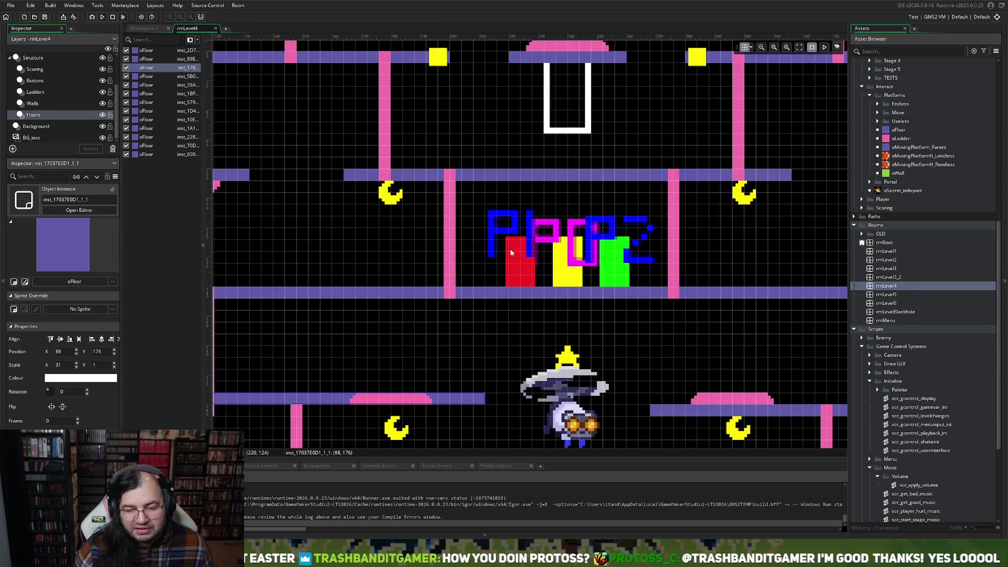
{"action": "scroll", "coordinate": [468, 250], "scroll_direction": "left", "scroll_amount": 2}
{"action": "scroll", "coordinate": [467, 248], "scroll_direction": "up", "scroll_amount": 3}
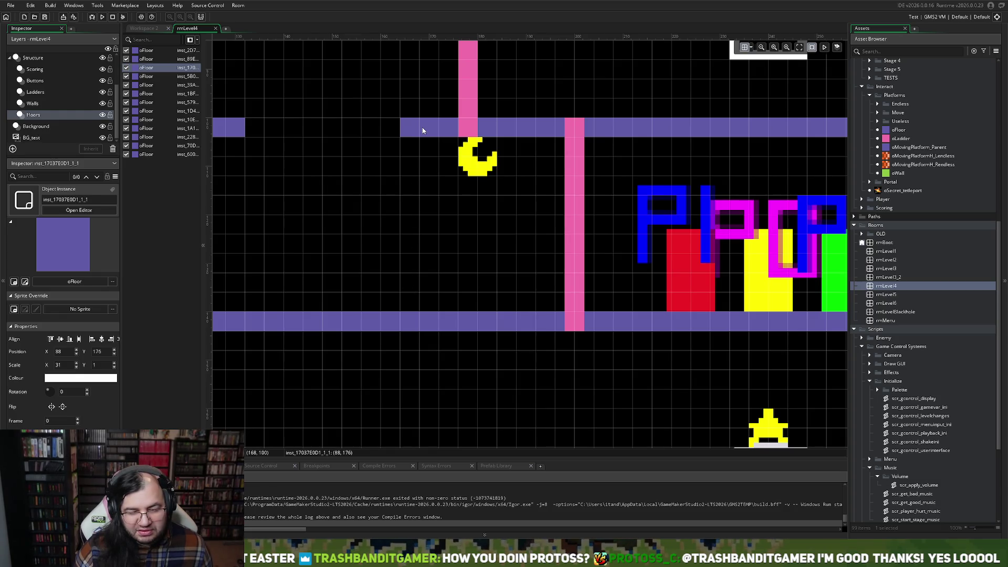
- Lower the left and right upper floor platforms one grid step to Y 104
{"action": "left_click_drag", "start_coordinate": [423, 131], "coordinate": [428, 148]}
{"action": "scroll", "coordinate": [424, 158], "scroll_direction": "left", "scroll_amount": 6}
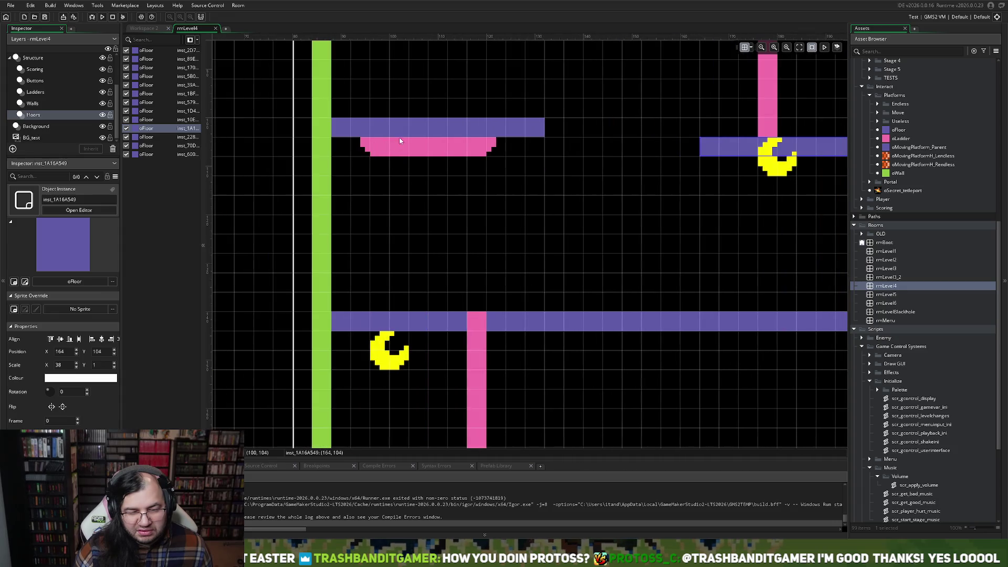
{"action": "left_click", "coordinate": [400, 151]}
{"action": "scroll", "coordinate": [492, 170], "scroll_direction": "right", "scroll_amount": 15}
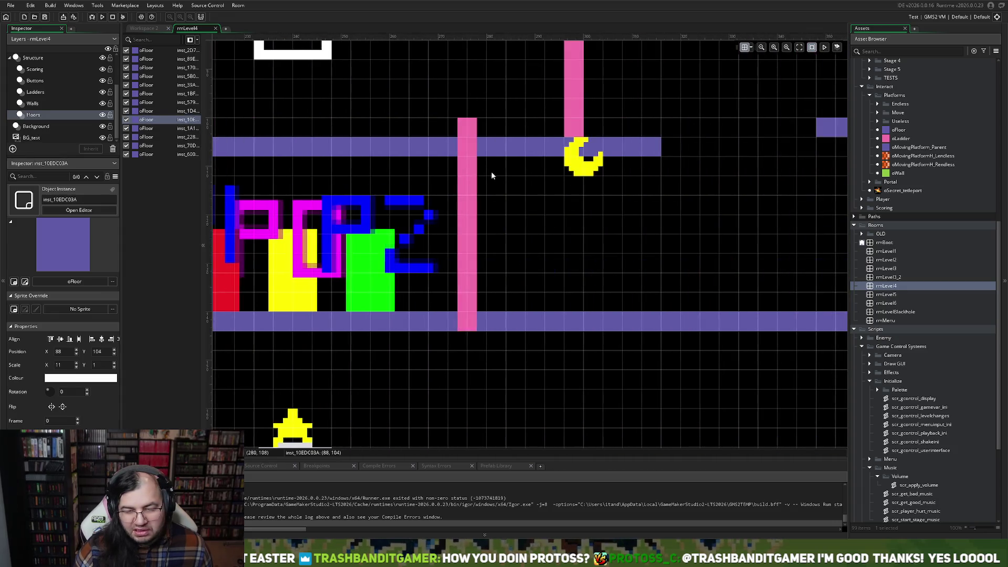
{"action": "left_click", "coordinate": [636, 131]}
{"action": "left_click_drag", "start_coordinate": [636, 131], "coordinate": [638, 149]}
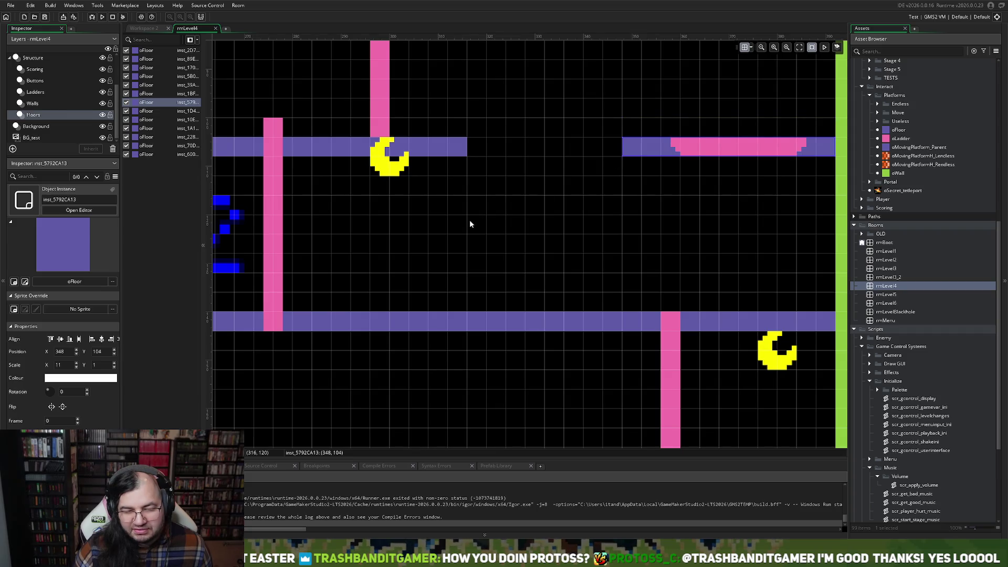
- Lower the 28-wide upper right floor two grid cells to 280, 68
{"action": "scroll", "coordinate": [468, 223], "scroll_direction": "down", "scroll_amount": 2}
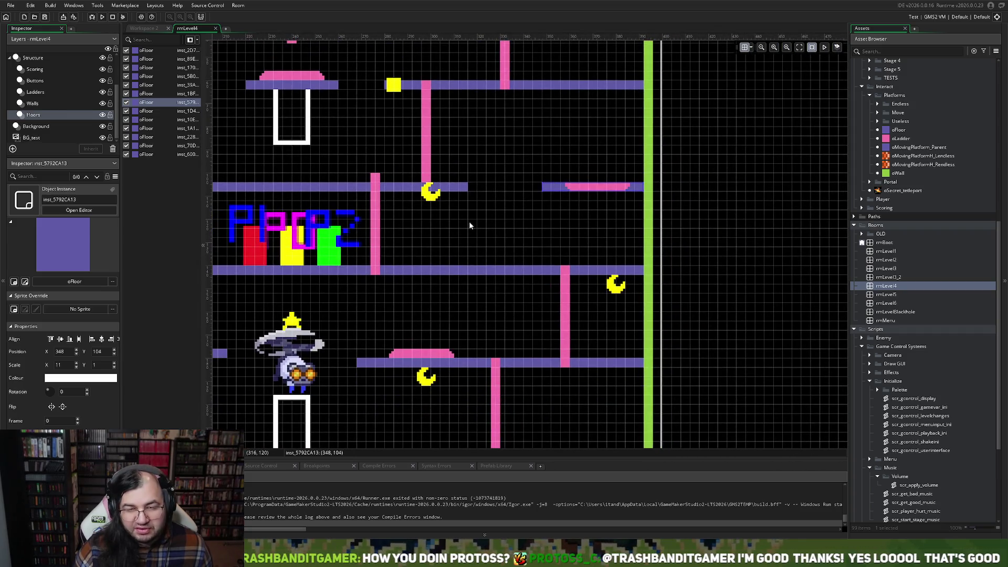
{"action": "scroll", "coordinate": [468, 225], "scroll_direction": "up", "scroll_amount": 2}
{"action": "scroll", "coordinate": [470, 226], "scroll_direction": "up", "scroll_amount": 1}
{"action": "scroll", "coordinate": [470, 223], "scroll_direction": "up", "scroll_amount": 3}
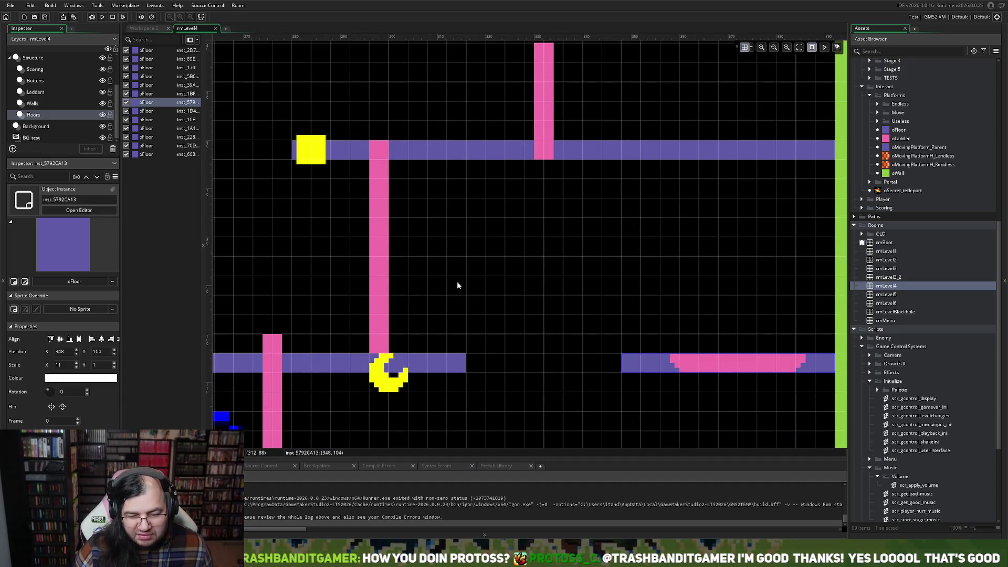
{"action": "left_click_drag", "start_coordinate": [455, 155], "coordinate": [459, 196]}
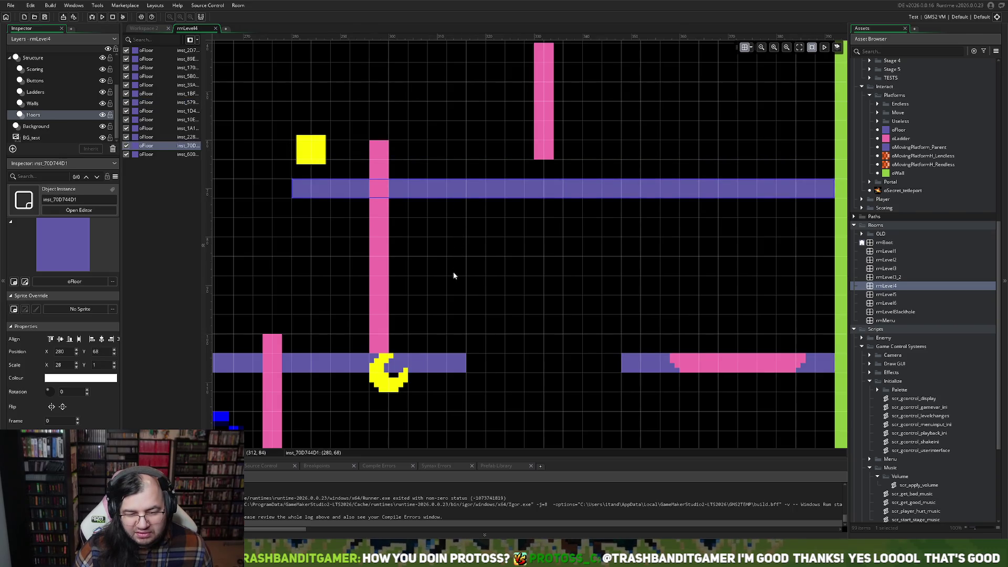
{"action": "scroll", "coordinate": [436, 294], "scroll_direction": "right", "scroll_amount": 4}
{"action": "scroll", "coordinate": [431, 294], "scroll_direction": "up", "scroll_amount": 2}
{"action": "scroll", "coordinate": [430, 296], "scroll_direction": "right", "scroll_amount": 3}
{"action": "scroll", "coordinate": [431, 297], "scroll_direction": "down", "scroll_amount": 2}
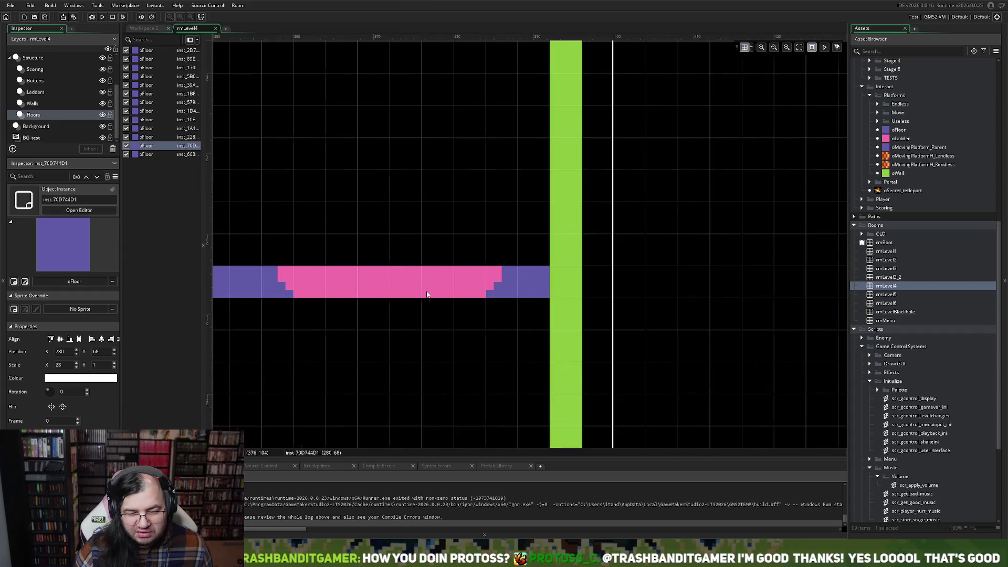
{"action": "left_click", "coordinate": [395, 212]}
{"action": "scroll", "coordinate": [394, 216], "scroll_direction": "down", "scroll_amount": 2}
{"action": "scroll", "coordinate": [393, 215], "scroll_direction": "down", "scroll_amount": 3}
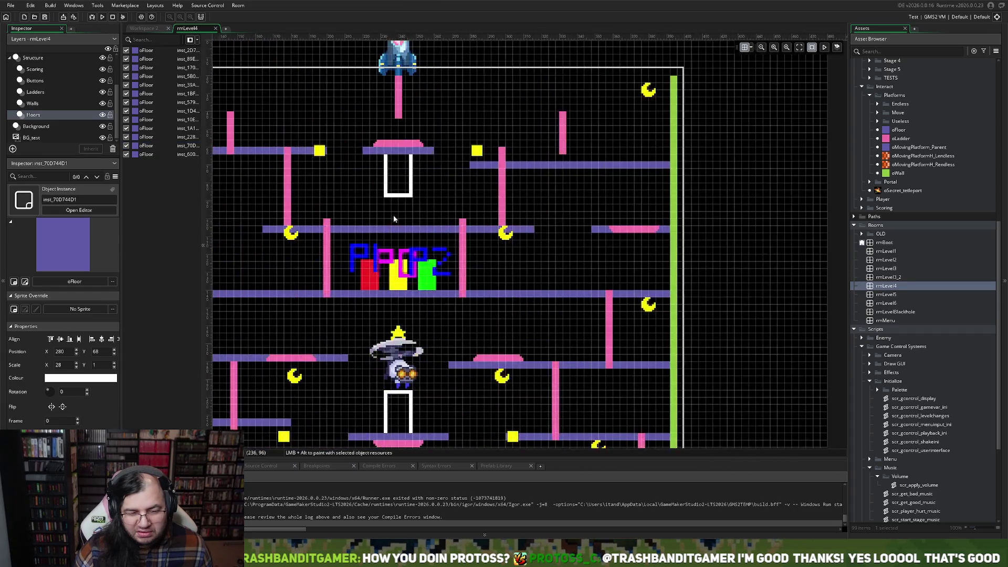
- Drop the left 28-wide upper floor to 88, 68 and the middle upper floor one cell
{"action": "scroll", "coordinate": [462, 216], "scroll_direction": "up", "scroll_amount": 3}
{"action": "scroll", "coordinate": [461, 219], "scroll_direction": "up", "scroll_amount": 1}
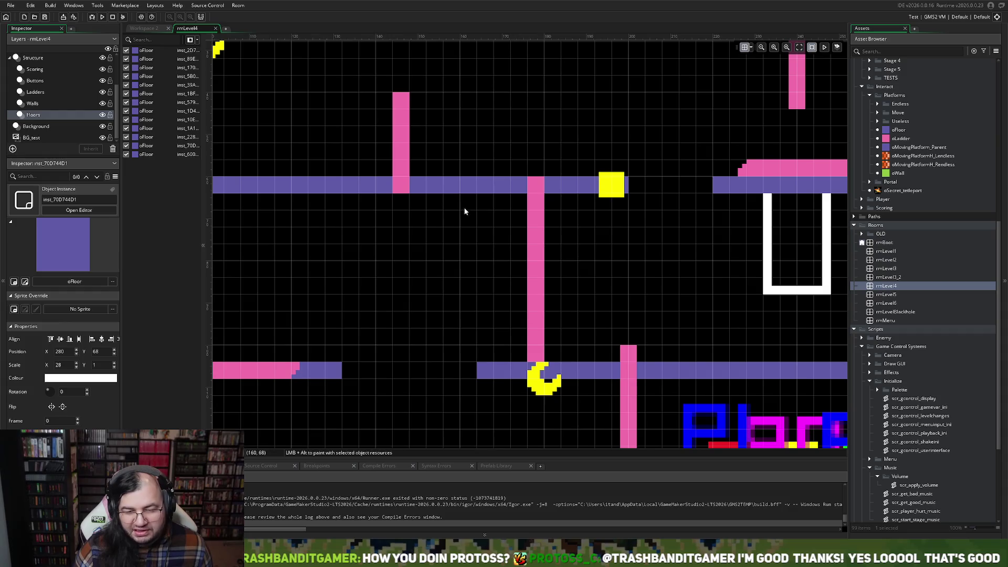
{"action": "left_click_drag", "start_coordinate": [475, 186], "coordinate": [467, 219]}
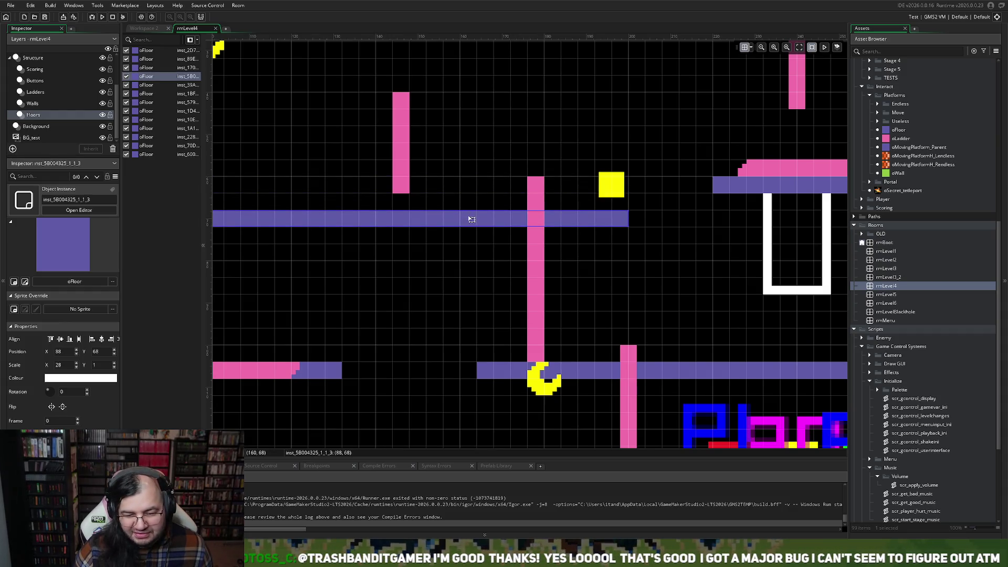
{"action": "scroll", "coordinate": [518, 211], "scroll_direction": "right", "scroll_amount": 5}
{"action": "left_click_drag", "start_coordinate": [536, 192], "coordinate": [531, 223]}
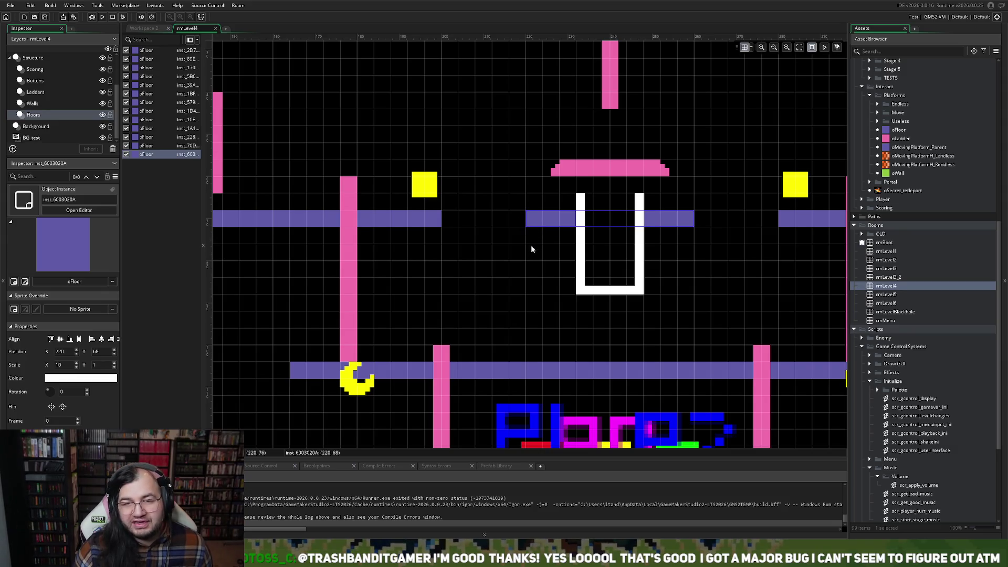
{"action": "scroll", "coordinate": [528, 252], "scroll_direction": "down", "scroll_amount": 2}
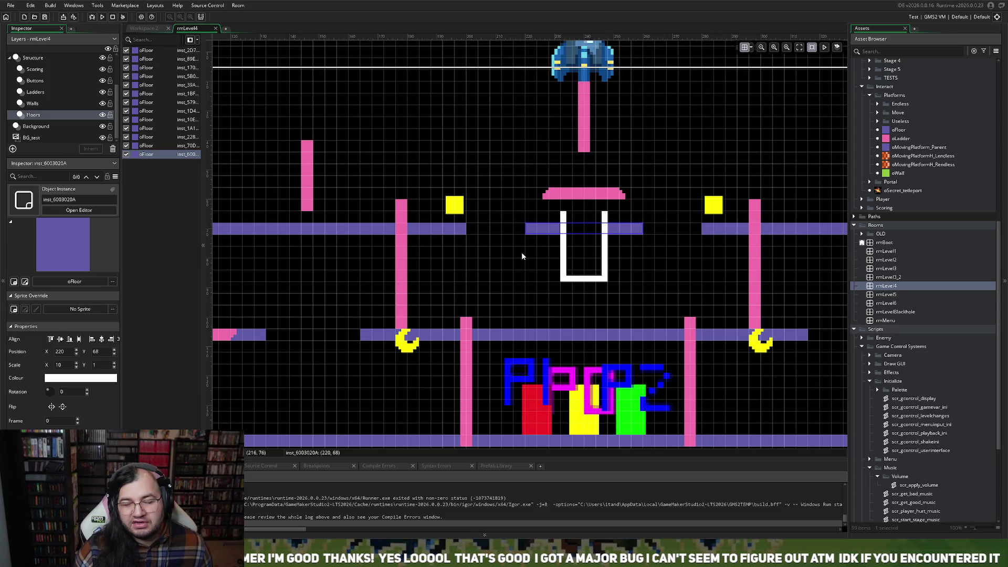
{"action": "left_click", "coordinate": [579, 284]}
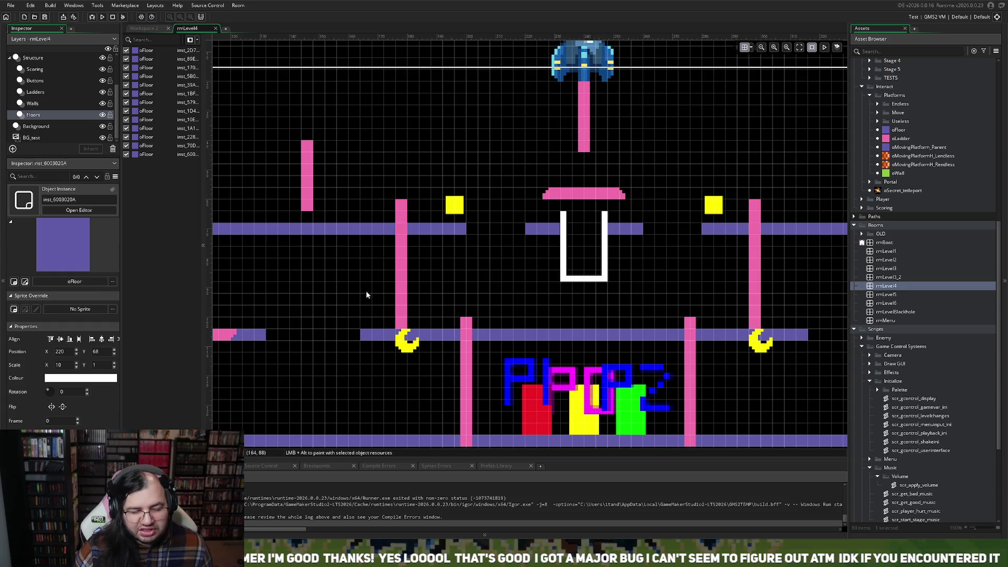
{"action": "scroll", "coordinate": [366, 295], "scroll_direction": "down", "scroll_amount": 4}
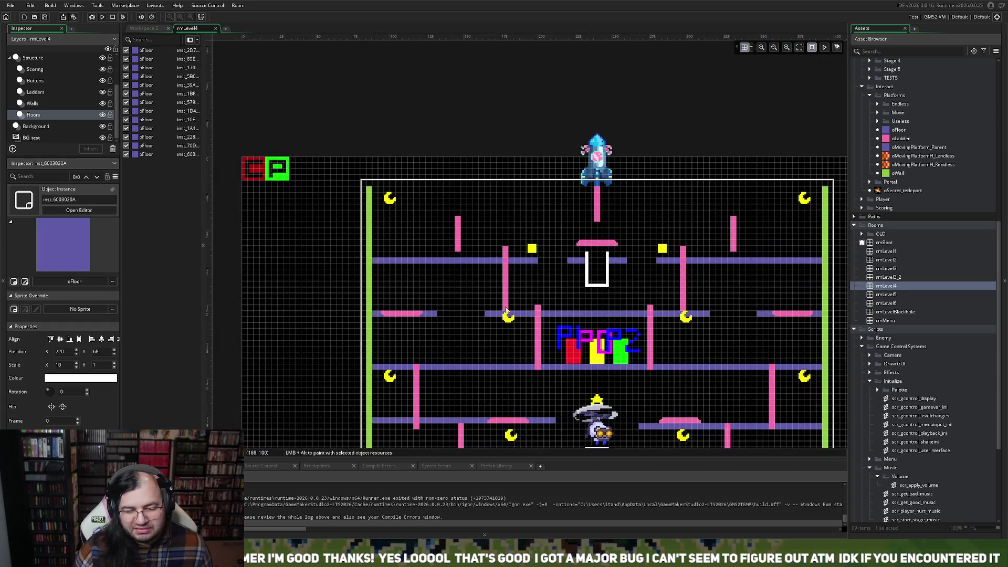
{"action": "mouse_move", "coordinate": [505, 310]}
{"action": "left_mouse_down"}
{"action": "mouse_move", "coordinate": [555, 309]}
{"action": "mouse_move", "coordinate": [388, 305]}
{"action": "left_mouse_up"}
{"action": "scroll", "coordinate": [468, 297], "scroll_direction": "up", "scroll_amount": 2}
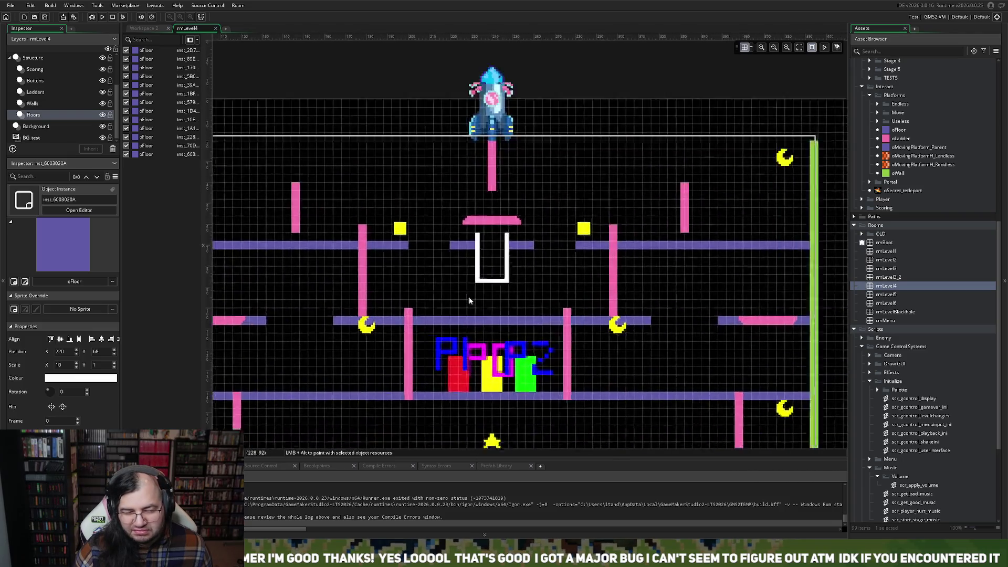
{"action": "scroll", "coordinate": [469, 298], "scroll_direction": "up", "scroll_amount": 3}
{"action": "scroll", "coordinate": [493, 273], "scroll_direction": "up", "scroll_amount": 1}
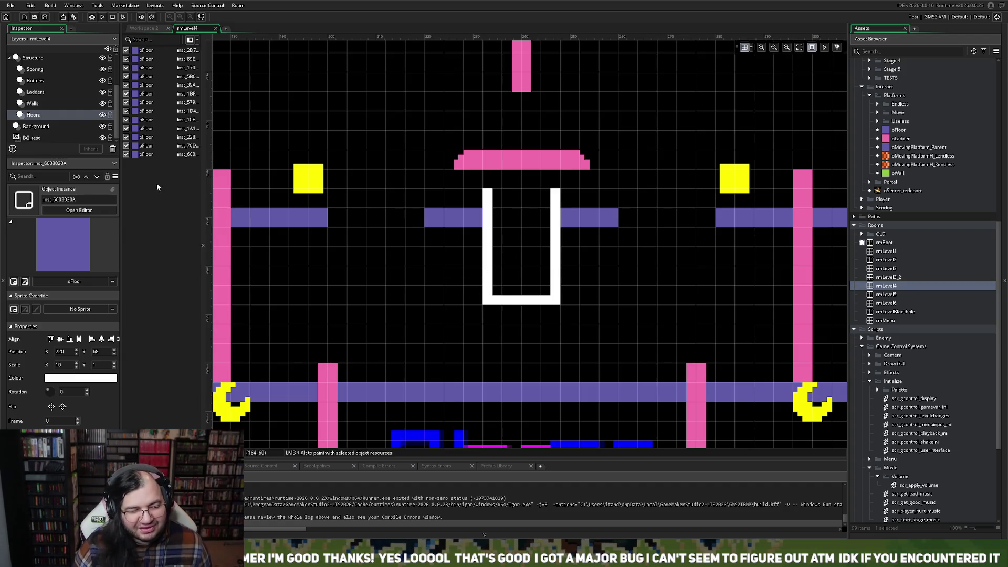
{"action": "scroll", "coordinate": [514, 206], "scroll_direction": "down", "scroll_amount": 4}
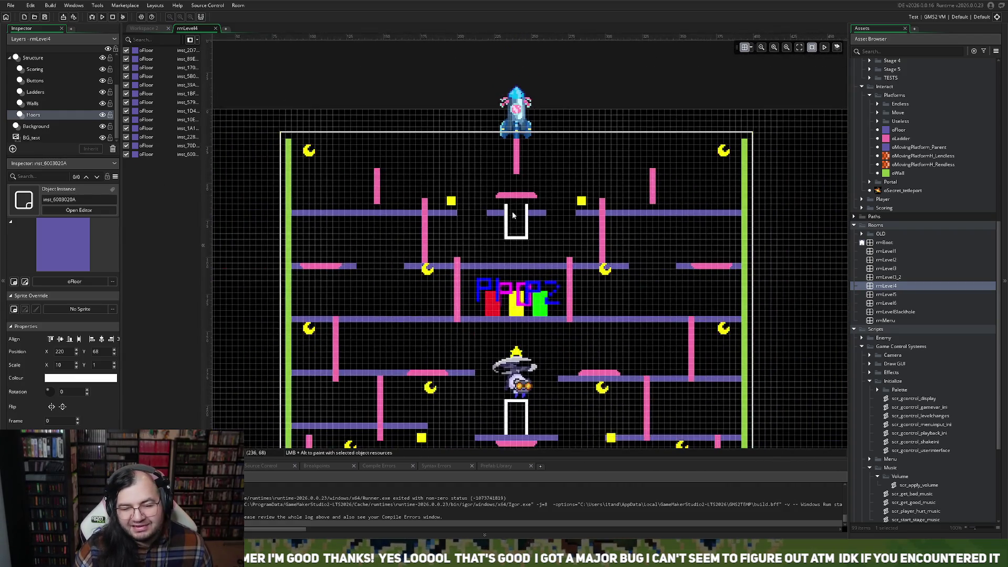
{"action": "scroll", "coordinate": [474, 200], "scroll_direction": "up", "scroll_amount": 4}
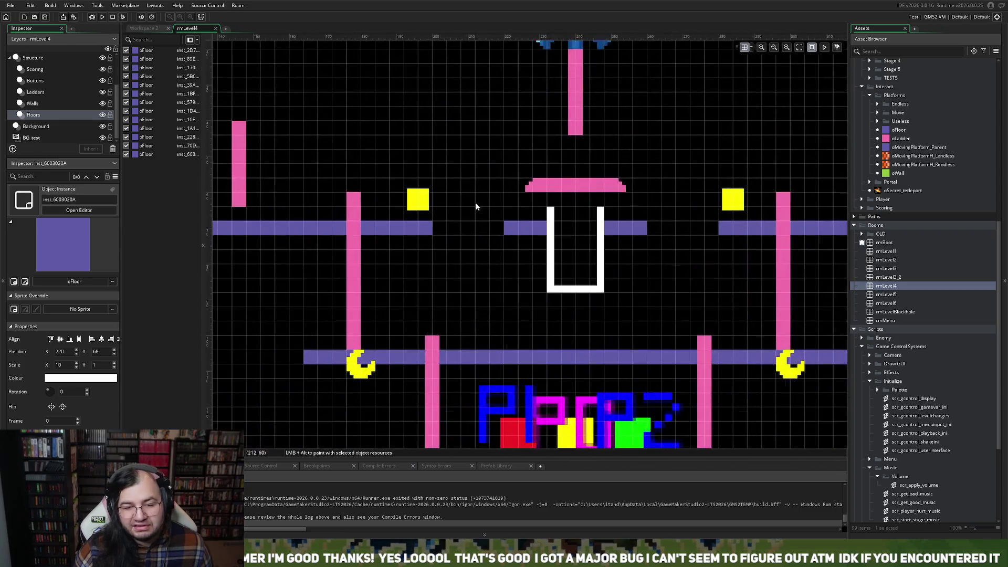
{"action": "scroll", "coordinate": [473, 205], "scroll_direction": "down", "scroll_amount": 3}
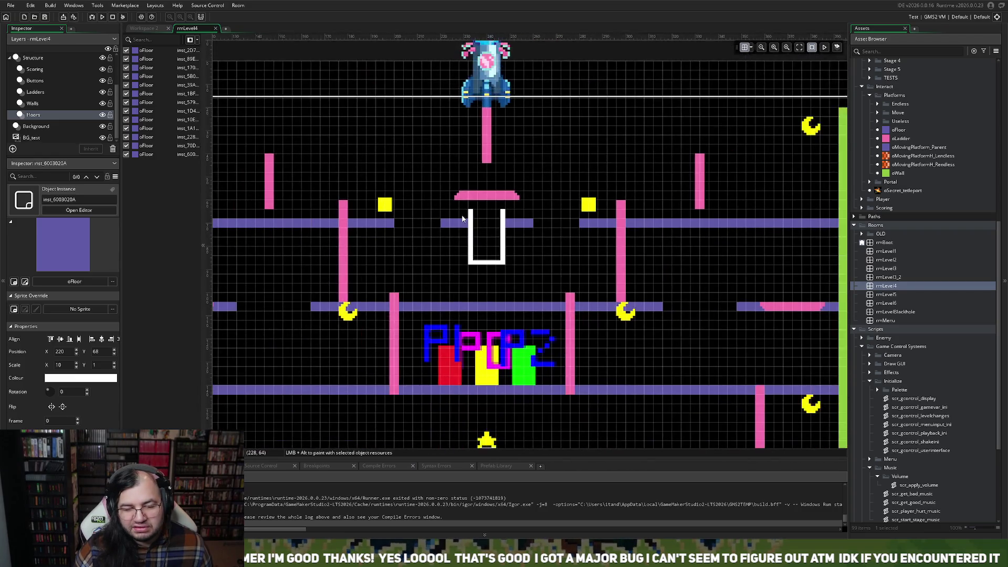
{"action": "scroll", "coordinate": [457, 221], "scroll_direction": "down", "scroll_amount": 5}
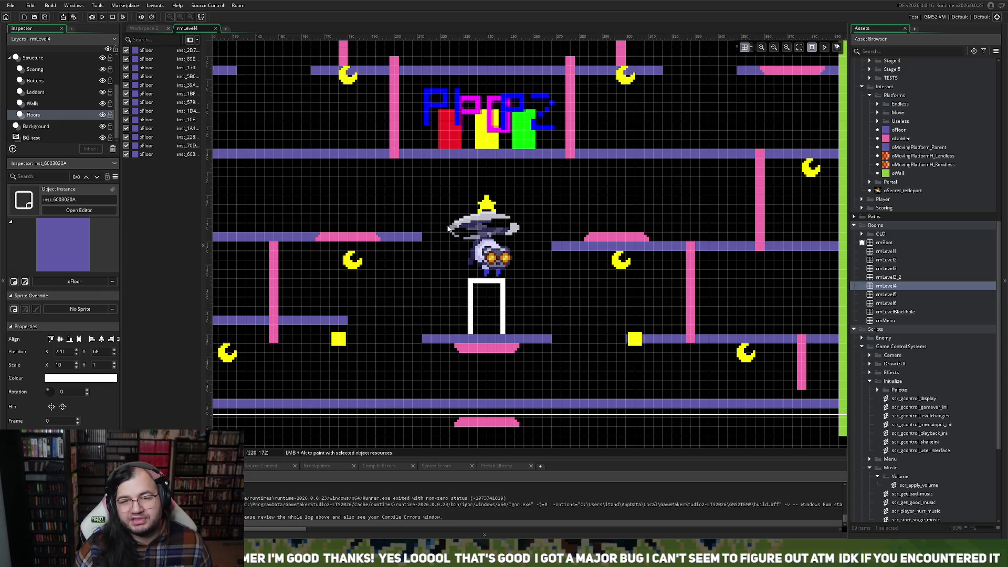
{"action": "scroll", "coordinate": [447, 230], "scroll_direction": "left", "scroll_amount": 1}
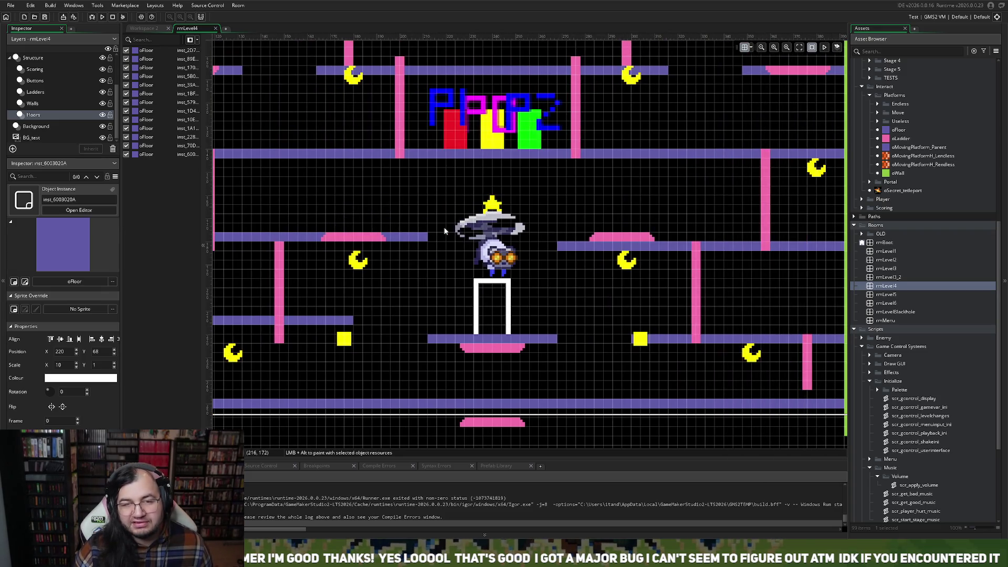
{"action": "scroll", "coordinate": [444, 231], "scroll_direction": "down", "scroll_amount": 3}
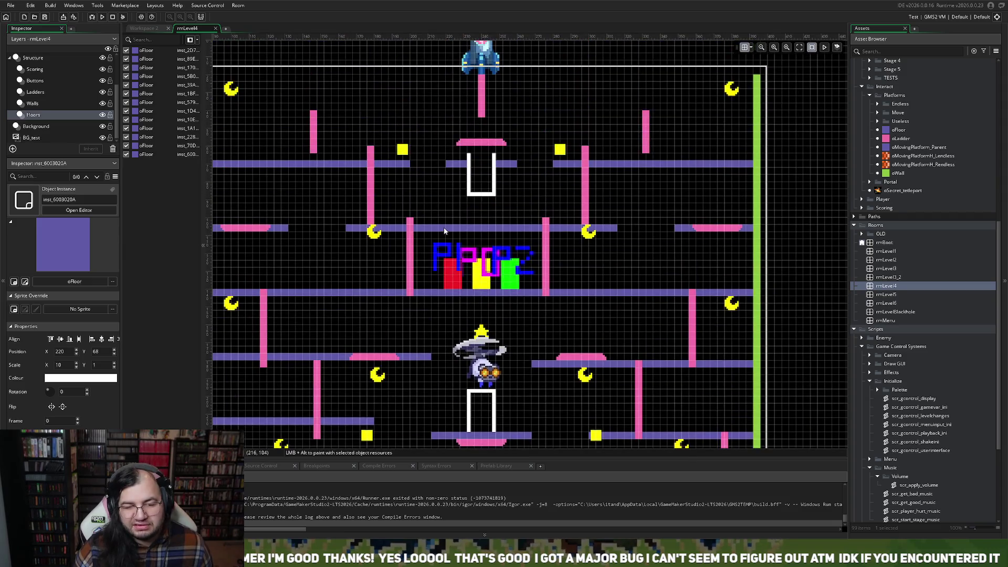
{"action": "scroll", "coordinate": [421, 231], "scroll_direction": "up", "scroll_amount": 1}
{"action": "scroll", "coordinate": [420, 231], "scroll_direction": "down", "scroll_amount": 1}
{"action": "scroll", "coordinate": [435, 231], "scroll_direction": "left", "scroll_amount": 5}
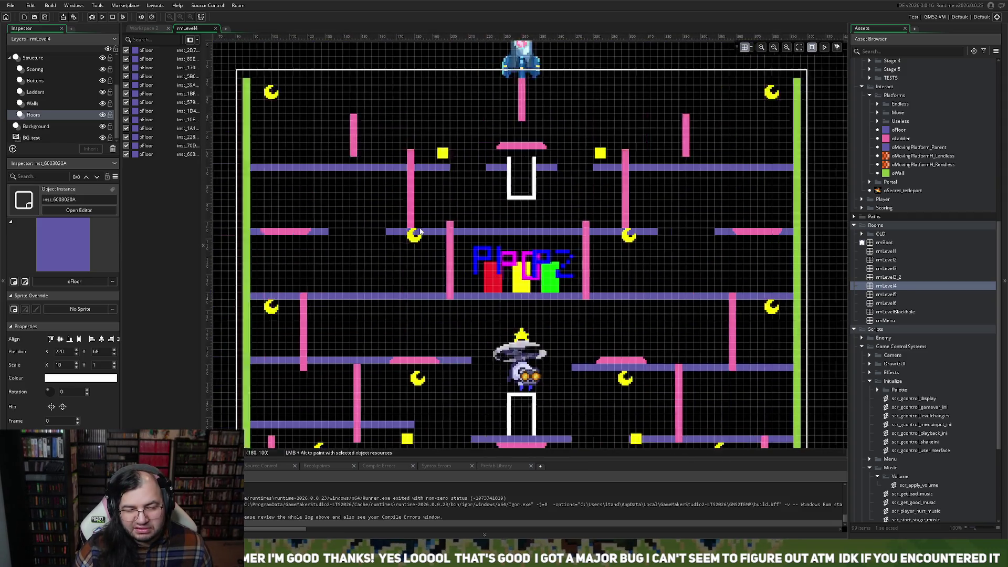
{"action": "scroll", "coordinate": [446, 231], "scroll_direction": "right", "scroll_amount": 2}
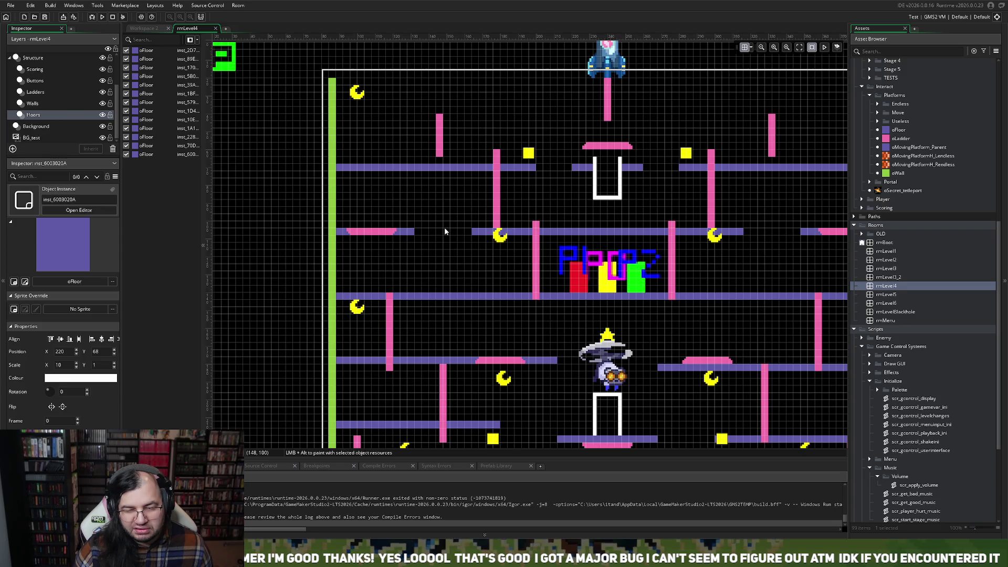
{"action": "scroll", "coordinate": [443, 230], "scroll_direction": "down", "scroll_amount": 2}
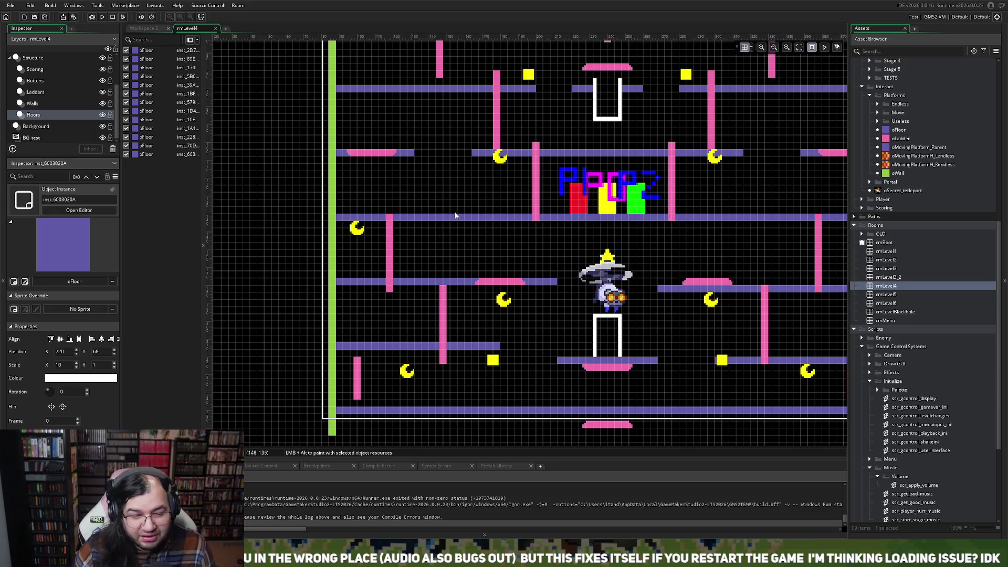
{"action": "scroll", "coordinate": [472, 220], "scroll_direction": "up", "scroll_amount": 3}
{"action": "scroll", "coordinate": [484, 254], "scroll_direction": "right", "scroll_amount": 3}
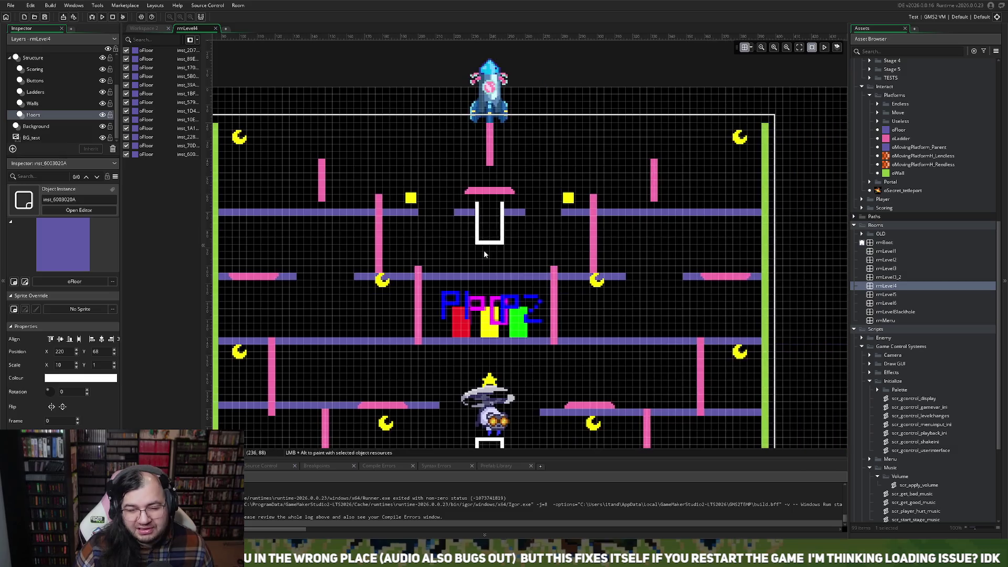
{"action": "scroll", "coordinate": [467, 244], "scroll_direction": "up", "scroll_amount": 3}
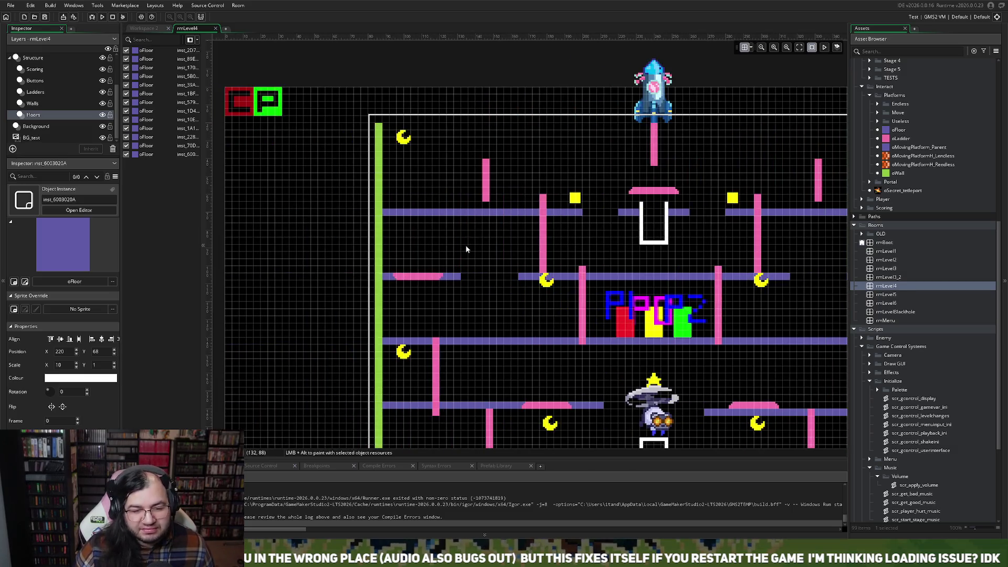
{"action": "scroll", "coordinate": [464, 250], "scroll_direction": "up", "scroll_amount": 2}
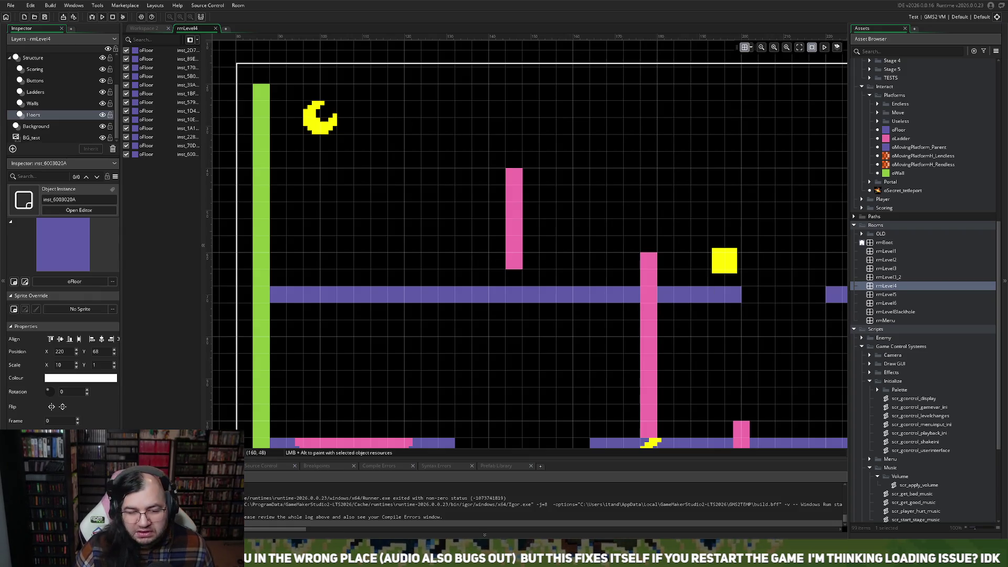
{"action": "scroll", "coordinate": [581, 204], "scroll_direction": "down", "scroll_amount": 3}
{"action": "scroll", "coordinate": [581, 209], "scroll_direction": "down", "scroll_amount": 3}
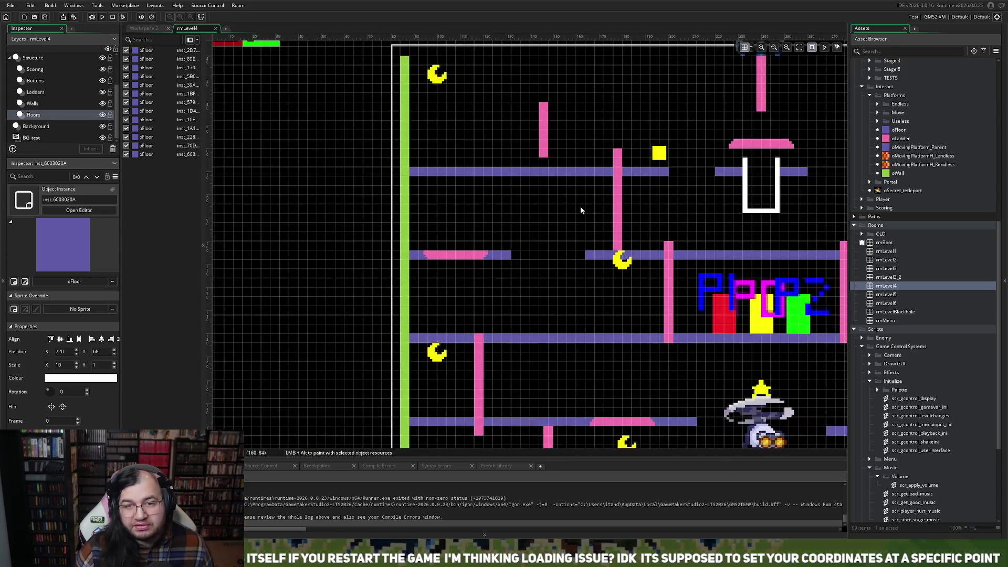
{"action": "scroll", "coordinate": [580, 210], "scroll_direction": "right", "scroll_amount": 2}
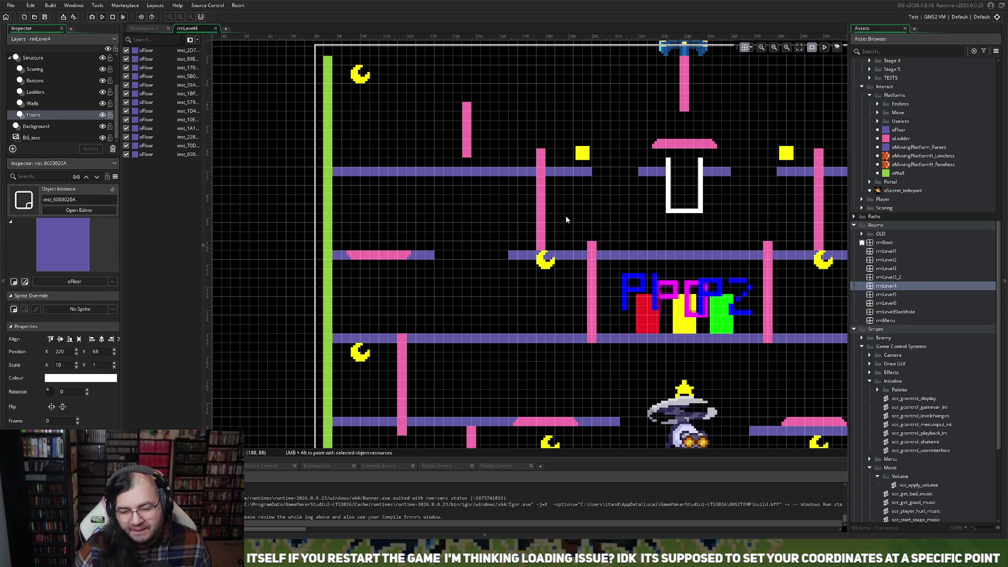
{"action": "scroll", "coordinate": [565, 216], "scroll_direction": "right", "scroll_amount": 3}
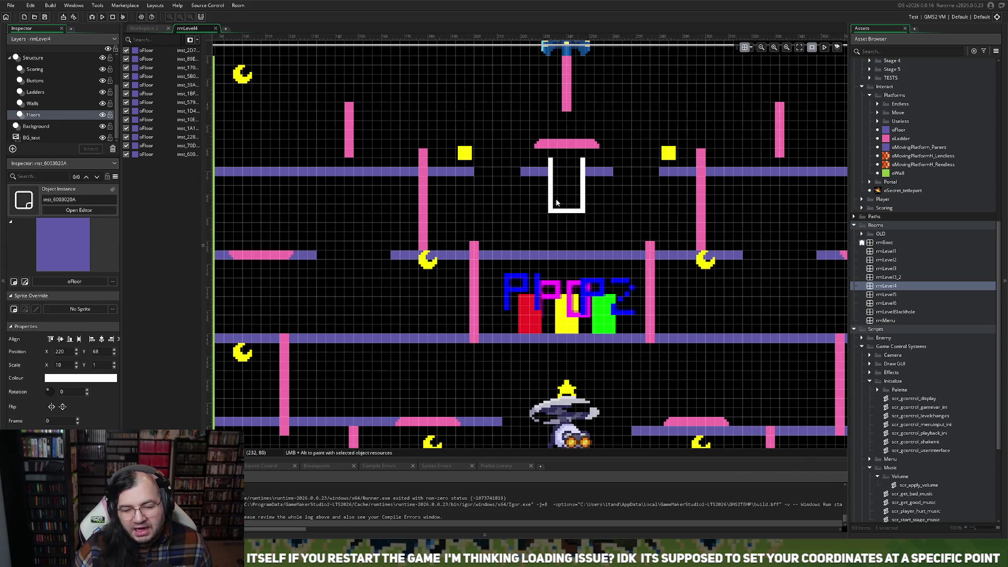
{"action": "scroll", "coordinate": [556, 203], "scroll_direction": "down", "scroll_amount": 3}
{"action": "scroll", "coordinate": [555, 208], "scroll_direction": "left", "scroll_amount": 3}
{"action": "scroll", "coordinate": [546, 208], "scroll_direction": "right", "scroll_amount": 5}
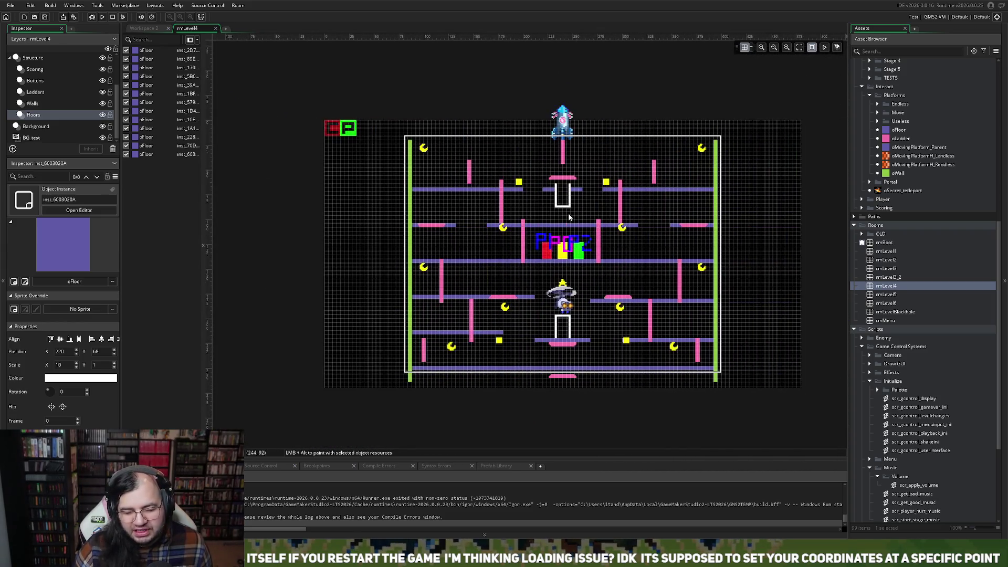
{"action": "scroll", "coordinate": [509, 207], "scroll_direction": "up", "scroll_amount": 1}
{"action": "scroll", "coordinate": [509, 206], "scroll_direction": "up", "scroll_amount": 3}
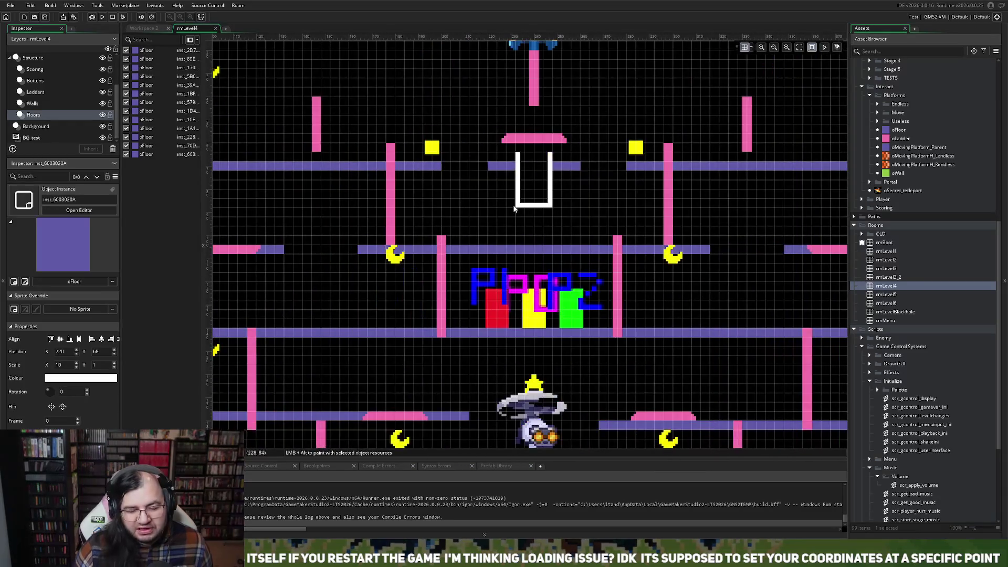
{"action": "scroll", "coordinate": [535, 268], "scroll_direction": "down", "scroll_amount": 2}
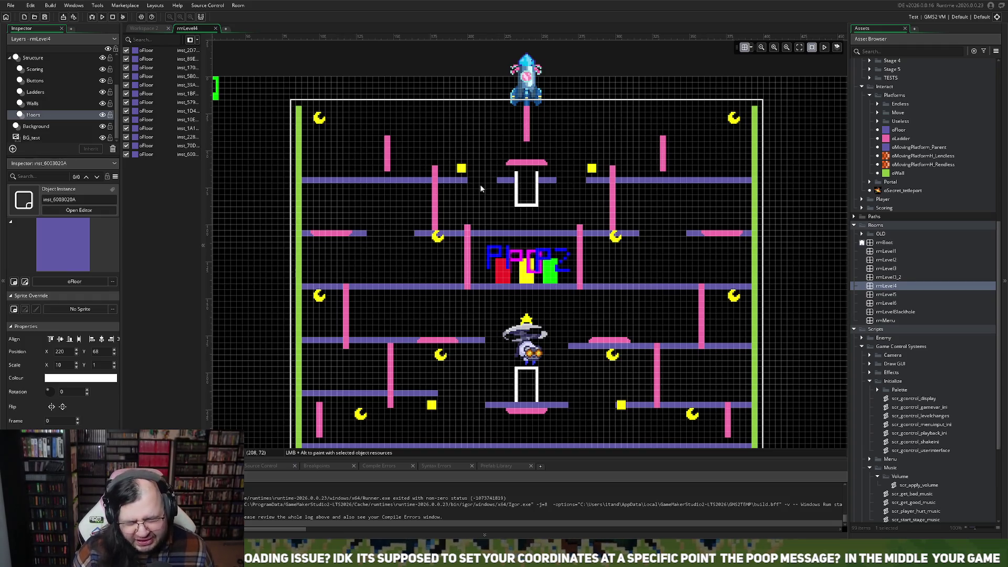
{"action": "scroll", "coordinate": [495, 206], "scroll_direction": "up", "scroll_amount": 1}
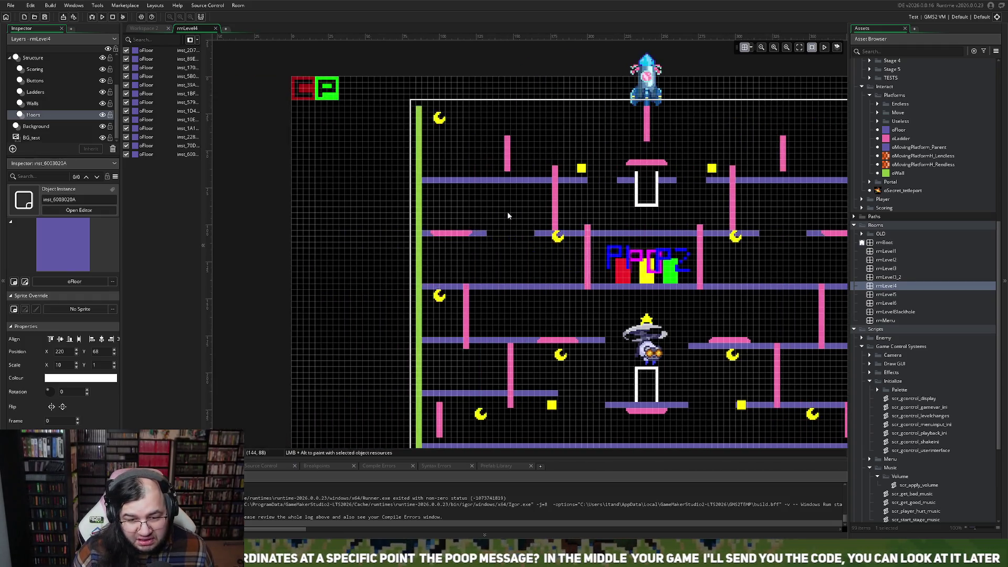
- Pan around the whole rmLevel4 layout, then list the two oWall instances on the Walls layer
{"action": "scroll", "coordinate": [507, 211], "scroll_direction": "down", "scroll_amount": 1}
{"action": "scroll", "coordinate": [484, 200], "scroll_direction": "up", "scroll_amount": 1}
{"action": "scroll", "coordinate": [484, 206], "scroll_direction": "up", "scroll_amount": 2}
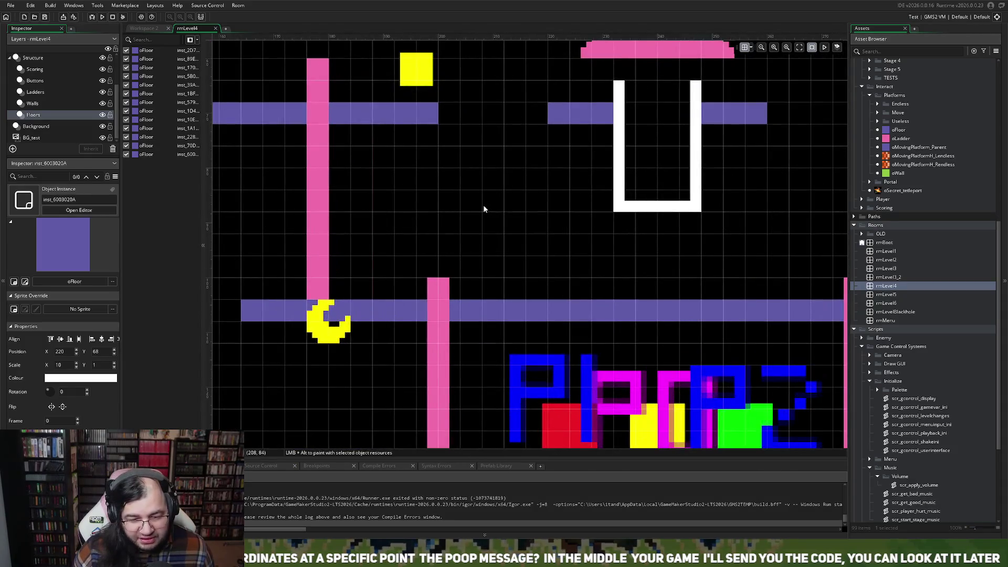
{"action": "scroll", "coordinate": [484, 209], "scroll_direction": "left", "scroll_amount": 2}
{"action": "scroll", "coordinate": [483, 208], "scroll_direction": "down", "scroll_amount": 2}
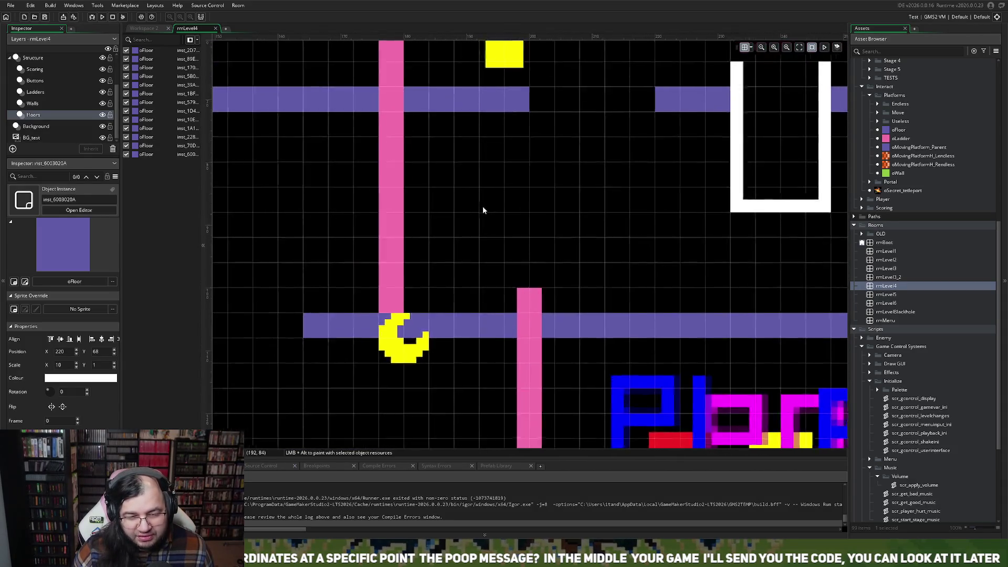
{"action": "scroll", "coordinate": [477, 209], "scroll_direction": "left", "scroll_amount": 1}
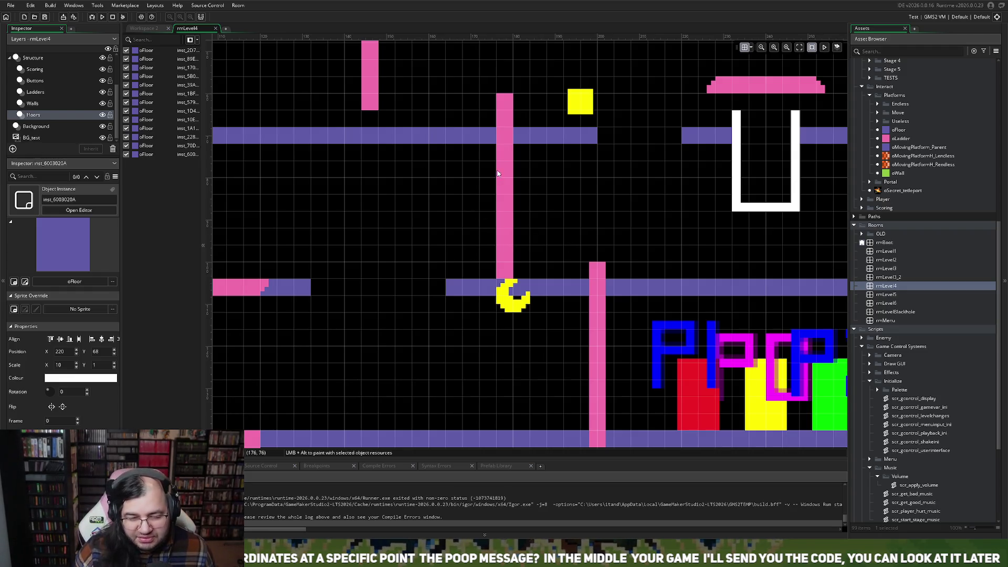
{"action": "scroll", "coordinate": [551, 215], "scroll_direction": "right", "scroll_amount": 5}
{"action": "scroll", "coordinate": [547, 213], "scroll_direction": "right", "scroll_amount": 3}
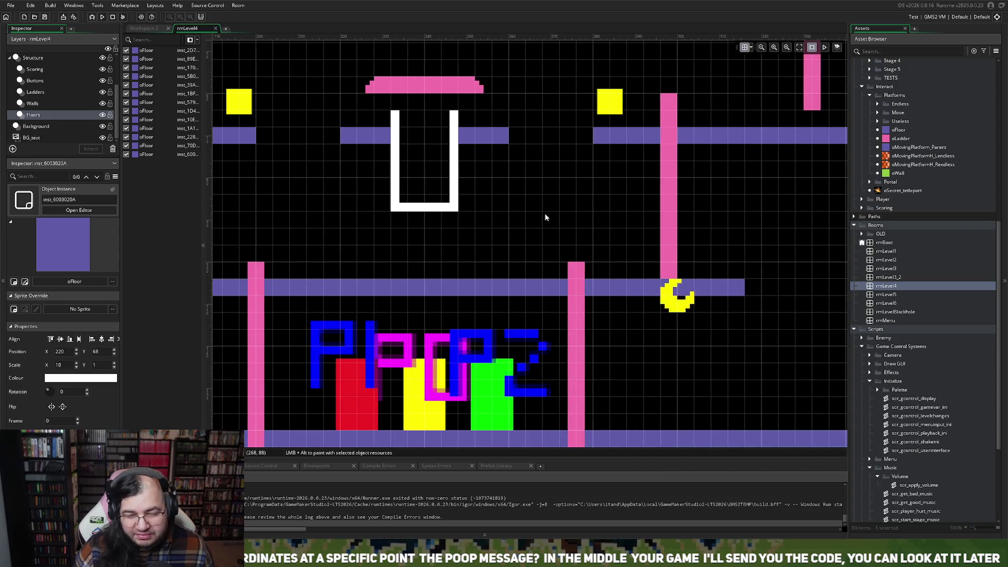
{"action": "scroll", "coordinate": [543, 215], "scroll_direction": "left", "scroll_amount": 7}
{"action": "scroll", "coordinate": [541, 216], "scroll_direction": "down", "scroll_amount": 4}
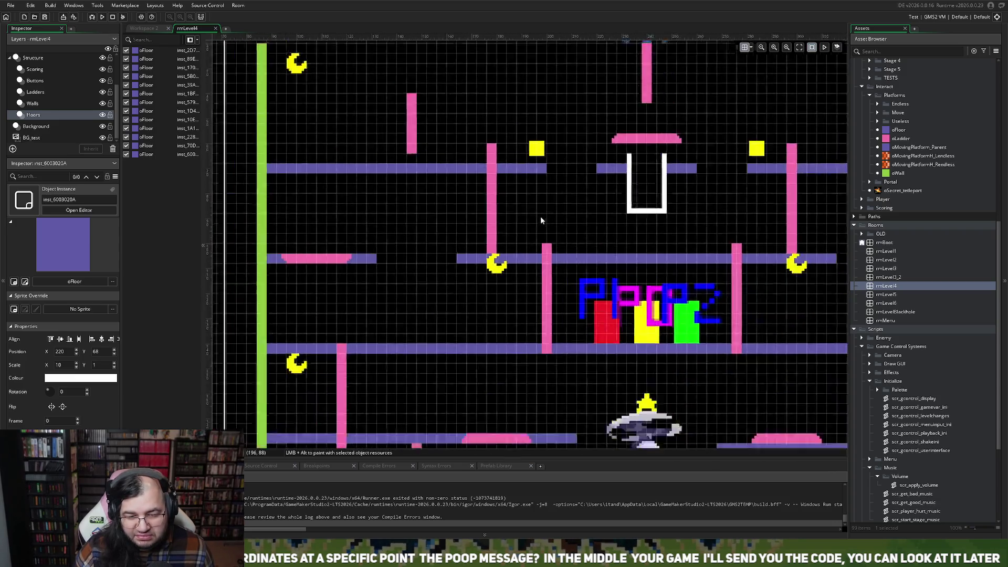
{"action": "scroll", "coordinate": [540, 216], "scroll_direction": "up", "scroll_amount": 4}
{"action": "scroll", "coordinate": [540, 217], "scroll_direction": "up", "scroll_amount": 3}
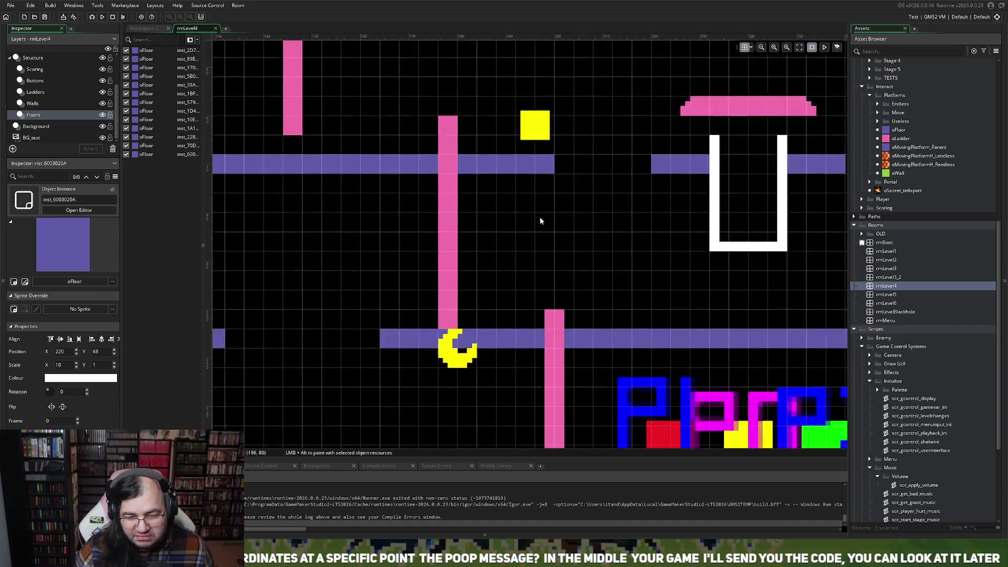
{"action": "scroll", "coordinate": [539, 217], "scroll_direction": "right", "scroll_amount": 5}
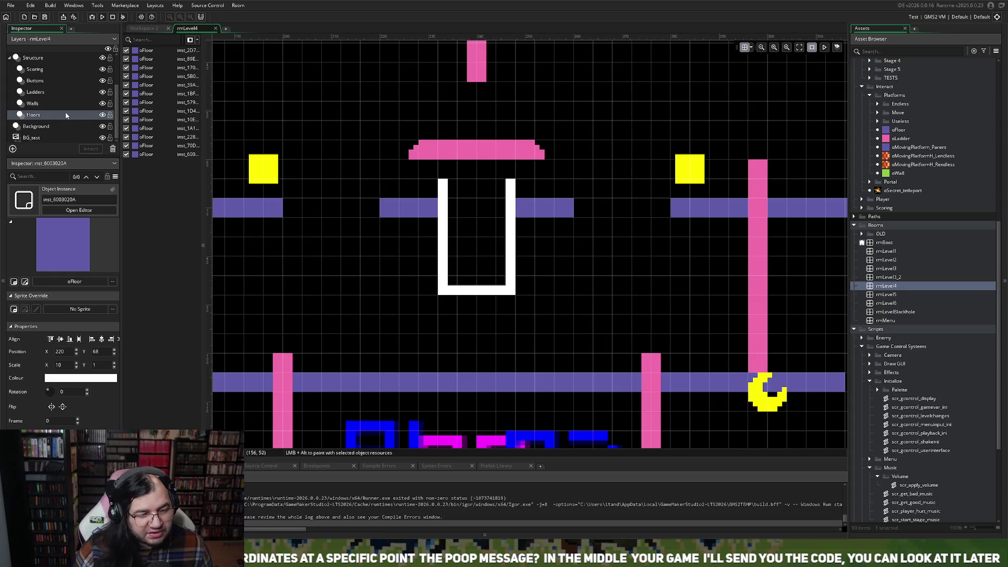
{"action": "scroll", "coordinate": [387, 214], "scroll_direction": "down", "scroll_amount": 2}
{"action": "scroll", "coordinate": [380, 209], "scroll_direction": "right", "scroll_amount": 3}
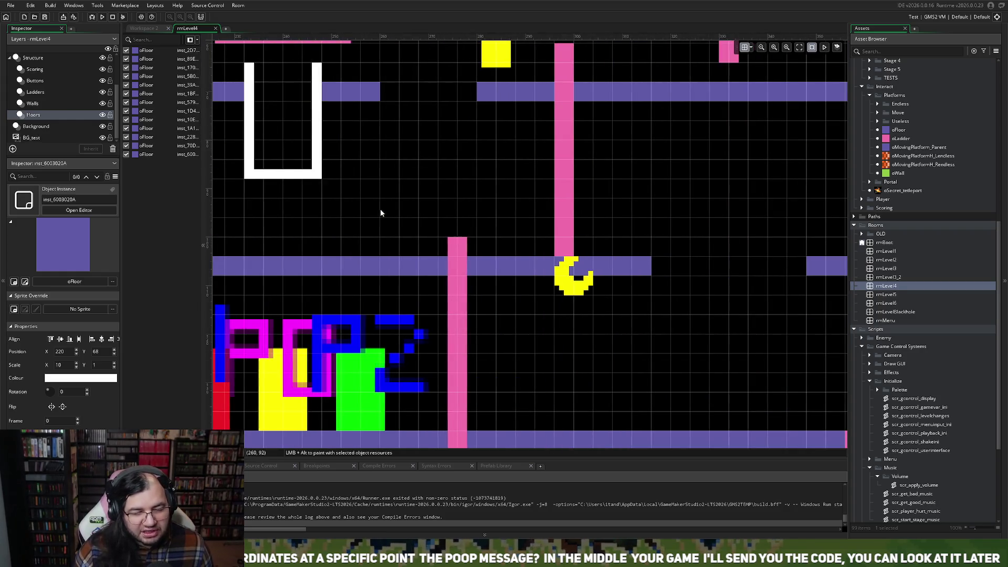
{"action": "scroll", "coordinate": [370, 209], "scroll_direction": "down", "scroll_amount": 3}
{"action": "scroll", "coordinate": [369, 210], "scroll_direction": "down", "scroll_amount": 3}
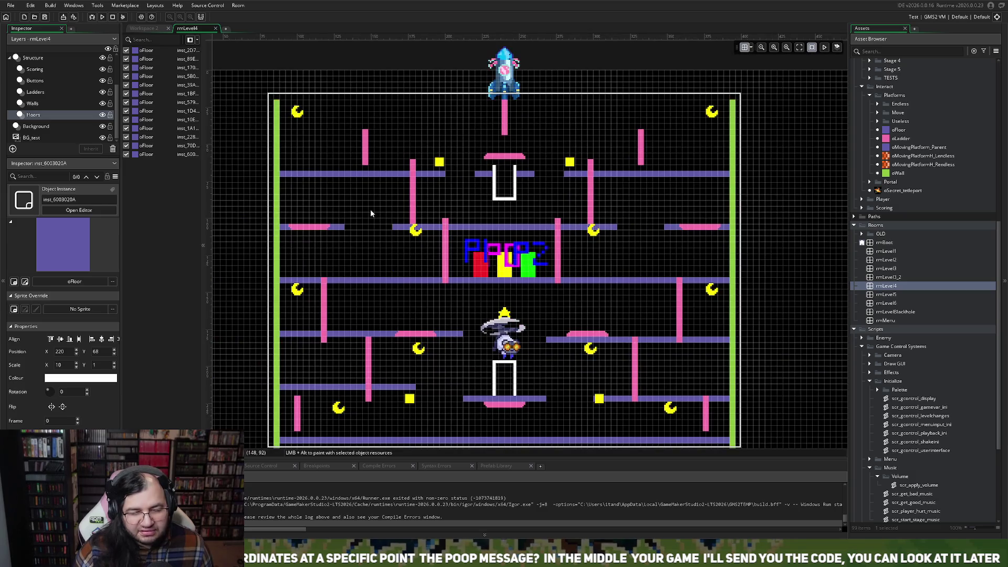
{"action": "scroll", "coordinate": [370, 209], "scroll_direction": "up", "scroll_amount": 4}
{"action": "scroll", "coordinate": [390, 214], "scroll_direction": "down", "scroll_amount": 2}
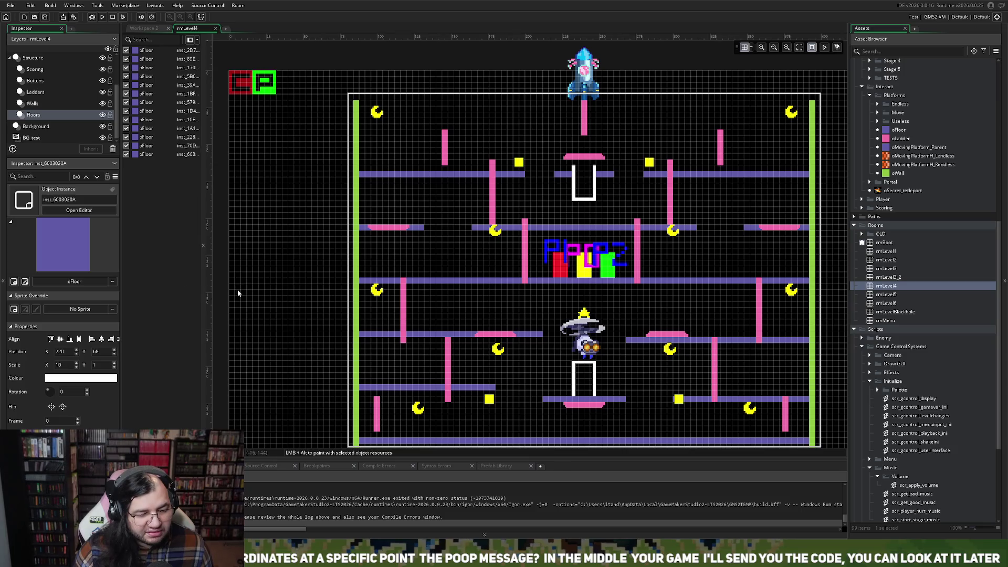
{"action": "scroll", "coordinate": [397, 205], "scroll_direction": "up", "scroll_amount": 2}
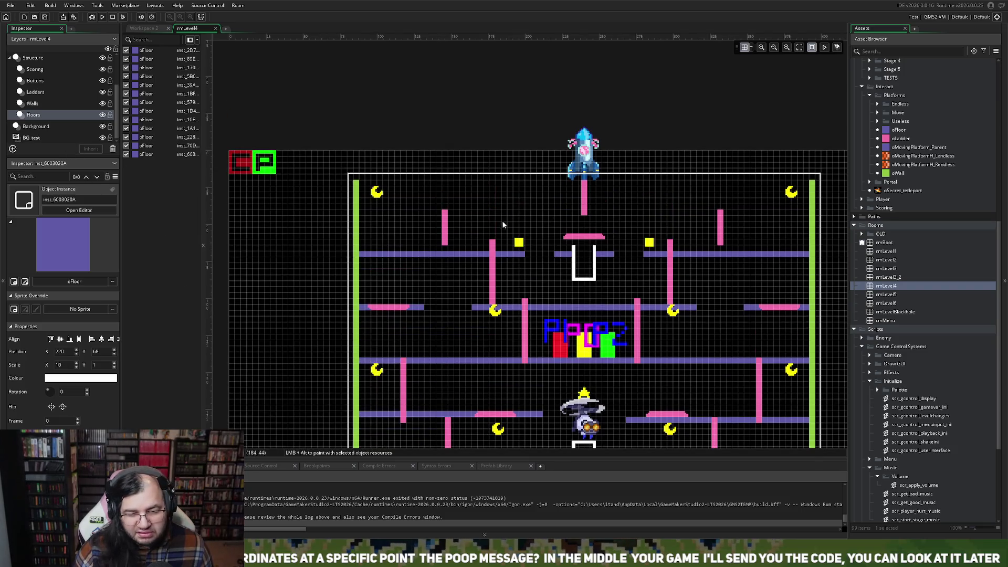
{"action": "scroll", "coordinate": [414, 231], "scroll_direction": "down", "scroll_amount": 4}
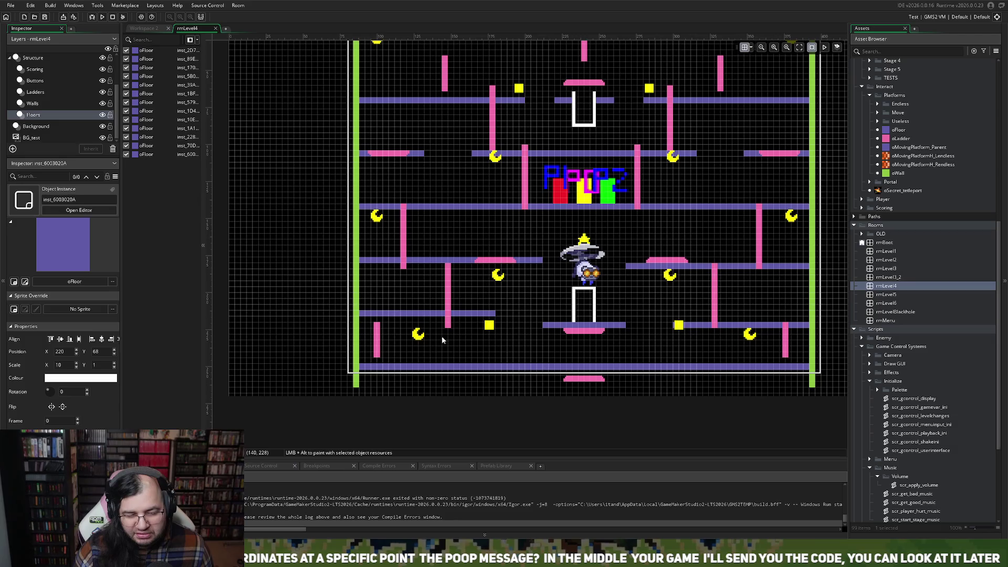
{"action": "left_click", "coordinate": [46, 105]}
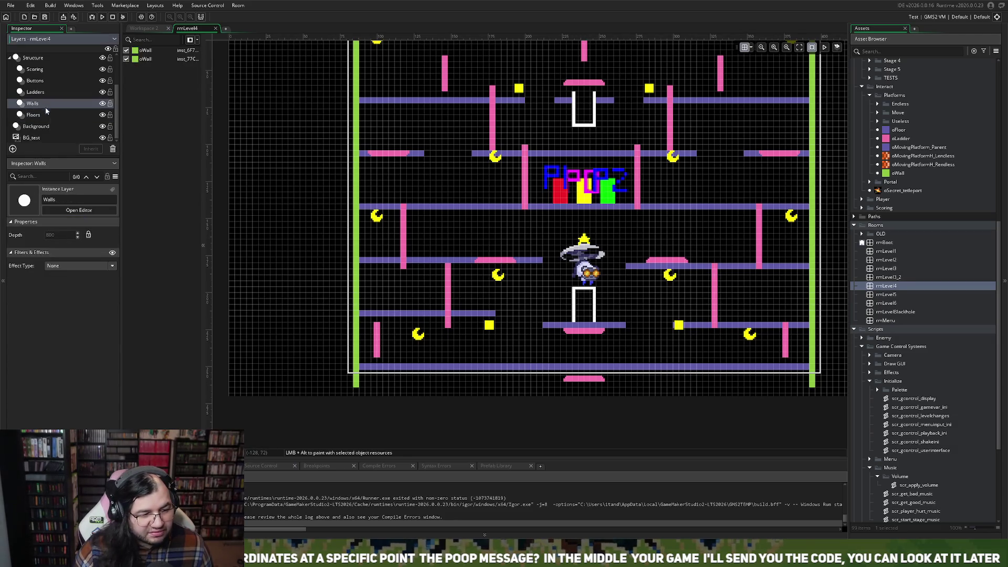
- Shorten the left and right green walls from the bottom to Scale Y 57, then select Floors
{"action": "left_click", "coordinate": [358, 385]}
{"action": "left_click_drag", "start_coordinate": [361, 387], "coordinate": [357, 368]}
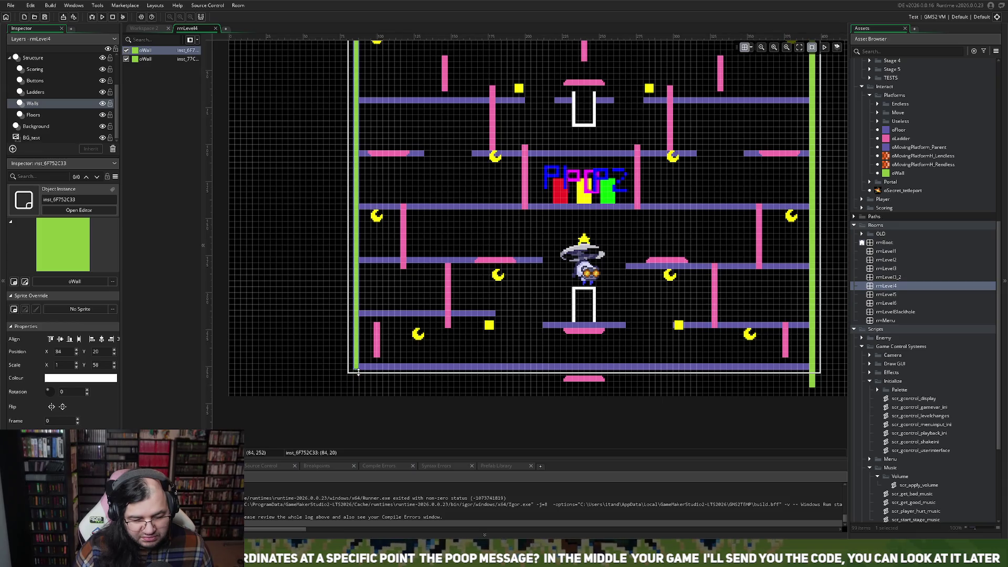
{"action": "scroll", "coordinate": [497, 360], "scroll_direction": "right", "scroll_amount": 5}
{"action": "left_click", "coordinate": [503, 387]}
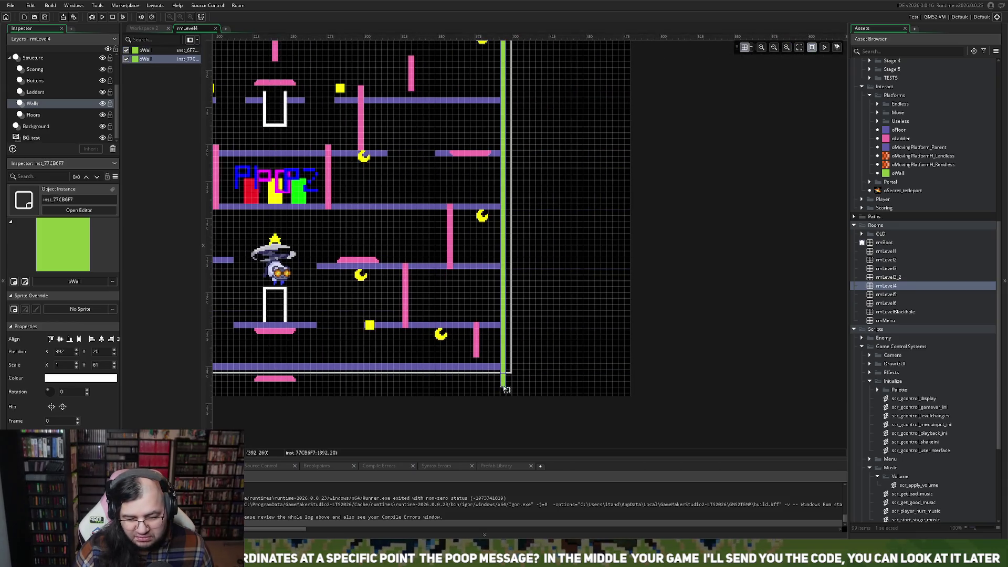
{"action": "left_click_drag", "start_coordinate": [503, 389], "coordinate": [504, 367]}
{"action": "scroll", "coordinate": [488, 373], "scroll_direction": "left", "scroll_amount": 5}
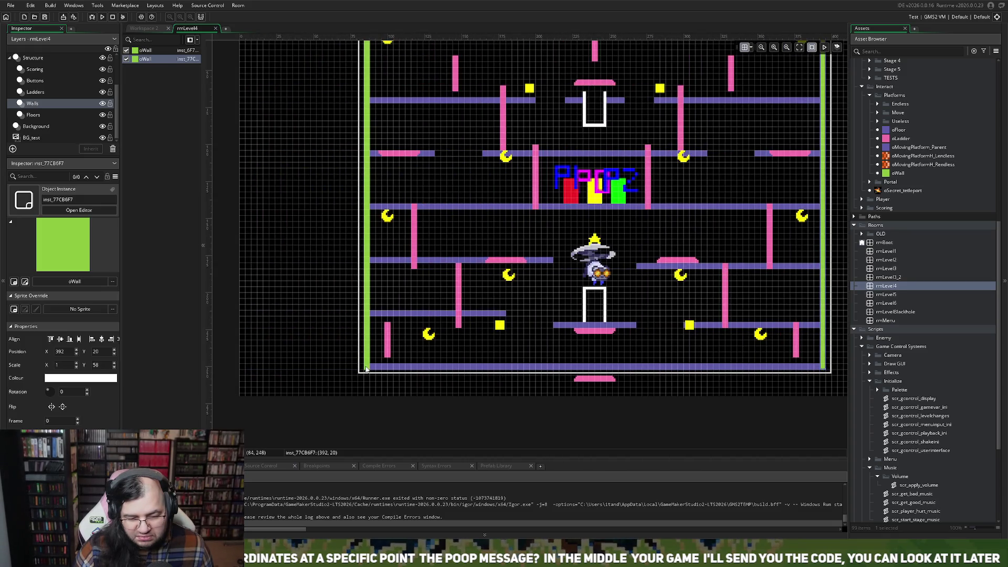
{"action": "left_click", "coordinate": [367, 365]}
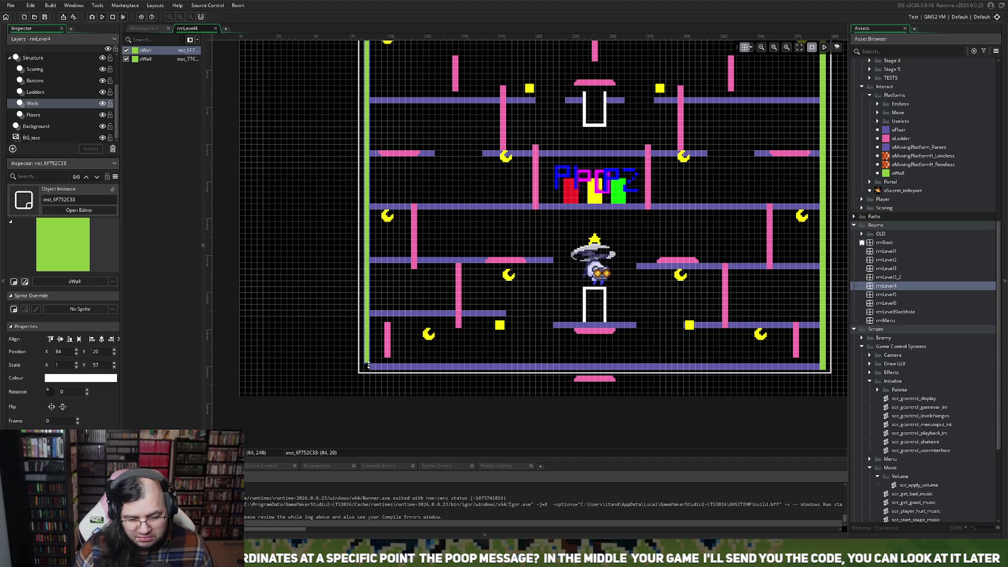
{"action": "left_click", "coordinate": [374, 372]}
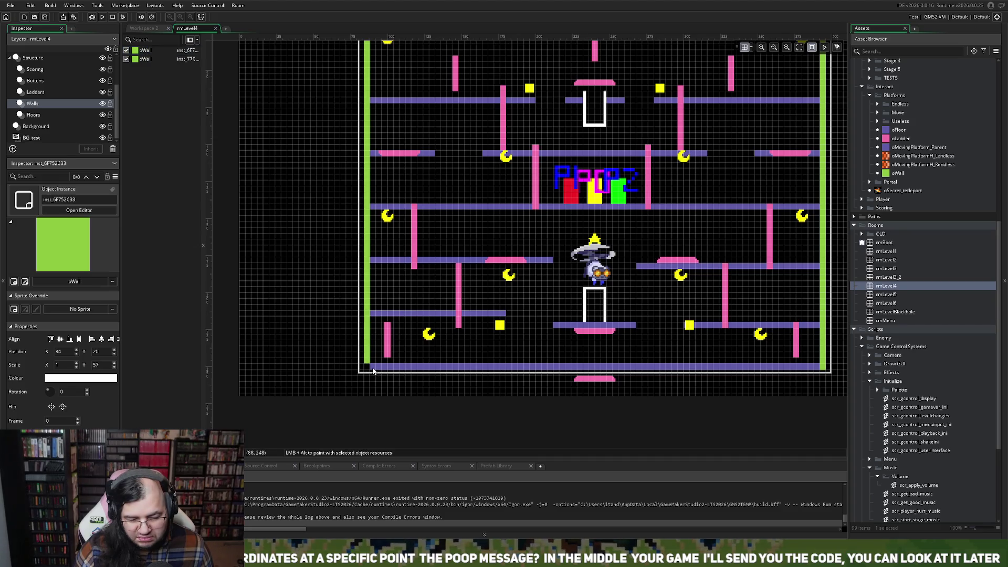
{"action": "left_click_drag", "start_coordinate": [820, 372], "coordinate": [823, 363]}
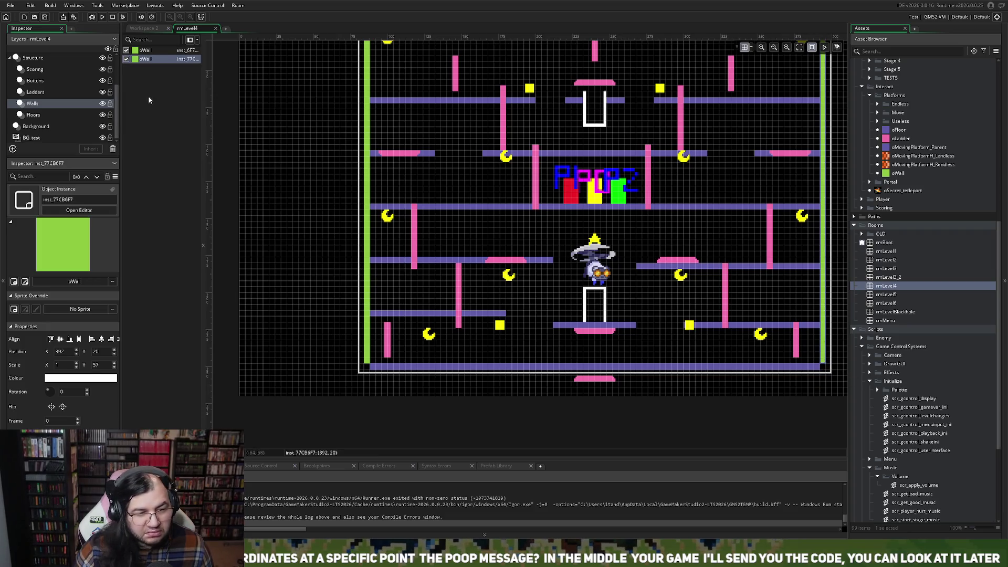
{"action": "left_click", "coordinate": [52, 115]}
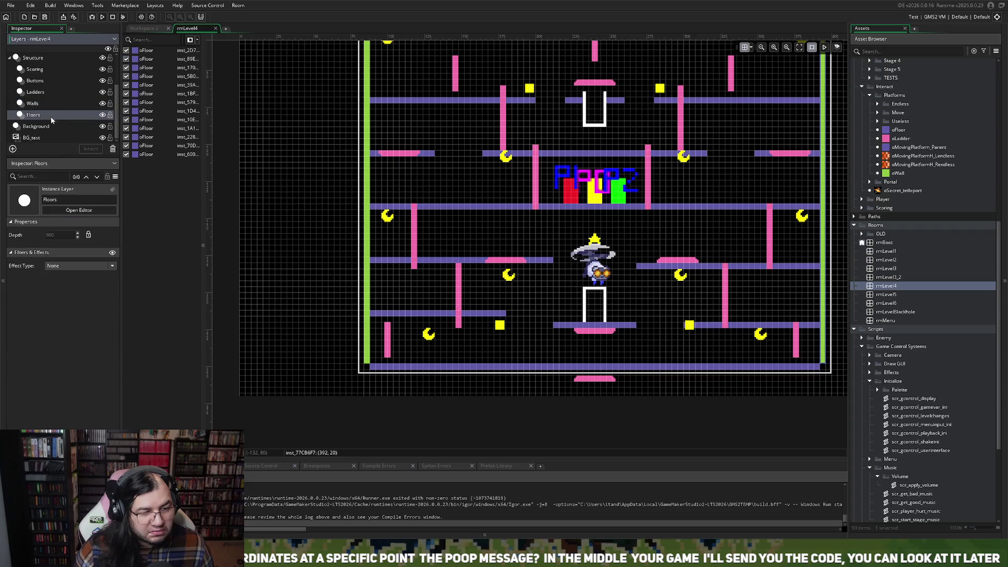
- Stretch the bottom oFloor's left and right ends out to the side walls
{"action": "left_click", "coordinate": [374, 372]}
{"action": "left_click_drag", "start_coordinate": [366, 368], "coordinate": [360, 369]}
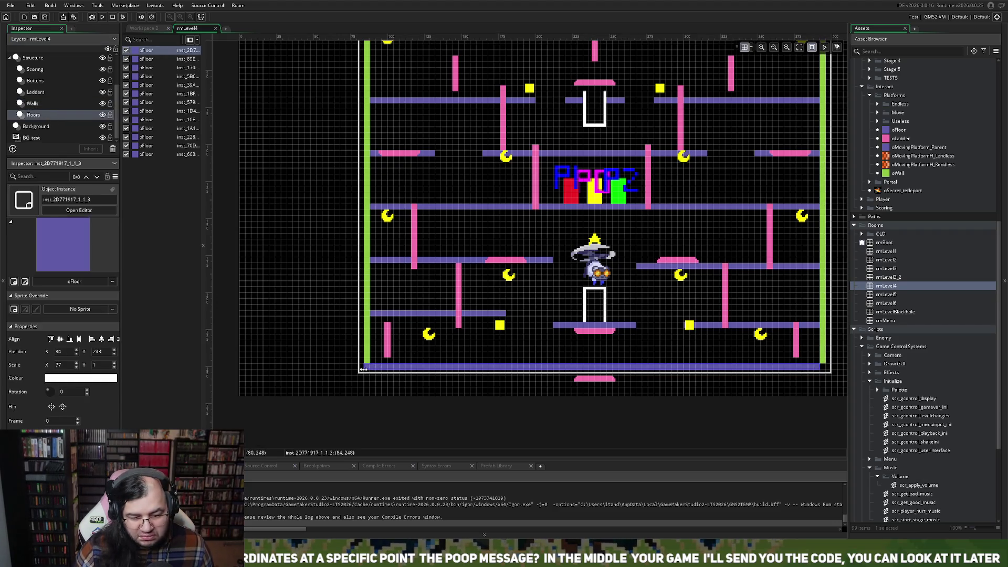
{"action": "scroll", "coordinate": [577, 367], "scroll_direction": "right", "scroll_amount": 3}
{"action": "left_click_drag", "start_coordinate": [663, 371], "coordinate": [672, 368]}
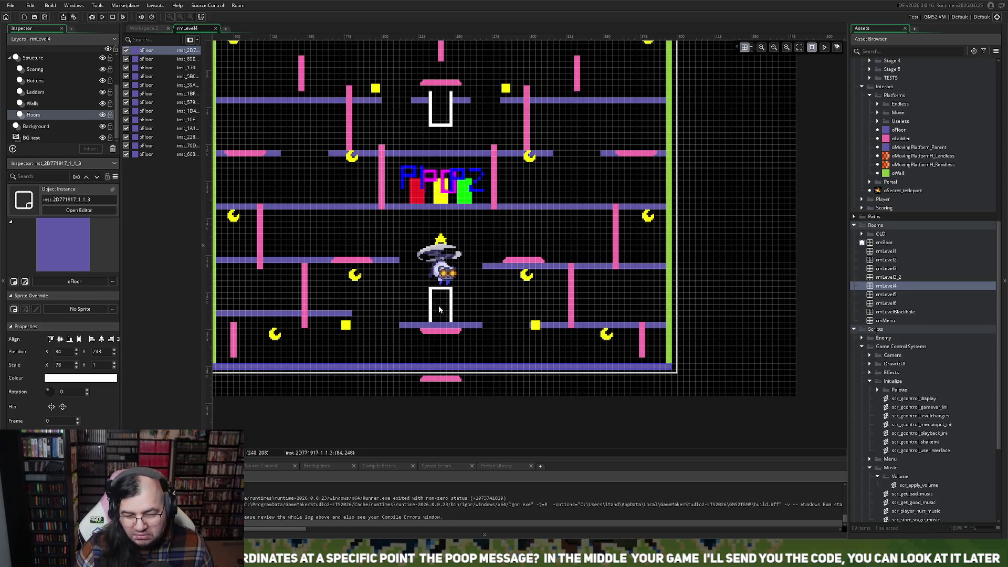
{"action": "scroll", "coordinate": [436, 313], "scroll_direction": "up", "scroll_amount": 4}
{"action": "scroll", "coordinate": [436, 313], "scroll_direction": "left", "scroll_amount": 3}
{"action": "scroll", "coordinate": [436, 313], "scroll_direction": "left", "scroll_amount": 2}
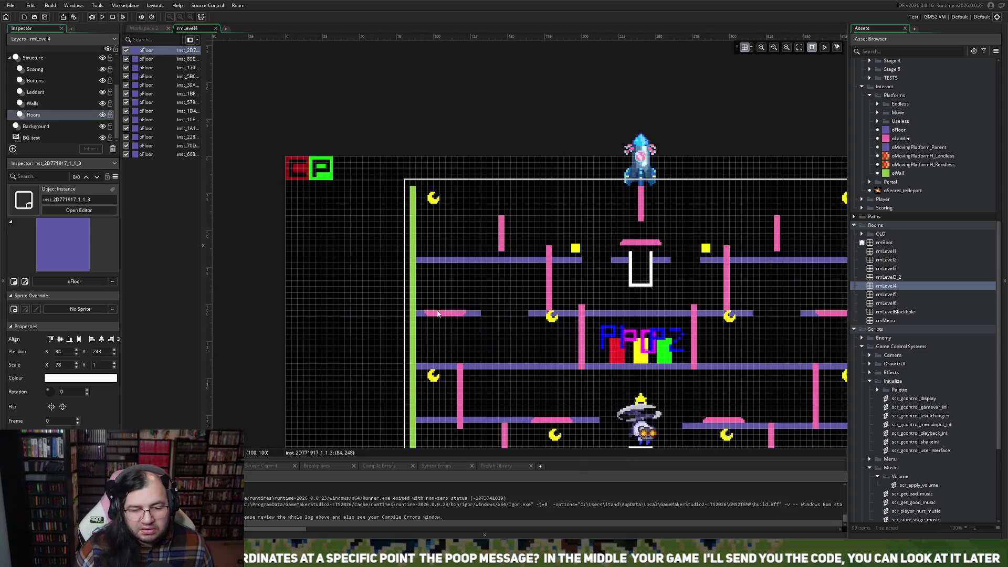
{"action": "scroll", "coordinate": [494, 312], "scroll_direction": "left", "scroll_amount": 1}
{"action": "scroll", "coordinate": [483, 314], "scroll_direction": "right", "scroll_amount": 4}
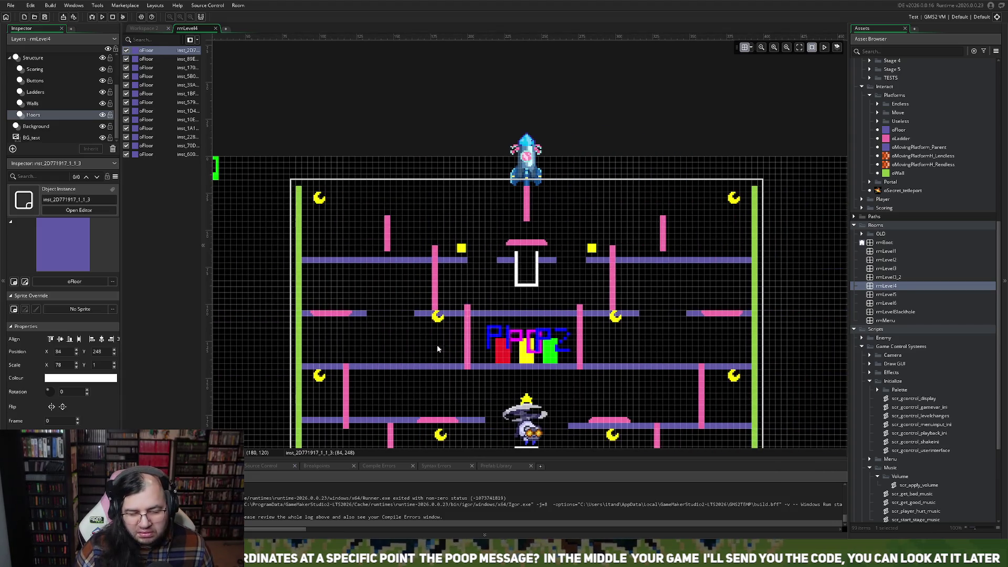
- Paste a copy of the long oFloor and move it to the top of the room at 88, 32
{"action": "left_click", "coordinate": [413, 368]}
{"action": "key", "text": "ctrl+v"}
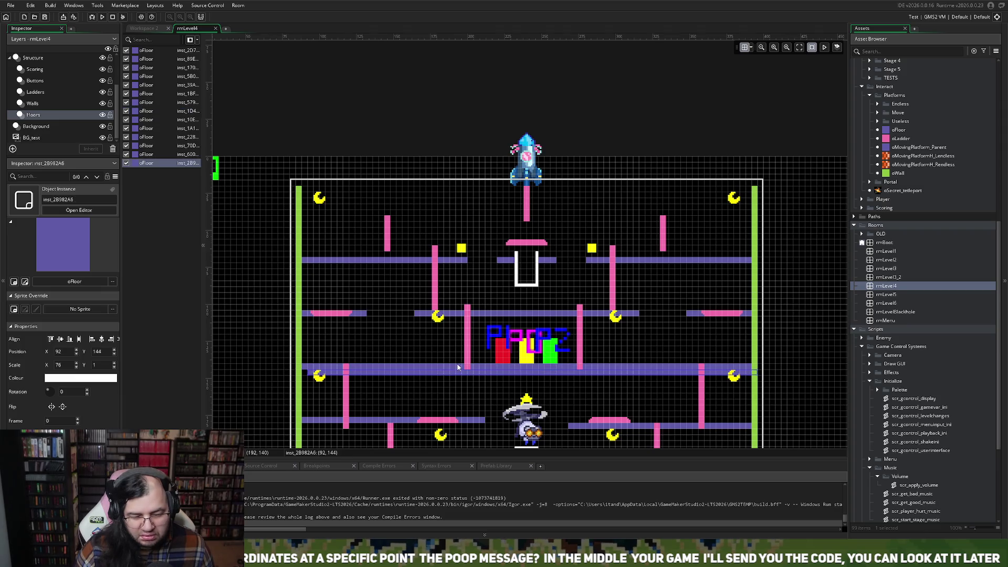
{"action": "left_click_drag", "start_coordinate": [441, 377], "coordinate": [433, 214]}
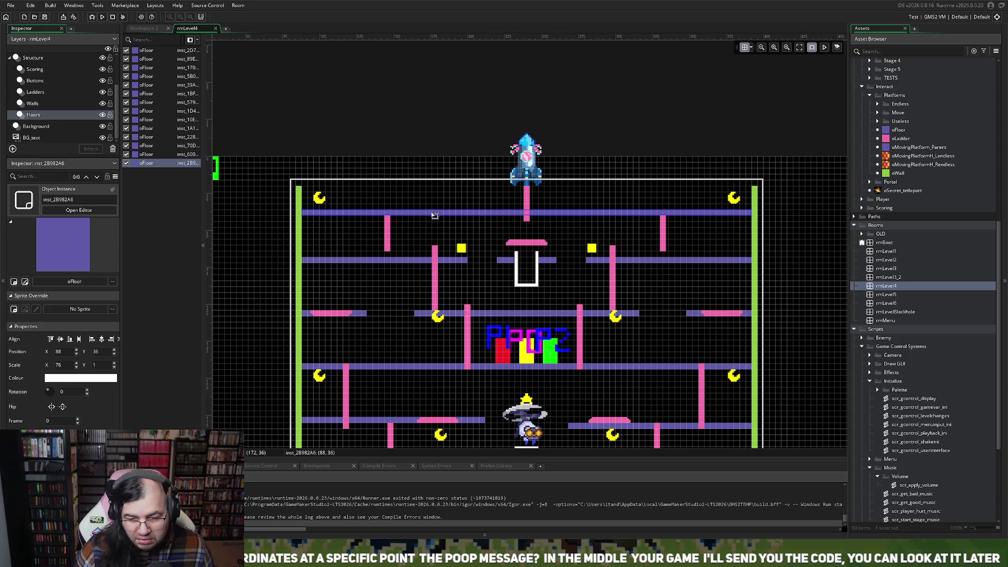
{"action": "scroll", "coordinate": [688, 248], "scroll_direction": "left", "scroll_amount": 5}
{"action": "scroll", "coordinate": [537, 257], "scroll_direction": "up", "scroll_amount": 5}
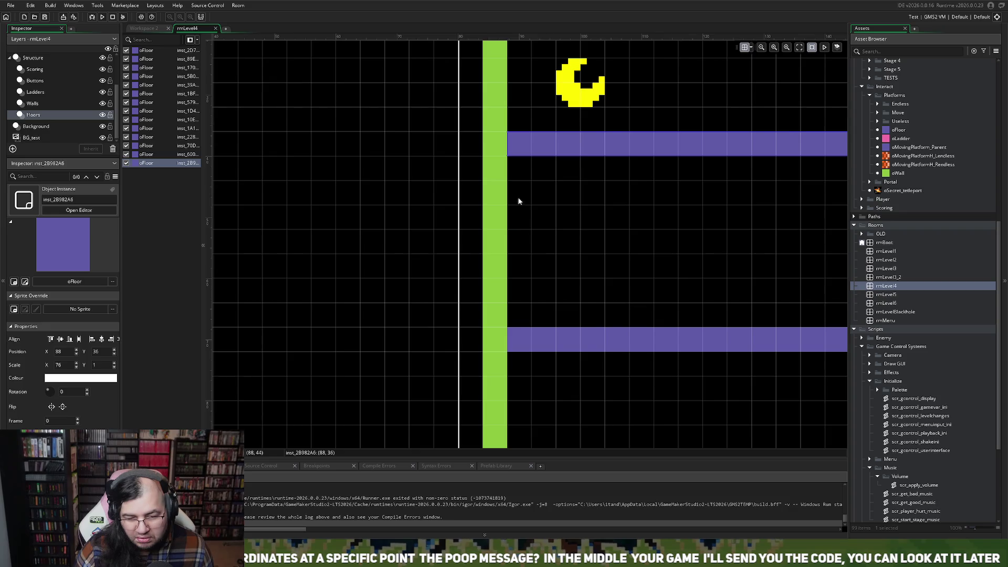
{"action": "left_click_drag", "start_coordinate": [539, 149], "coordinate": [539, 122]}
{"action": "scroll", "coordinate": [540, 136], "scroll_direction": "right", "scroll_amount": 10}
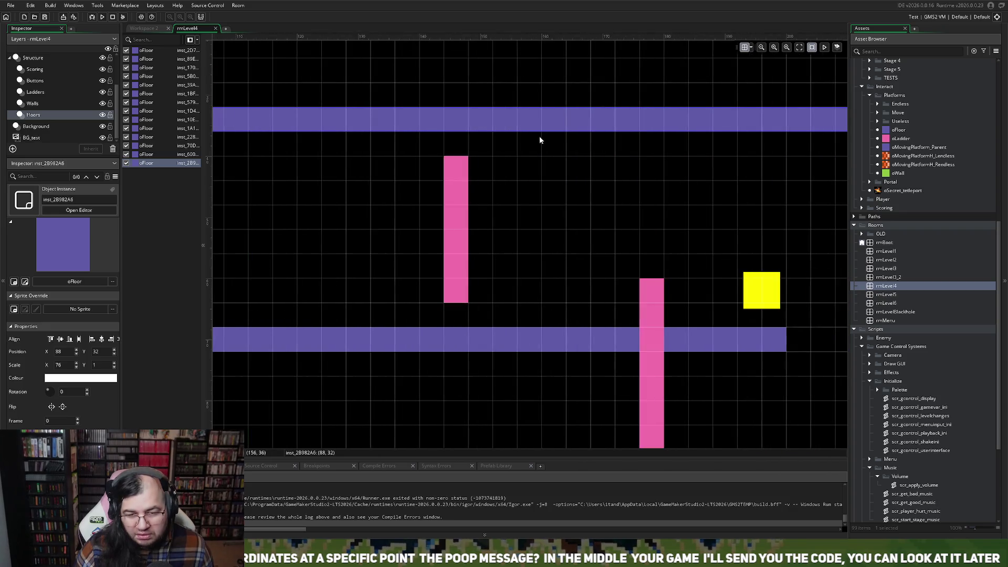
{"action": "scroll", "coordinate": [534, 148], "scroll_direction": "down", "scroll_amount": 5}
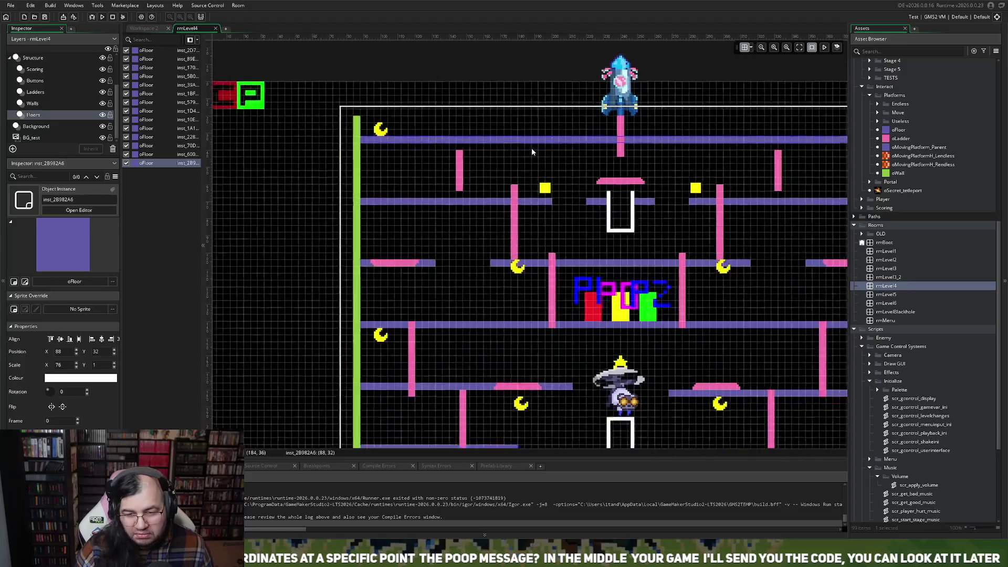
{"action": "scroll", "coordinate": [531, 148], "scroll_direction": "down", "scroll_amount": 4}
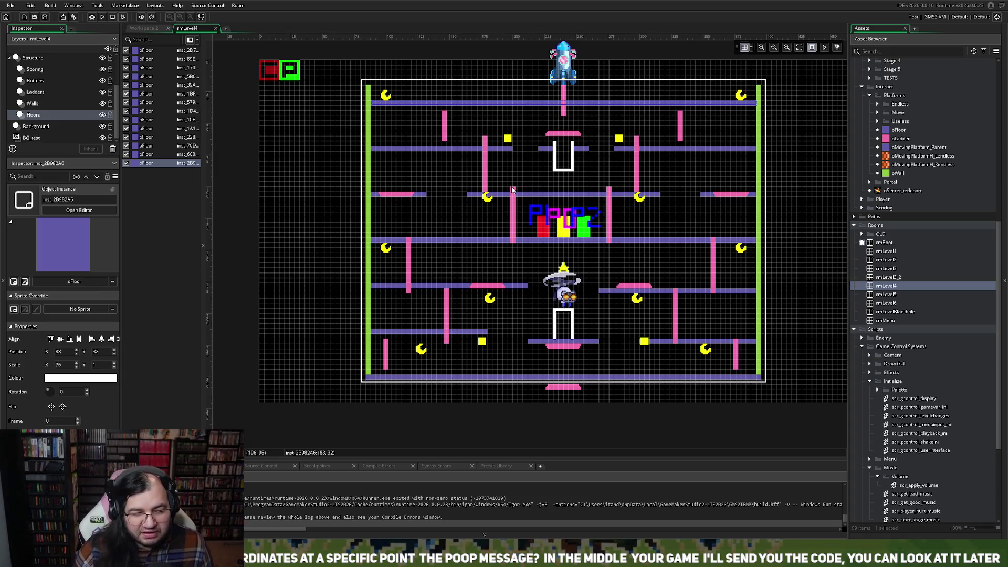
- Deselect the new top floor and show the two oWall instances on the Walls layer
{"action": "left_click", "coordinate": [369, 94]}
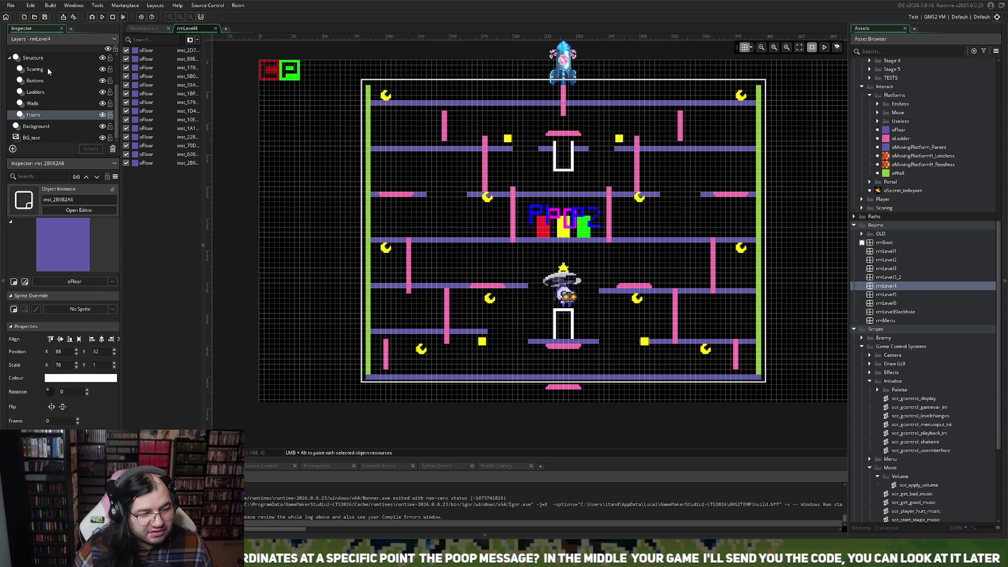
{"action": "left_click", "coordinate": [32, 103]}
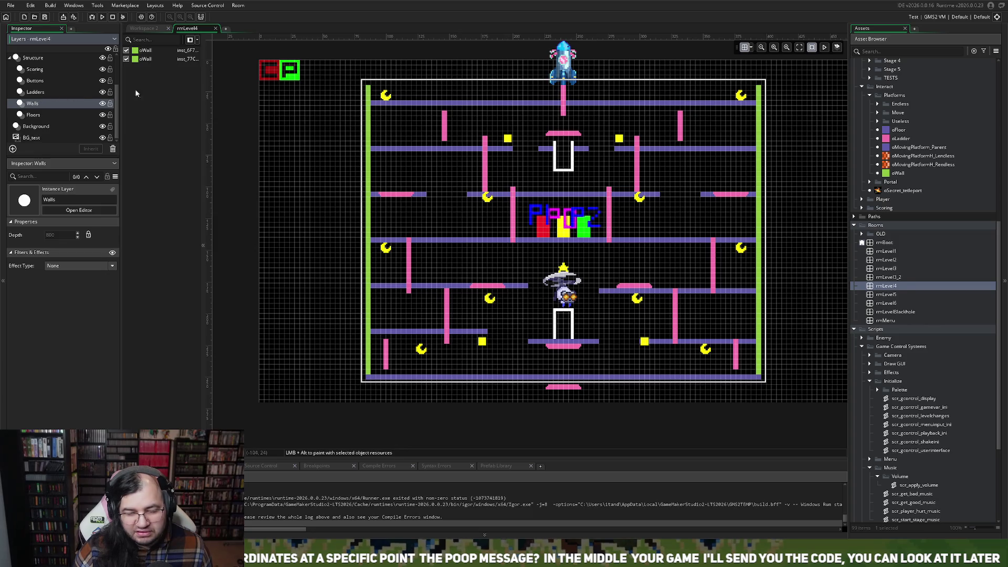
- Lower the tops of both green oWall side walls to Y 32 with Y scale 54
{"action": "left_click", "coordinate": [370, 92]}
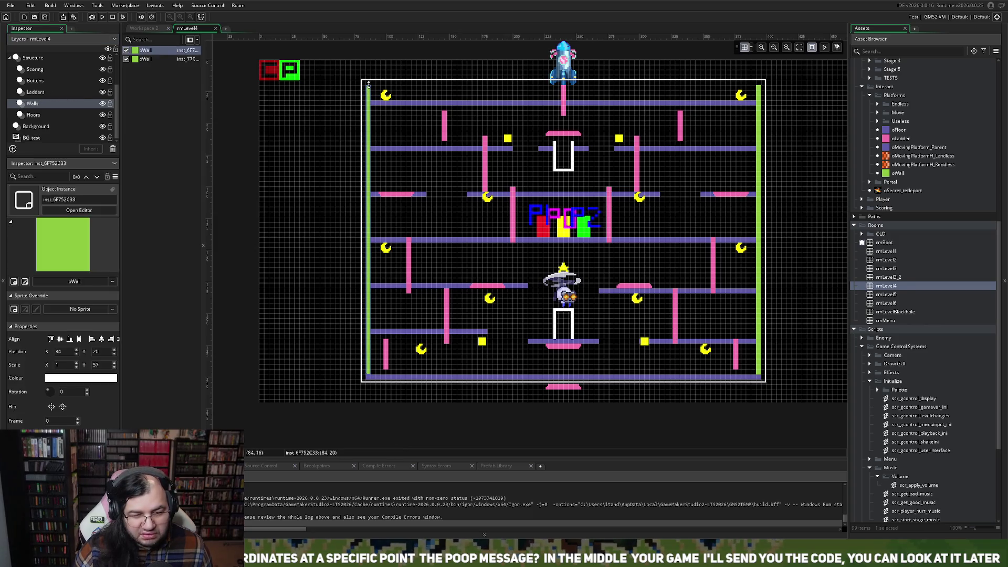
{"action": "left_click_drag", "start_coordinate": [368, 85], "coordinate": [369, 100]}
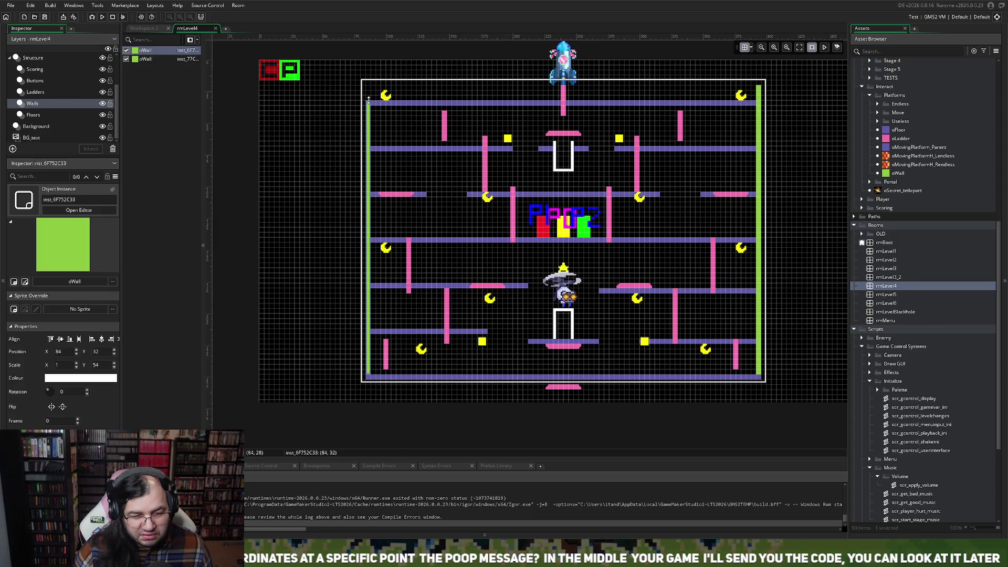
{"action": "left_click", "coordinate": [761, 95]}
{"action": "left_click_drag", "start_coordinate": [758, 82], "coordinate": [759, 102]}
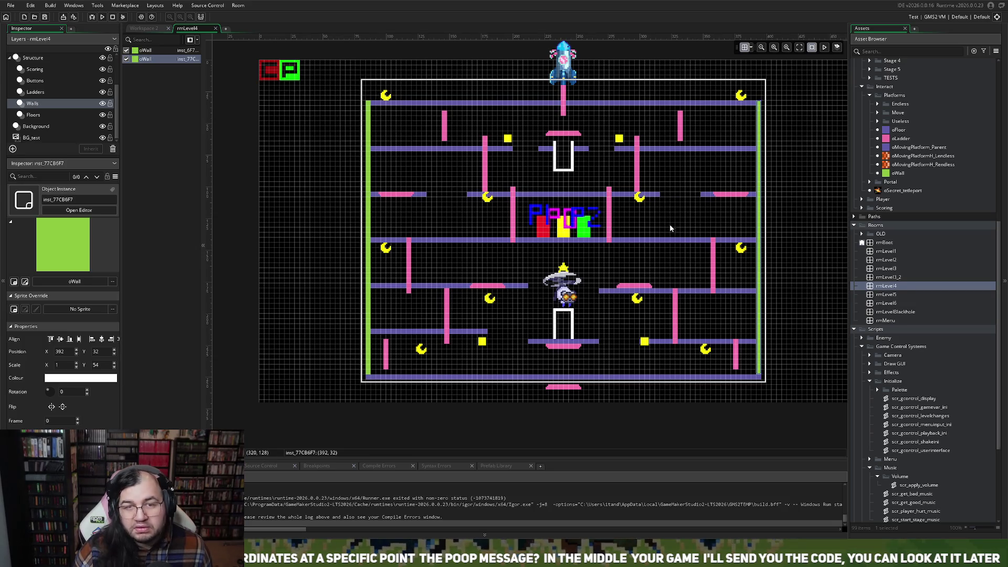
{"action": "scroll", "coordinate": [484, 241], "scroll_direction": "up", "scroll_amount": 1}
{"action": "scroll", "coordinate": [471, 209], "scroll_direction": "down", "scroll_amount": 1}
{"action": "scroll", "coordinate": [471, 209], "scroll_direction": "up", "scroll_amount": 3}
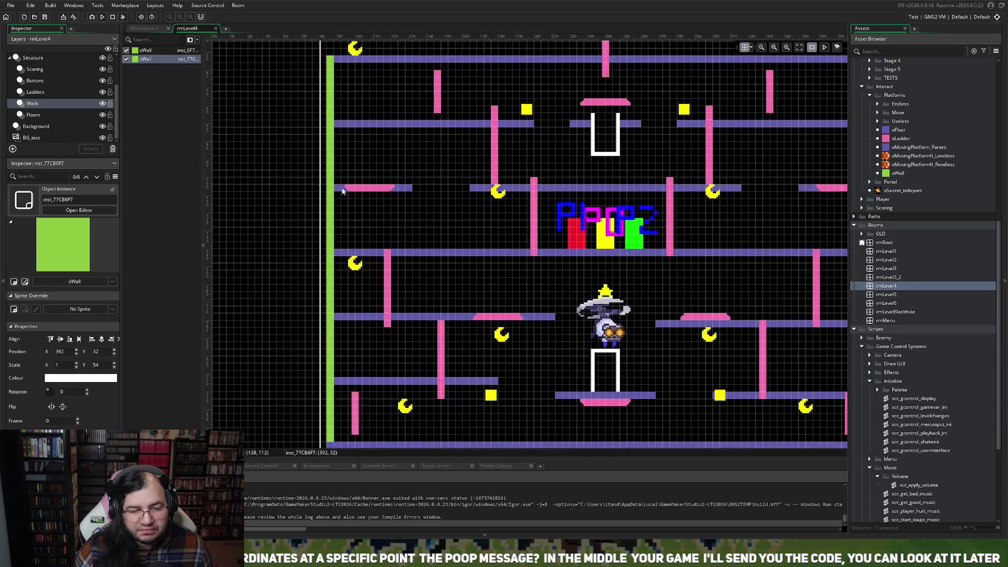
- On the Ladders layer, shift the upper ladders sideways, moving one right to X 372
{"action": "left_click", "coordinate": [40, 91]}
{"action": "scroll", "coordinate": [417, 170], "scroll_direction": "up", "scroll_amount": 2}
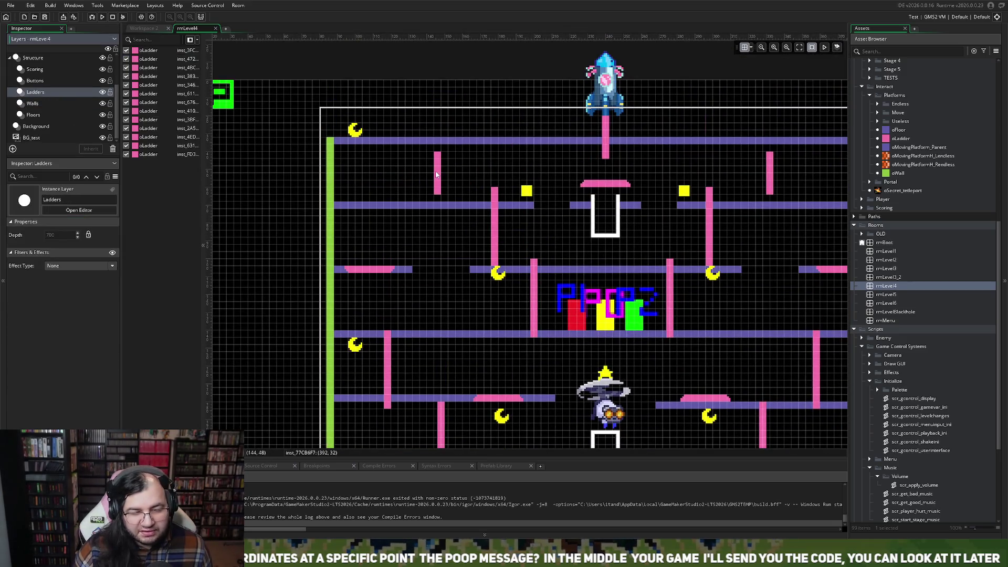
{"action": "left_click_drag", "start_coordinate": [436, 175], "coordinate": [436, 187]}
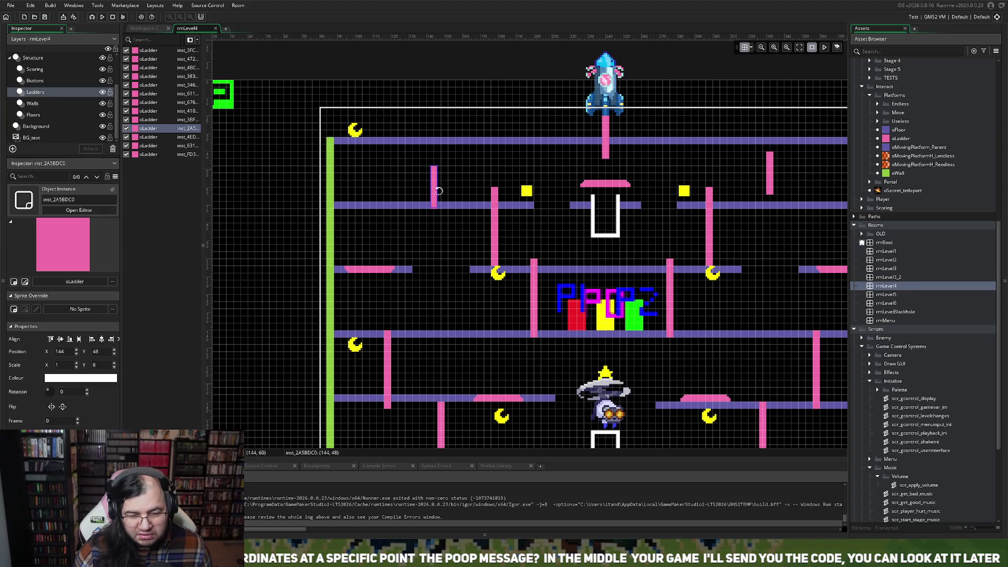
{"action": "left_click_drag", "start_coordinate": [439, 193], "coordinate": [377, 197]}
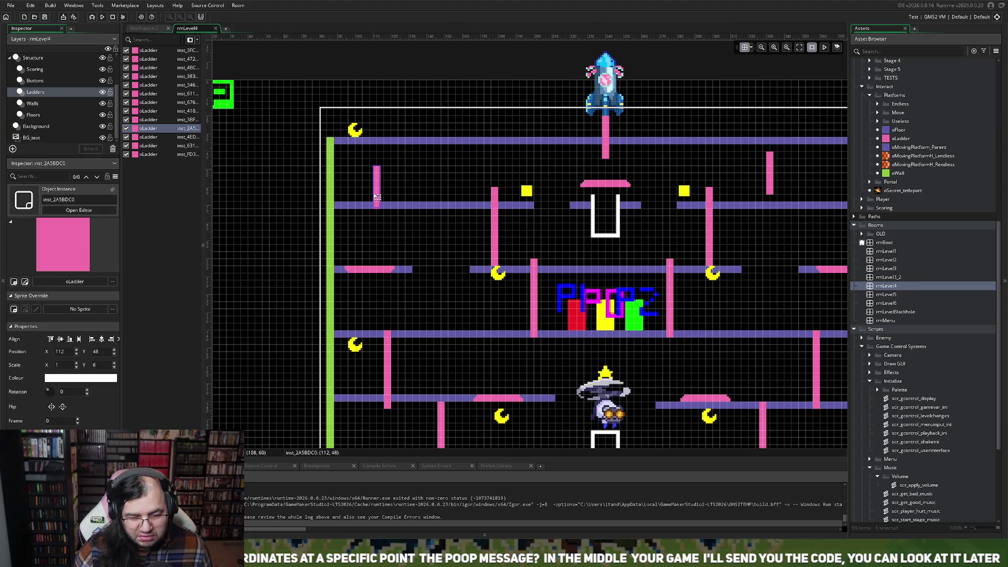
{"action": "scroll", "coordinate": [488, 207], "scroll_direction": "right", "scroll_amount": 2}
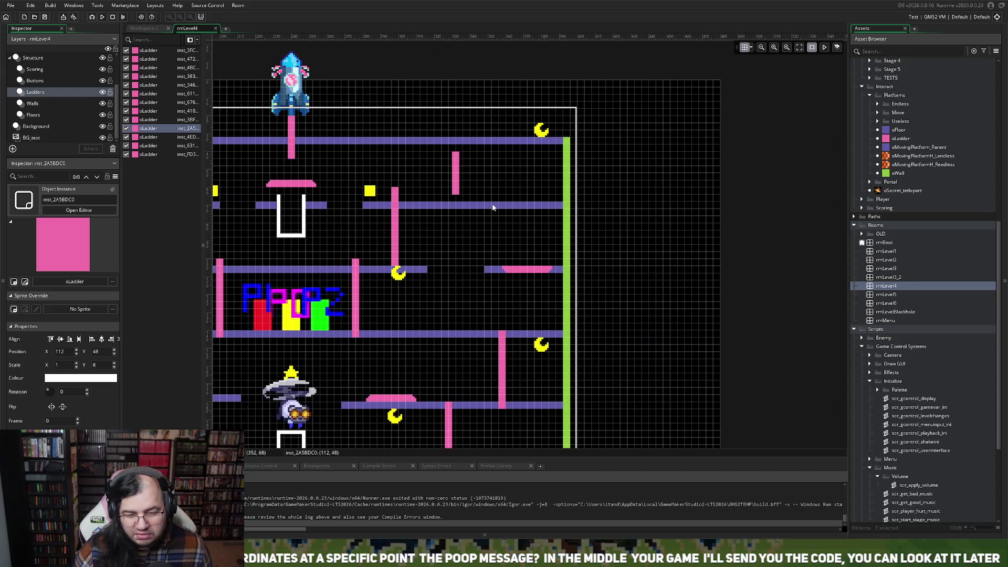
{"action": "left_click_drag", "start_coordinate": [460, 183], "coordinate": [534, 198]}
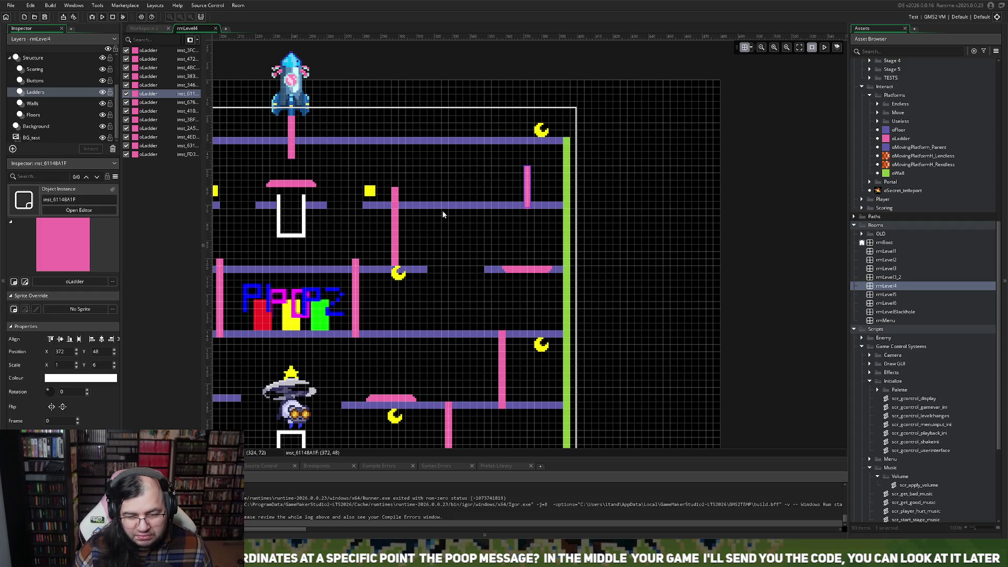
{"action": "scroll", "coordinate": [445, 212], "scroll_direction": "left", "scroll_amount": 2}
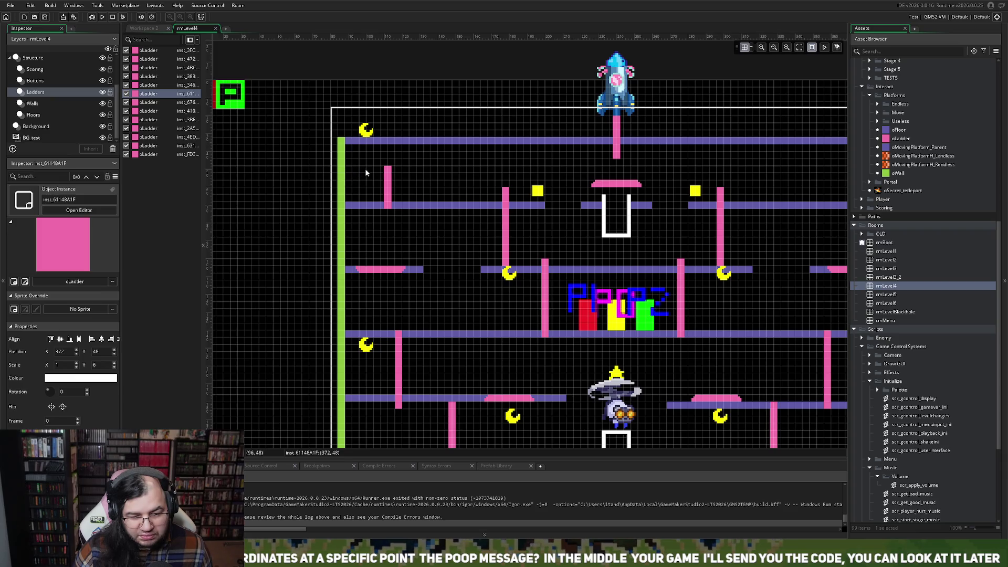
{"action": "scroll", "coordinate": [374, 169], "scroll_direction": "right", "scroll_amount": 2}
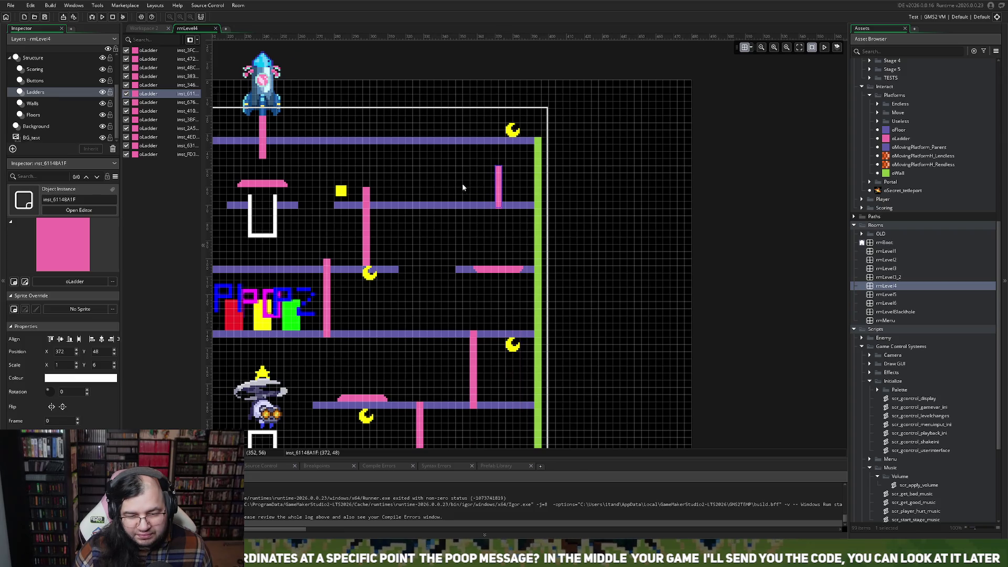
{"action": "scroll", "coordinate": [462, 187], "scroll_direction": "left", "scroll_amount": 3}
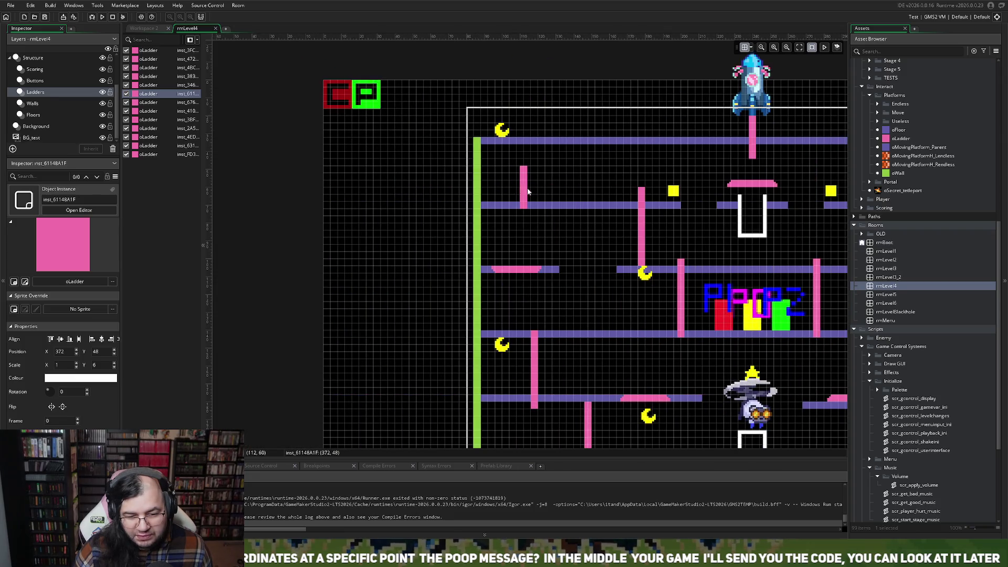
{"action": "left_click_drag", "start_coordinate": [521, 191], "coordinate": [515, 192]}
{"action": "scroll", "coordinate": [521, 210], "scroll_direction": "right", "scroll_amount": 2}
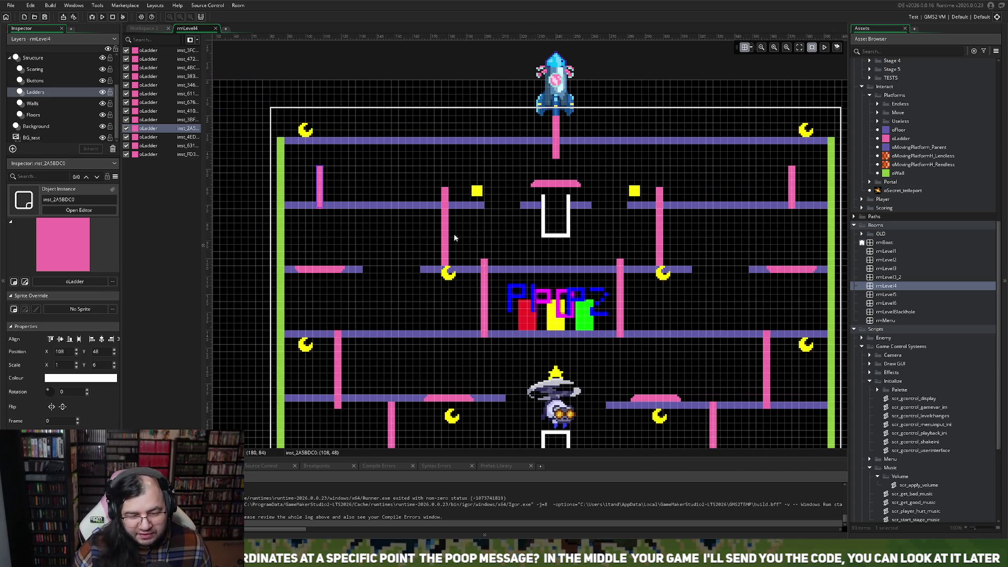
- Place two upper ladders at 180, 68 and 304, 68, each shortened one cell to Y scale 10
{"action": "left_click_drag", "start_coordinate": [446, 251], "coordinate": [448, 257]}
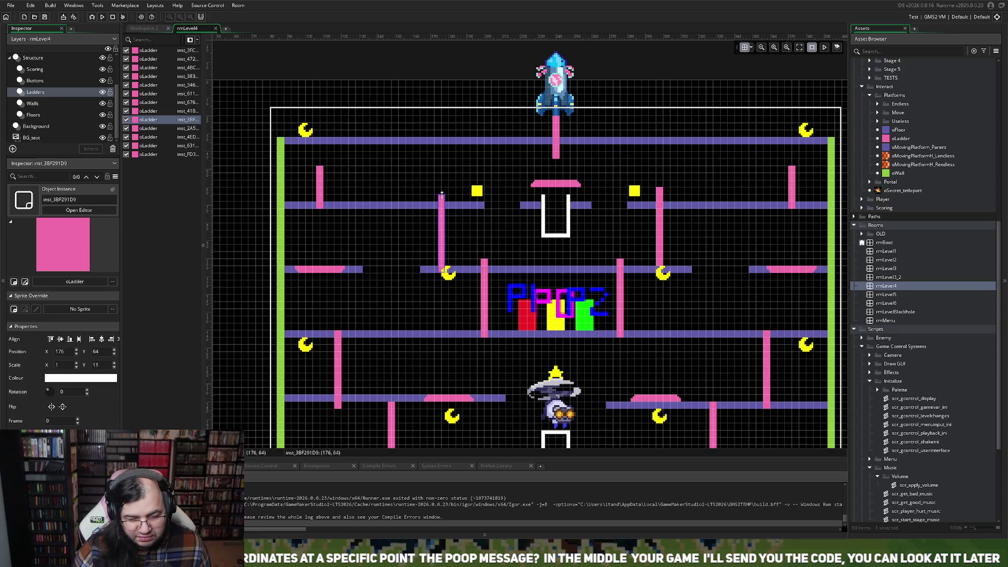
{"action": "left_click_drag", "start_coordinate": [441, 196], "coordinate": [440, 203]}
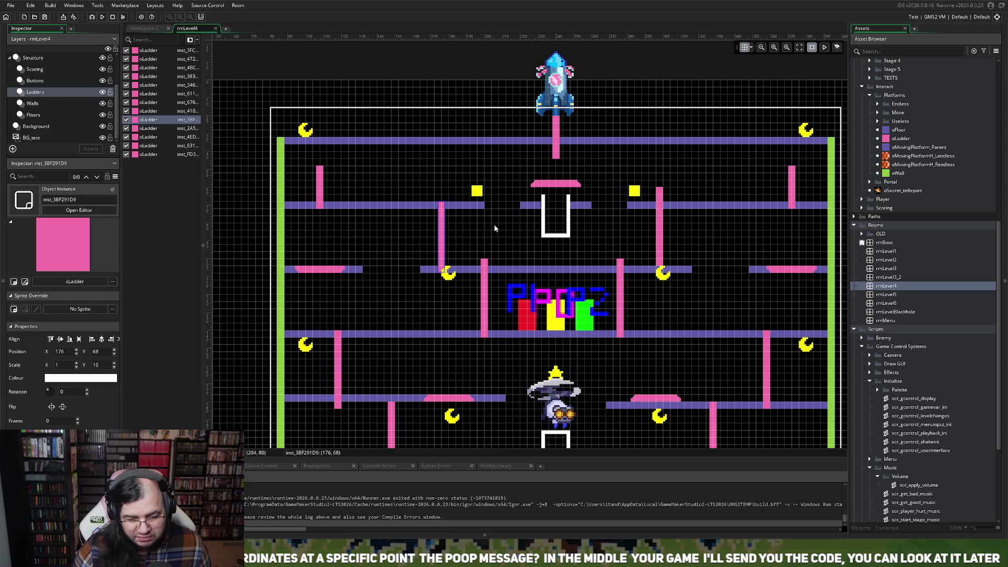
{"action": "scroll", "coordinate": [493, 224], "scroll_direction": "right", "scroll_amount": 3}
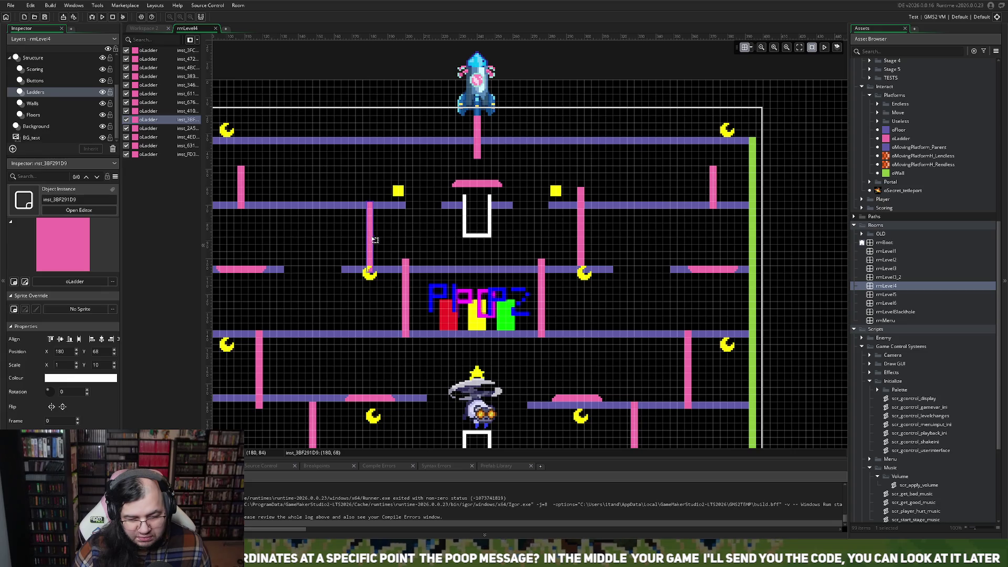
{"action": "left_click_drag", "start_coordinate": [580, 239], "coordinate": [592, 235]}
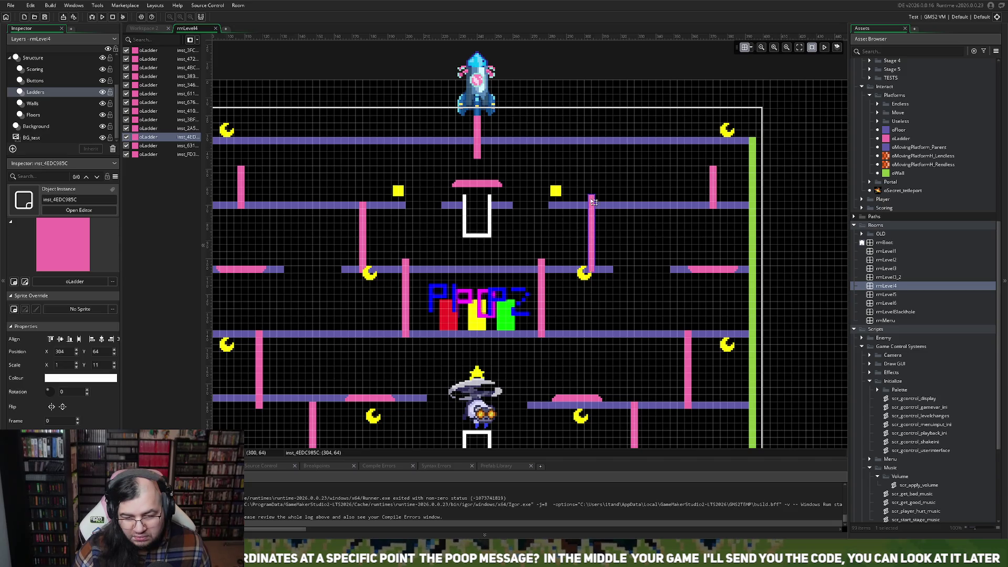
{"action": "left_click_drag", "start_coordinate": [592, 198], "coordinate": [590, 205]}
- Check the ladders at 200, 104 and 276, 104, then shorten the lower-left ladder one cell at its bottom
{"action": "scroll", "coordinate": [520, 249], "scroll_direction": "down", "scroll_amount": 2}
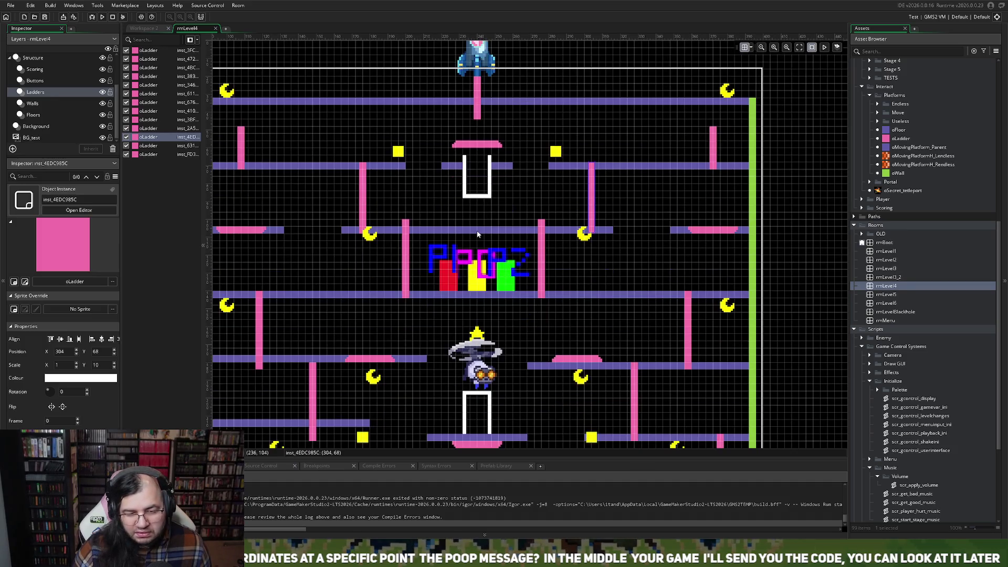
{"action": "scroll", "coordinate": [475, 231], "scroll_direction": "right", "scroll_amount": 2}
{"action": "scroll", "coordinate": [467, 236], "scroll_direction": "up", "scroll_amount": 3}
{"action": "scroll", "coordinate": [459, 242], "scroll_direction": "down", "scroll_amount": 3}
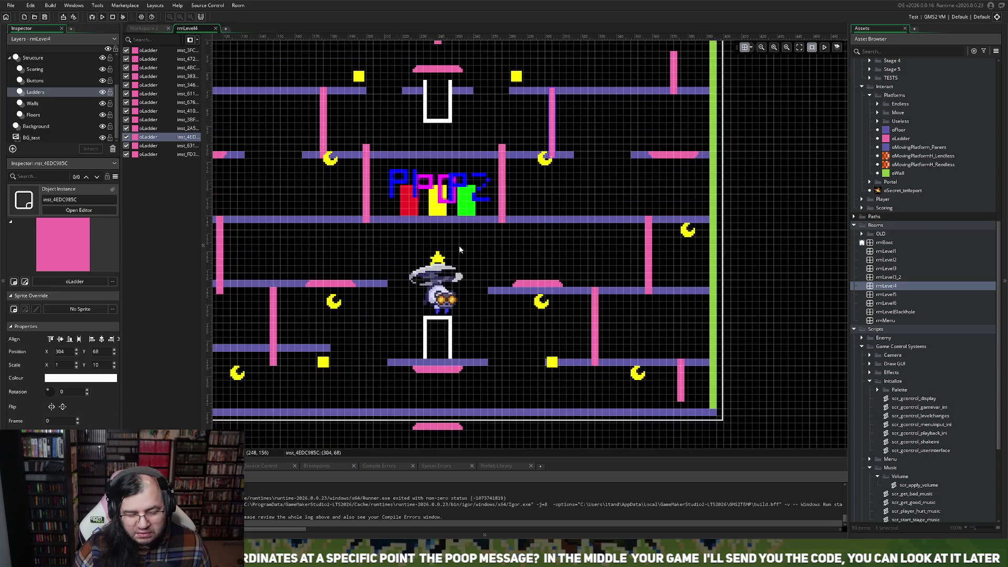
{"action": "scroll", "coordinate": [458, 241], "scroll_direction": "left", "scroll_amount": 2}
{"action": "scroll", "coordinate": [464, 221], "scroll_direction": "up", "scroll_amount": 3}
{"action": "scroll", "coordinate": [464, 221], "scroll_direction": "up", "scroll_amount": 2}
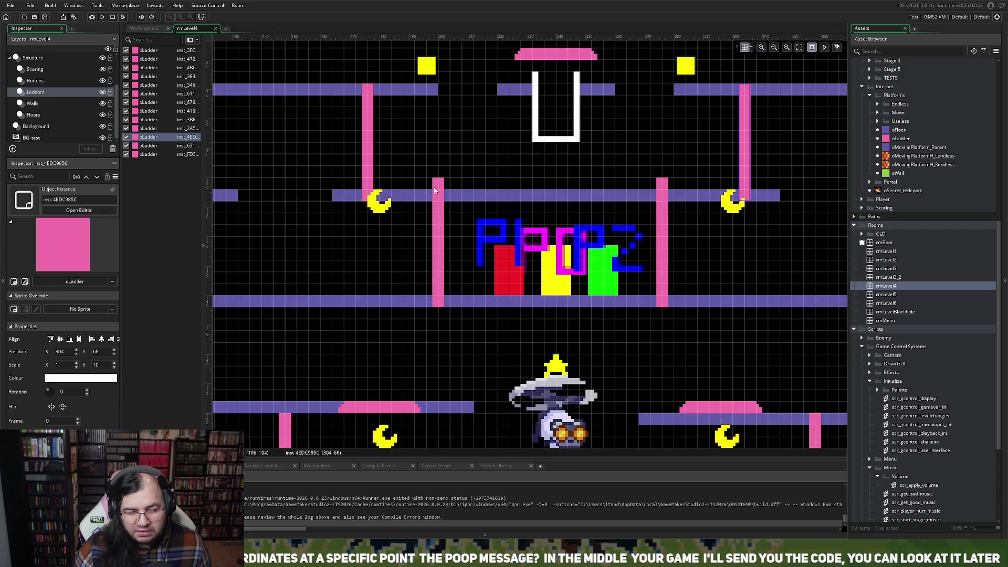
{"action": "left_click", "coordinate": [439, 215]}
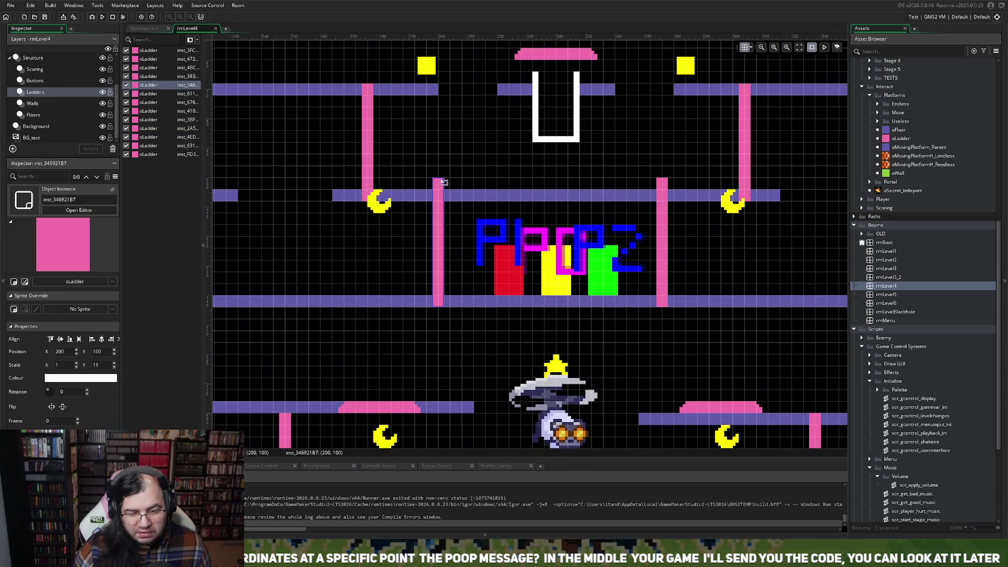
{"action": "left_click", "coordinate": [661, 198]}
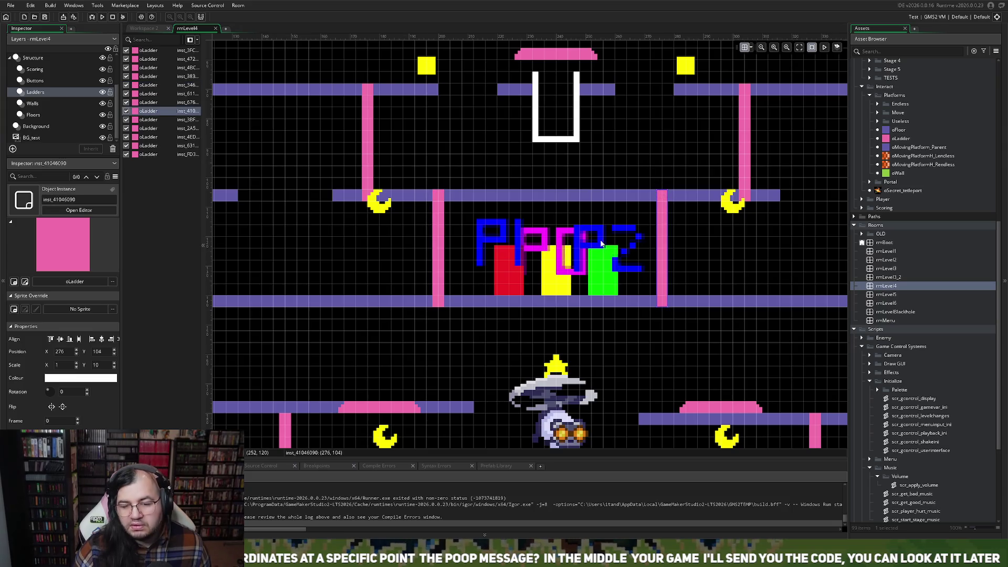
{"action": "scroll", "coordinate": [529, 234], "scroll_direction": "left", "scroll_amount": 4}
{"action": "scroll", "coordinate": [529, 237], "scroll_direction": "down", "scroll_amount": 5}
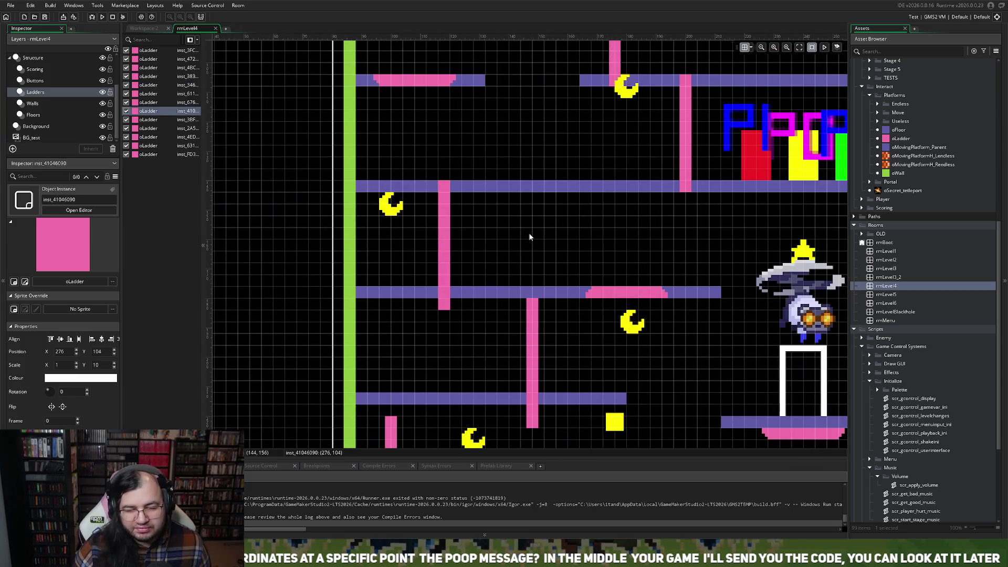
{"action": "left_click", "coordinate": [445, 307]}
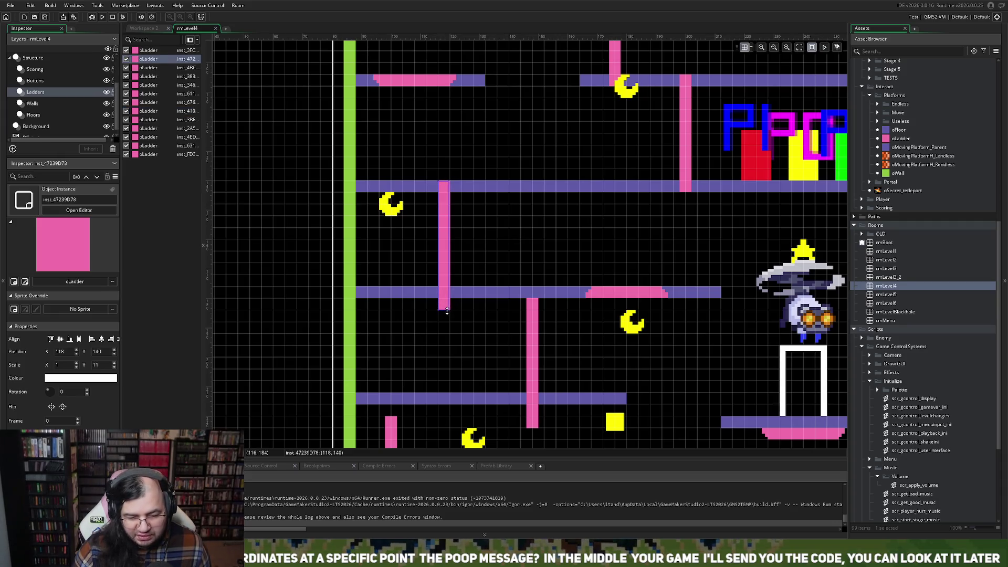
{"action": "left_click_drag", "start_coordinate": [447, 310], "coordinate": [447, 297]}
- Move another lower ladder up one grid cell
{"action": "scroll", "coordinate": [488, 291], "scroll_direction": "right", "scroll_amount": 3}
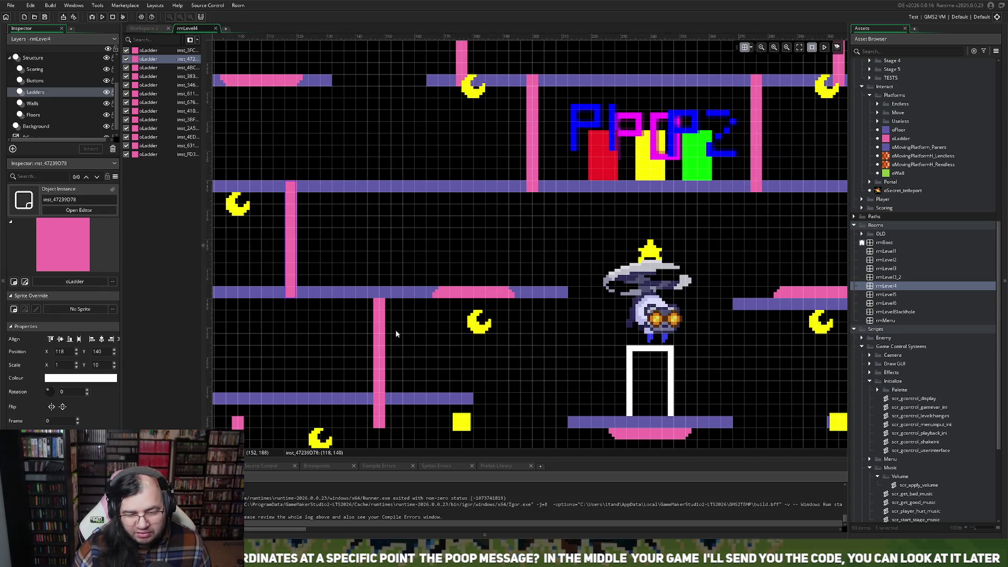
{"action": "left_click_drag", "start_coordinate": [376, 336], "coordinate": [377, 324]}
{"action": "scroll", "coordinate": [391, 322], "scroll_direction": "right", "scroll_amount": 2}
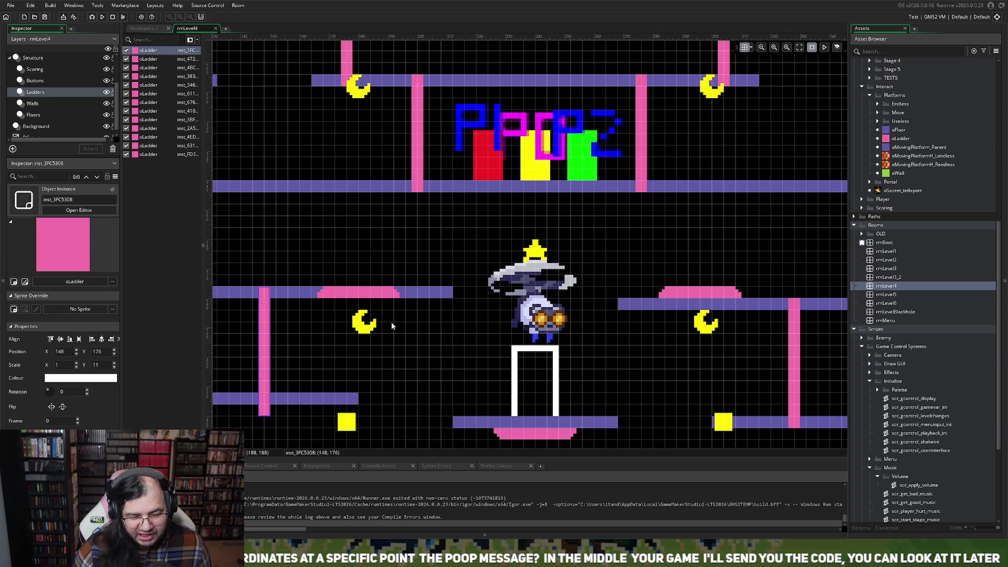
{"action": "scroll", "coordinate": [375, 325], "scroll_direction": "left", "scroll_amount": 3}
{"action": "scroll", "coordinate": [423, 320], "scroll_direction": "down", "scroll_amount": 3}
{"action": "scroll", "coordinate": [415, 326], "scroll_direction": "down", "scroll_amount": 2}
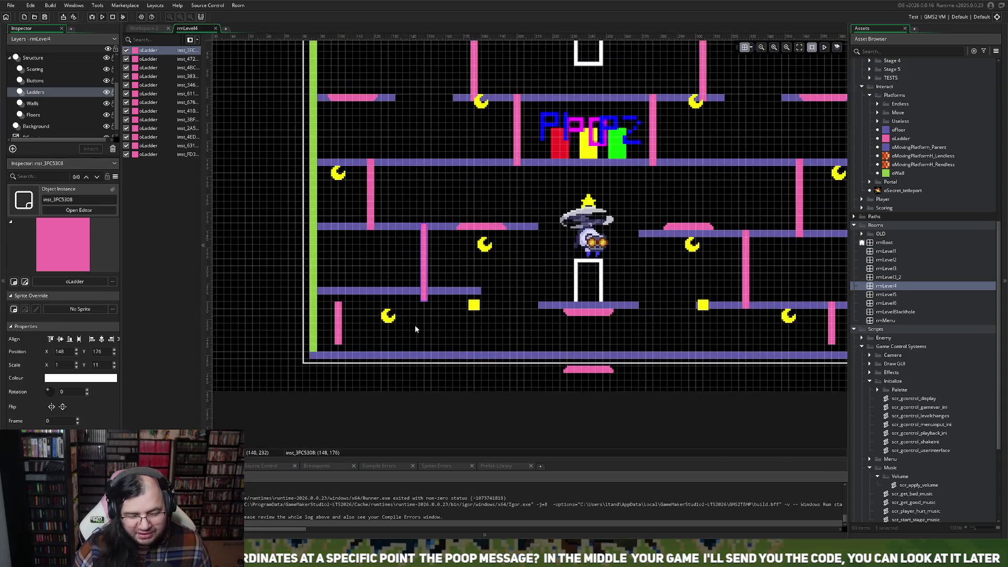
{"action": "scroll", "coordinate": [416, 322], "scroll_direction": "left", "scroll_amount": 2}
{"action": "scroll", "coordinate": [473, 326], "scroll_direction": "up", "scroll_amount": 2}
{"action": "scroll", "coordinate": [533, 309], "scroll_direction": "up", "scroll_amount": 3}
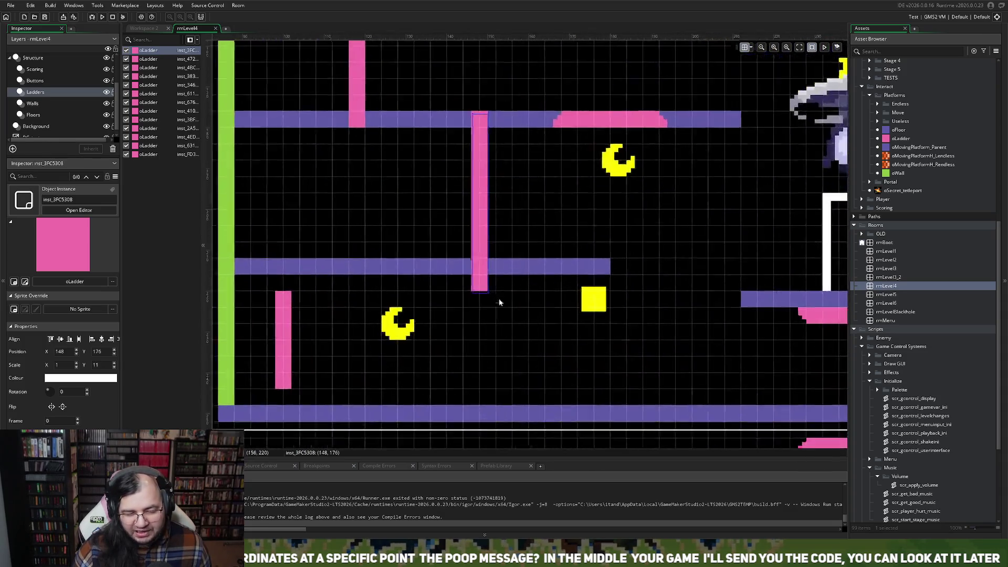
- Shorten the tall ladder by one cell and move the lower-left ladder up two cells to 108, 212
{"action": "left_click_drag", "start_coordinate": [472, 284], "coordinate": [470, 272]}
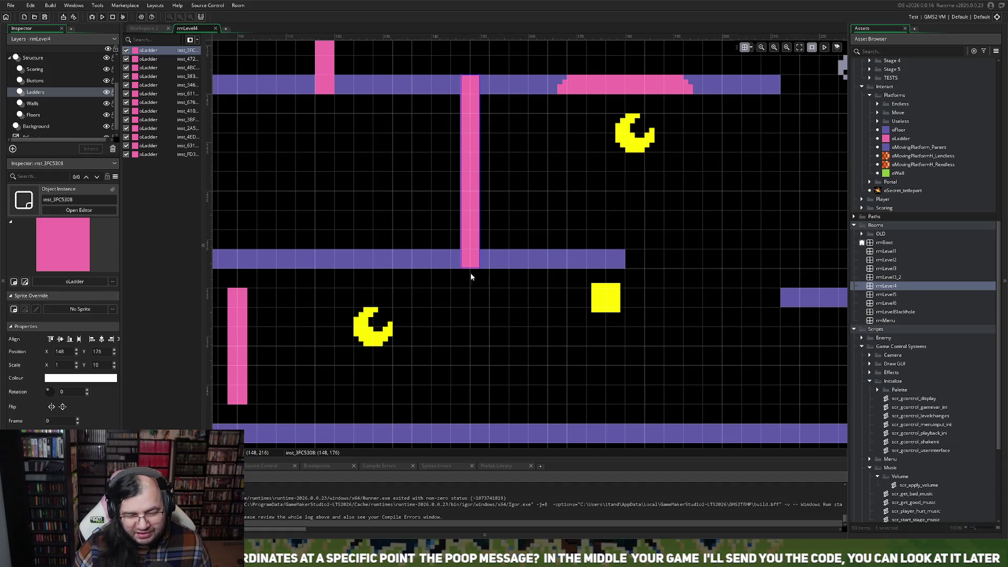
{"action": "scroll", "coordinate": [411, 290], "scroll_direction": "left", "scroll_amount": 3}
{"action": "mouse_move", "coordinate": [371, 333]}
{"action": "left_mouse_down"}
{"action": "mouse_move", "coordinate": [372, 295]}
{"action": "mouse_move", "coordinate": [431, 301]}
{"action": "mouse_move", "coordinate": [412, 297]}
{"action": "left_mouse_up"}
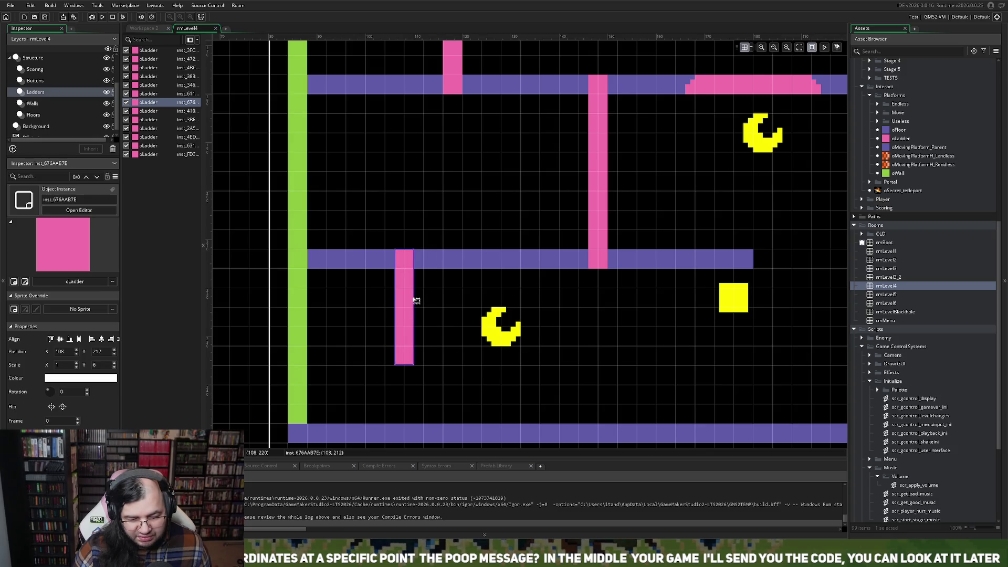
{"action": "scroll", "coordinate": [414, 270], "scroll_direction": "up", "scroll_amount": 5}
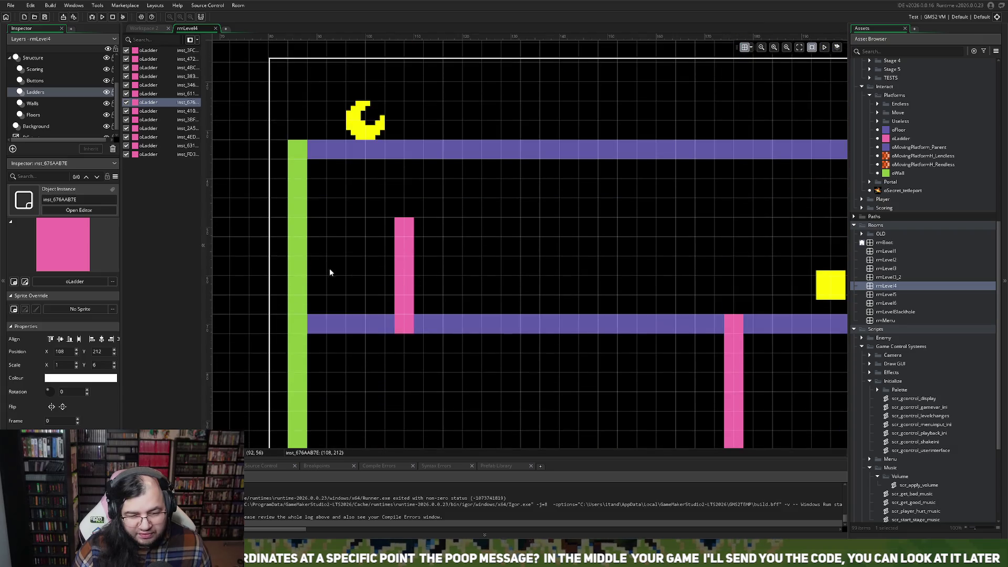
{"action": "scroll", "coordinate": [360, 285], "scroll_direction": "down", "scroll_amount": 8}
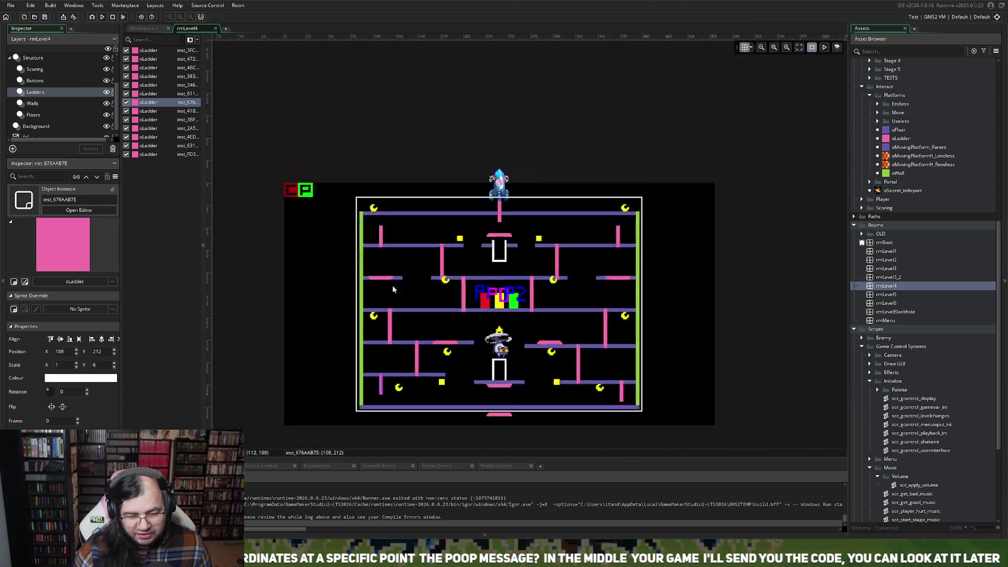
- Scroll around rmLevel4 to review the realigned ladders across the whole level
{"action": "scroll", "coordinate": [421, 304], "scroll_direction": "down", "scroll_amount": 1}
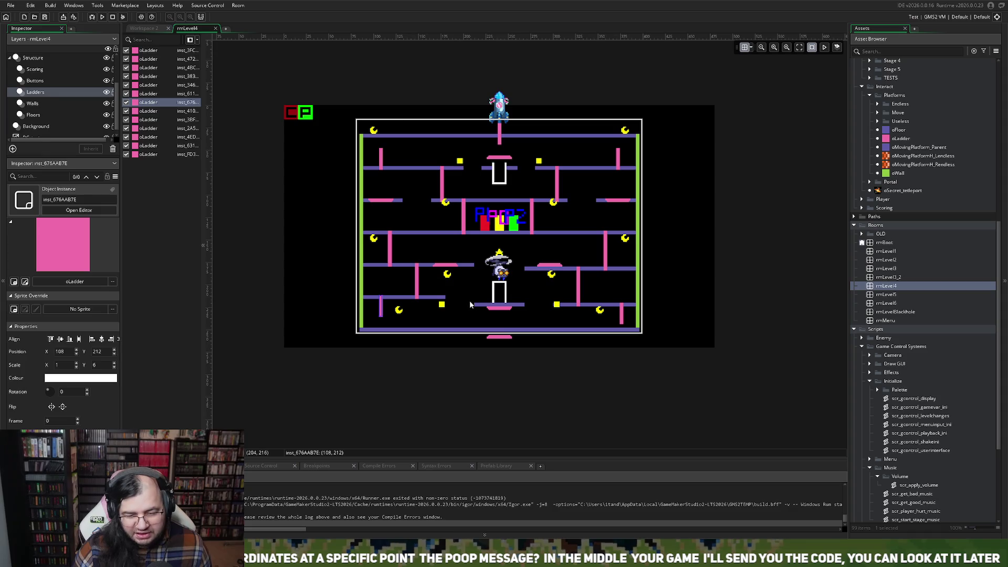
{"action": "scroll", "coordinate": [526, 308], "scroll_direction": "down", "scroll_amount": 2}
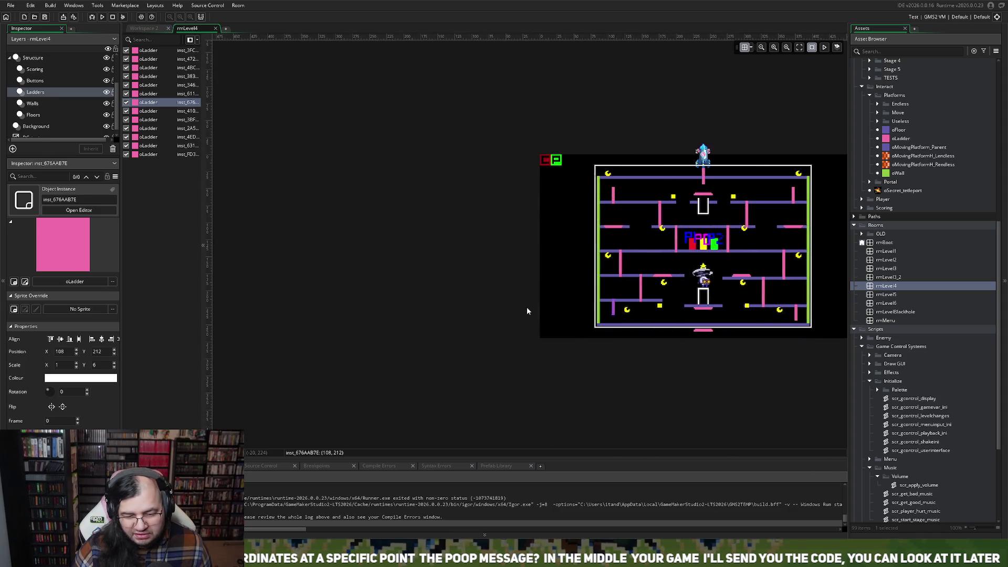
{"action": "scroll", "coordinate": [520, 306], "scroll_direction": "up", "scroll_amount": 5}
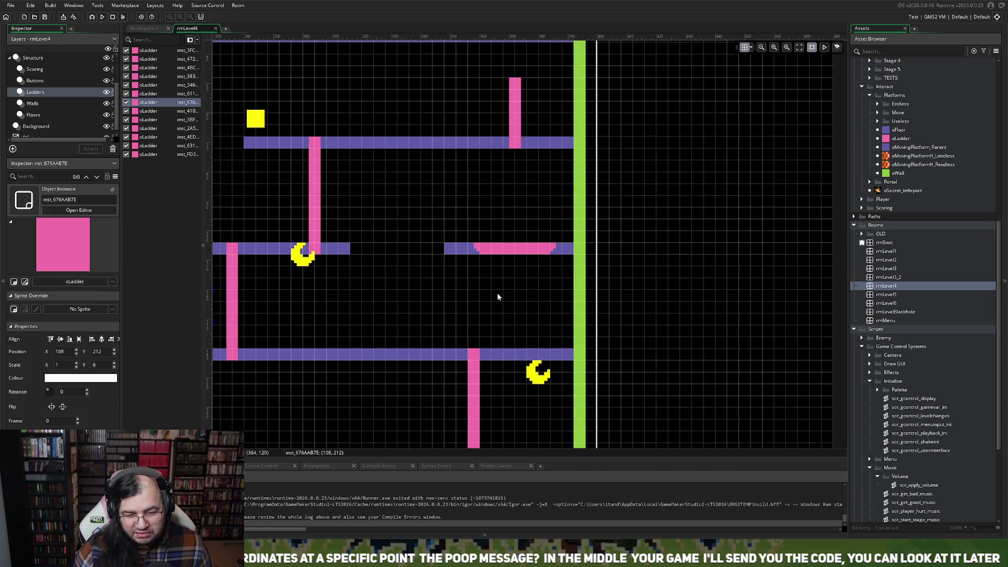
{"action": "scroll", "coordinate": [497, 293], "scroll_direction": "left", "scroll_amount": 5}
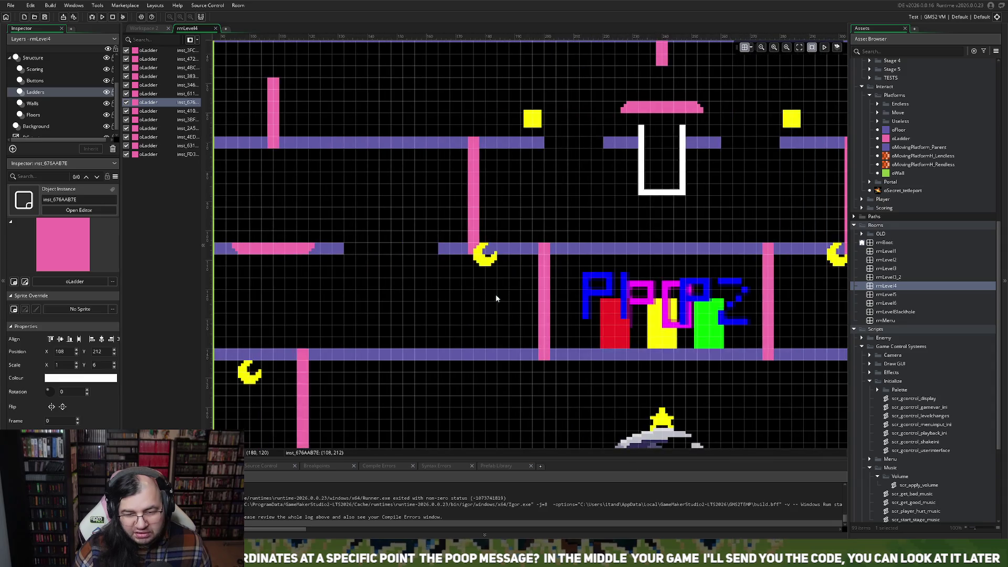
{"action": "scroll", "coordinate": [495, 297], "scroll_direction": "left", "scroll_amount": 3}
{"action": "scroll", "coordinate": [496, 294], "scroll_direction": "down", "scroll_amount": 4}
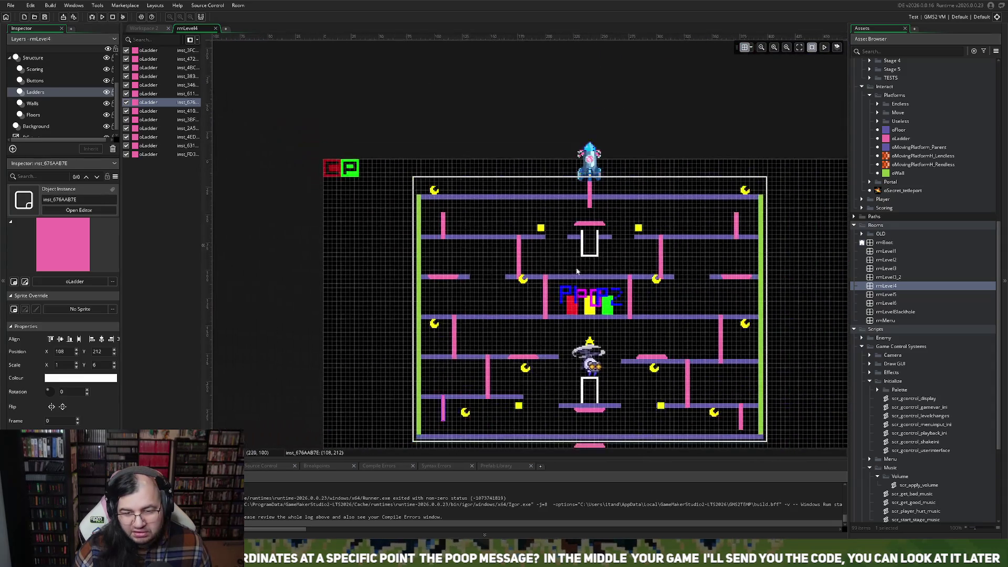
{"action": "scroll", "coordinate": [577, 267], "scroll_direction": "up", "scroll_amount": 3}
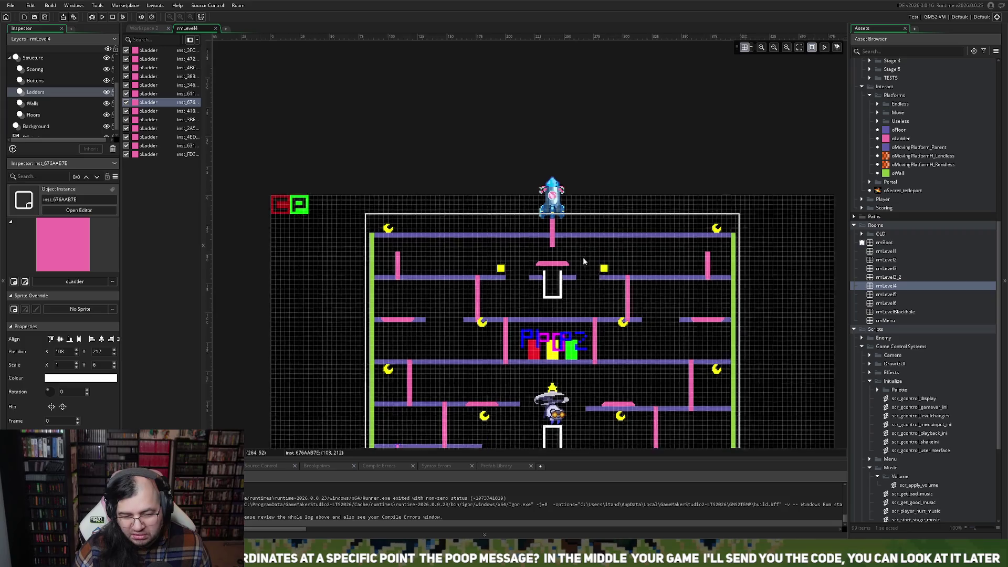
{"action": "scroll", "coordinate": [583, 257], "scroll_direction": "up", "scroll_amount": 4}
- Move the top ladder to X 240 over the charge pad, with X scale 1 and Y scale 5
{"action": "mouse_move", "coordinate": [473, 198]}
{"action": "left_mouse_down"}
{"action": "mouse_move", "coordinate": [473, 250]}
{"action": "mouse_move", "coordinate": [340, 249]}
{"action": "left_mouse_up"}
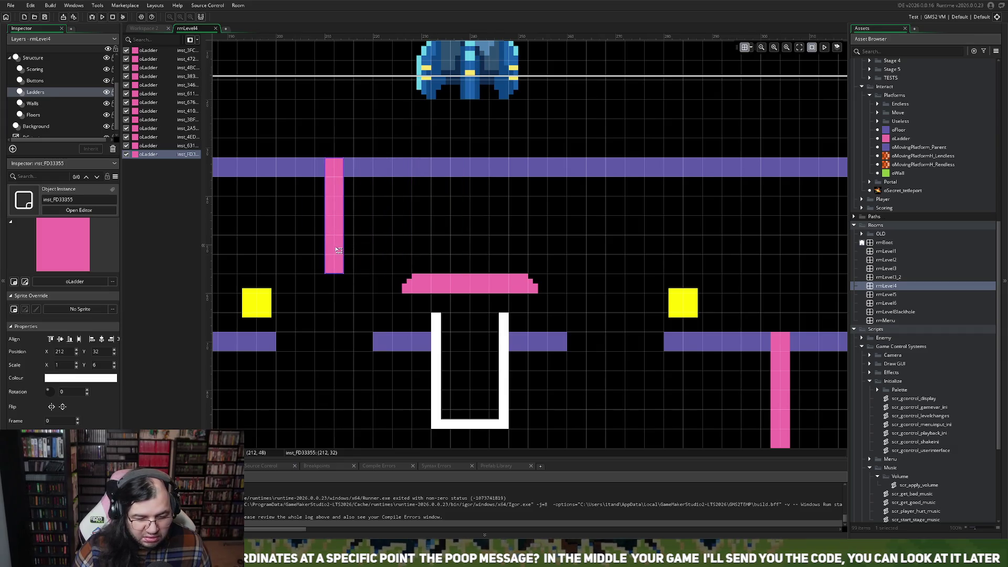
{"action": "scroll", "coordinate": [345, 247], "scroll_direction": "left", "scroll_amount": 5}
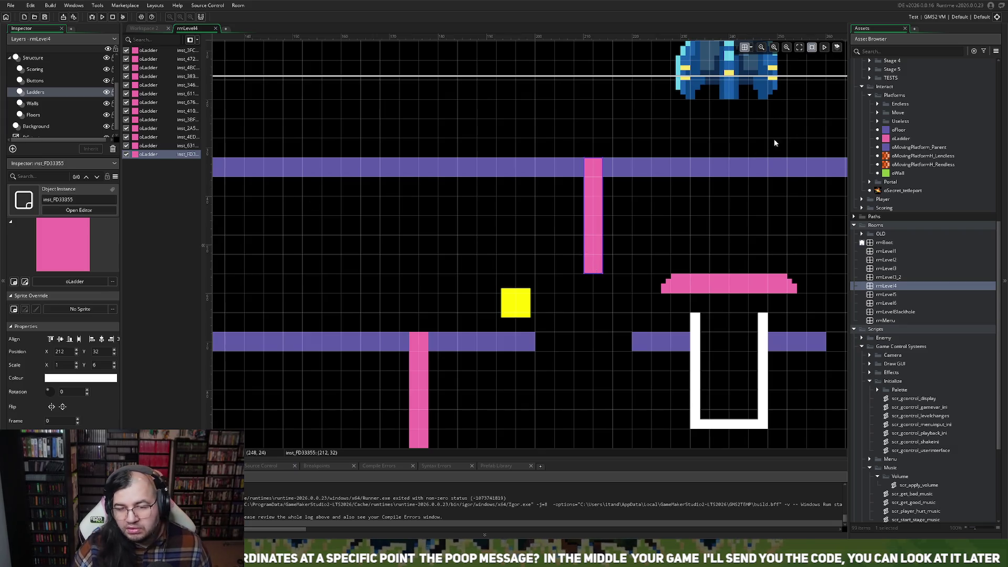
{"action": "scroll", "coordinate": [620, 251], "scroll_direction": "down", "scroll_amount": 2}
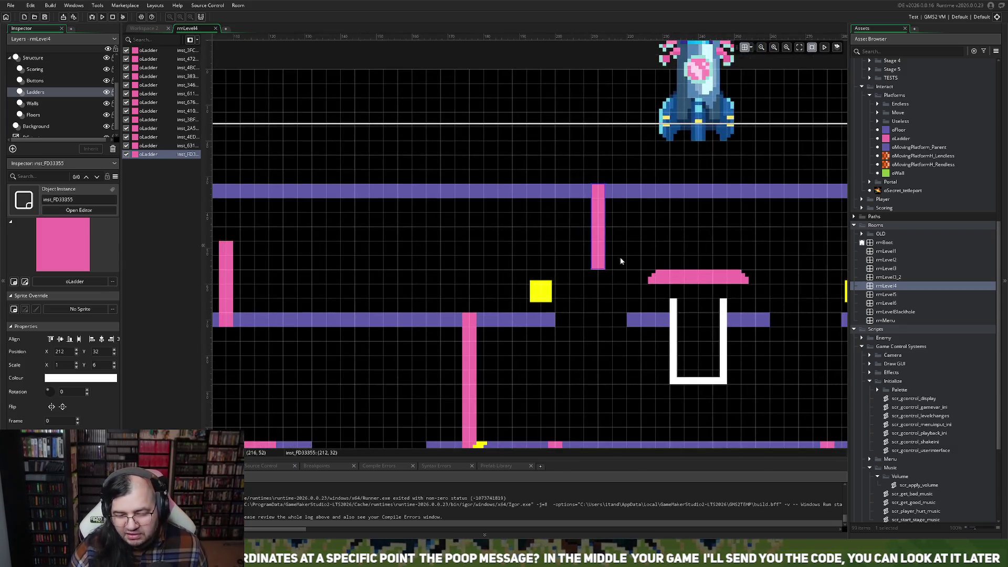
{"action": "scroll", "coordinate": [619, 257], "scroll_direction": "right", "scroll_amount": 3}
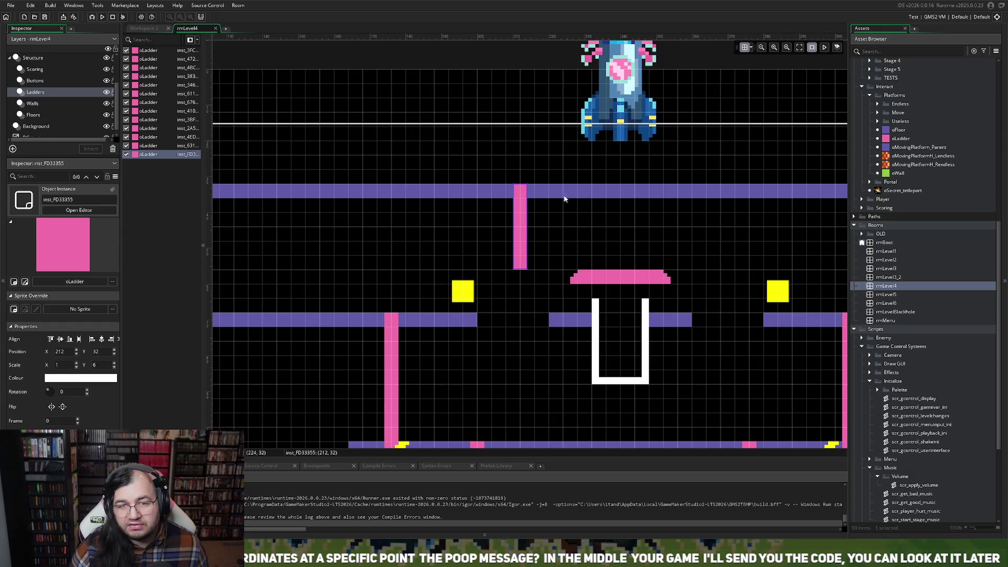
{"action": "mouse_move", "coordinate": [536, 218]}
{"action": "left_mouse_down"}
{"action": "mouse_move", "coordinate": [526, 218]}
{"action": "mouse_move", "coordinate": [624, 218]}
{"action": "left_mouse_up"}
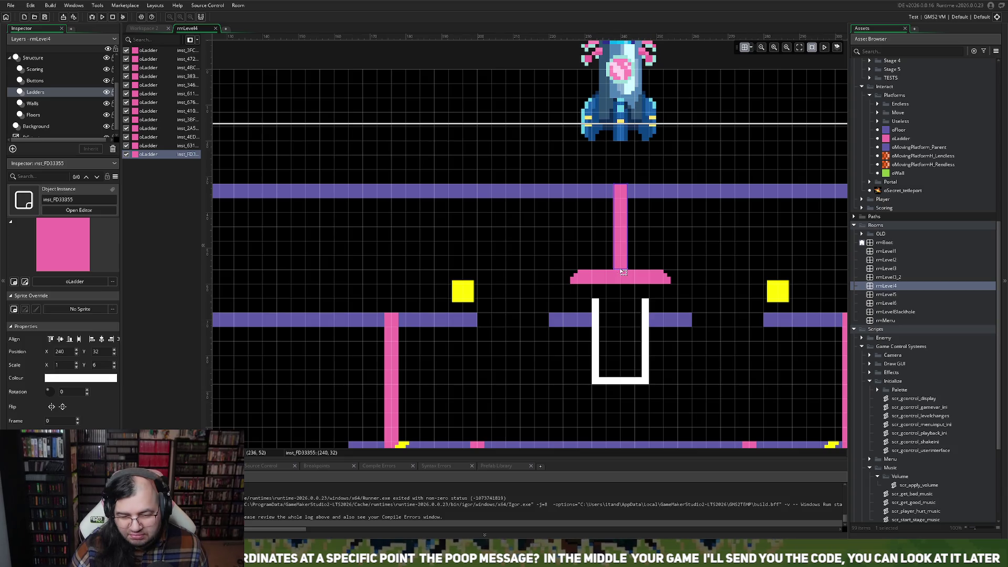
{"action": "left_click_drag", "start_coordinate": [619, 269], "coordinate": [623, 257]}
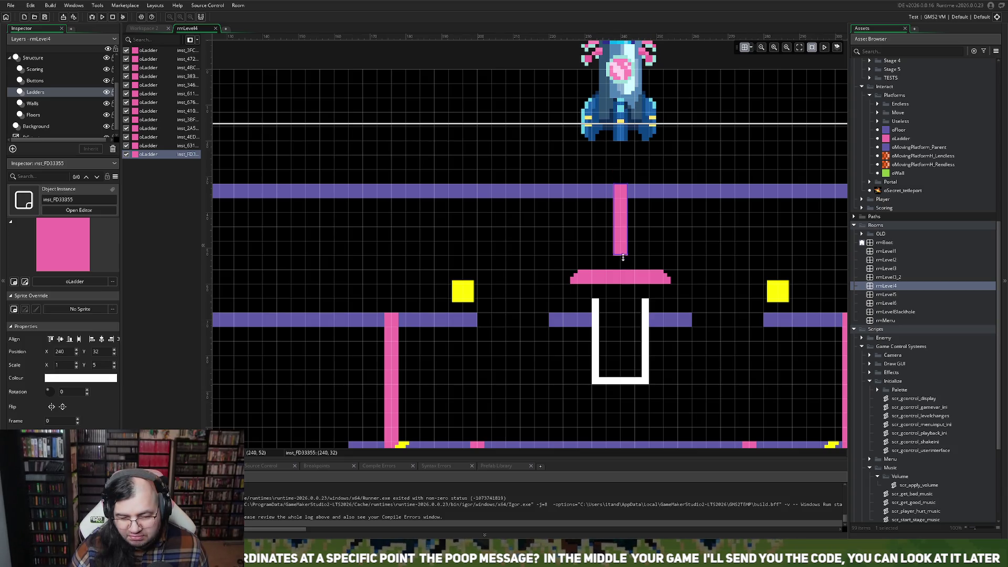
{"action": "scroll", "coordinate": [614, 274], "scroll_direction": "left", "scroll_amount": 3}
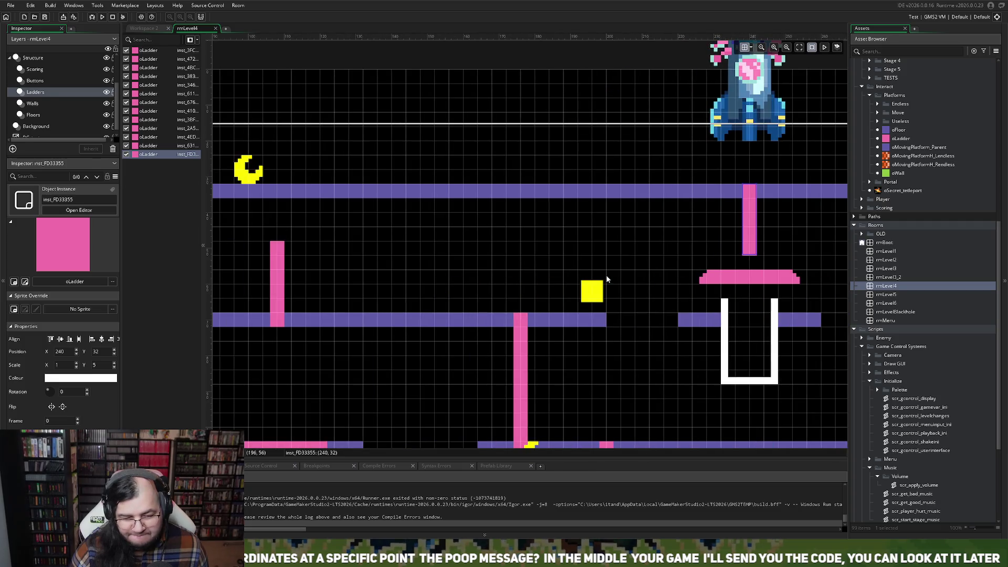
{"action": "scroll", "coordinate": [612, 276], "scroll_direction": "right", "scroll_amount": 3}
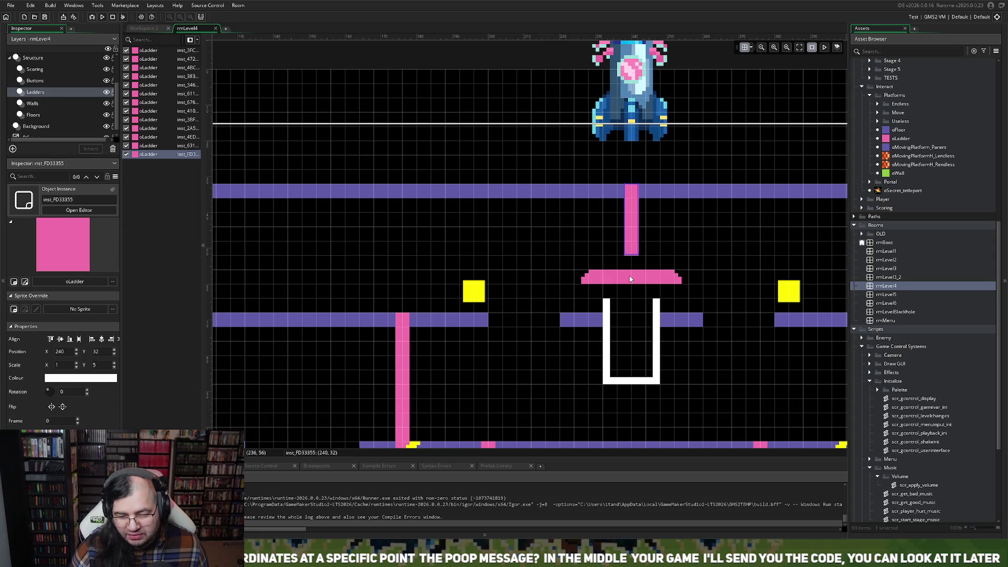
{"action": "scroll", "coordinate": [629, 277], "scroll_direction": "down", "scroll_amount": 3}
{"action": "scroll", "coordinate": [622, 276], "scroll_direction": "up", "scroll_amount": 2}
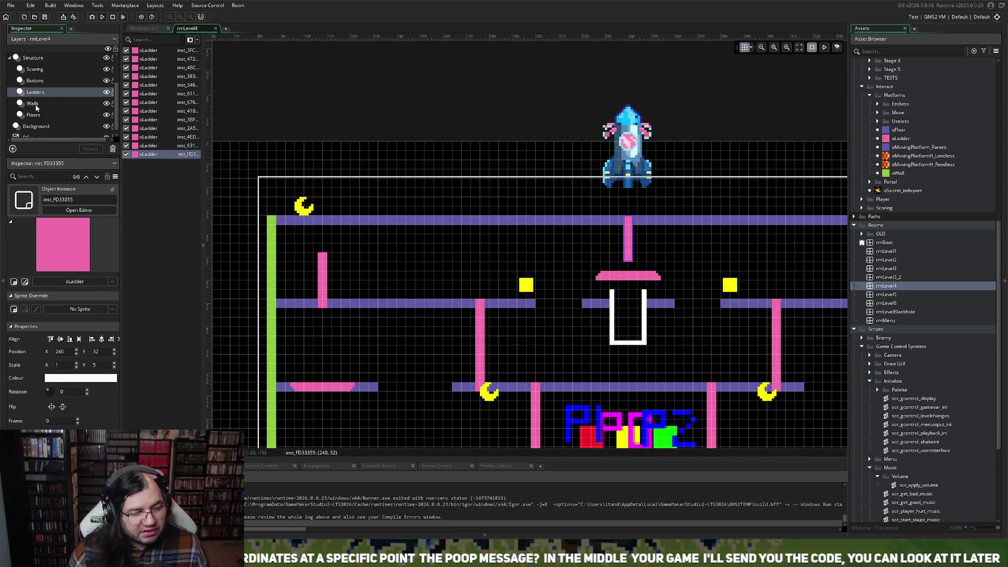
{"action": "left_click", "coordinate": [35, 80]}
- Move the central, left and right charge pads down beneath their floors
{"action": "left_click_drag", "start_coordinate": [628, 277], "coordinate": [627, 292]}
{"action": "scroll", "coordinate": [513, 322], "scroll_direction": "down", "scroll_amount": 3}
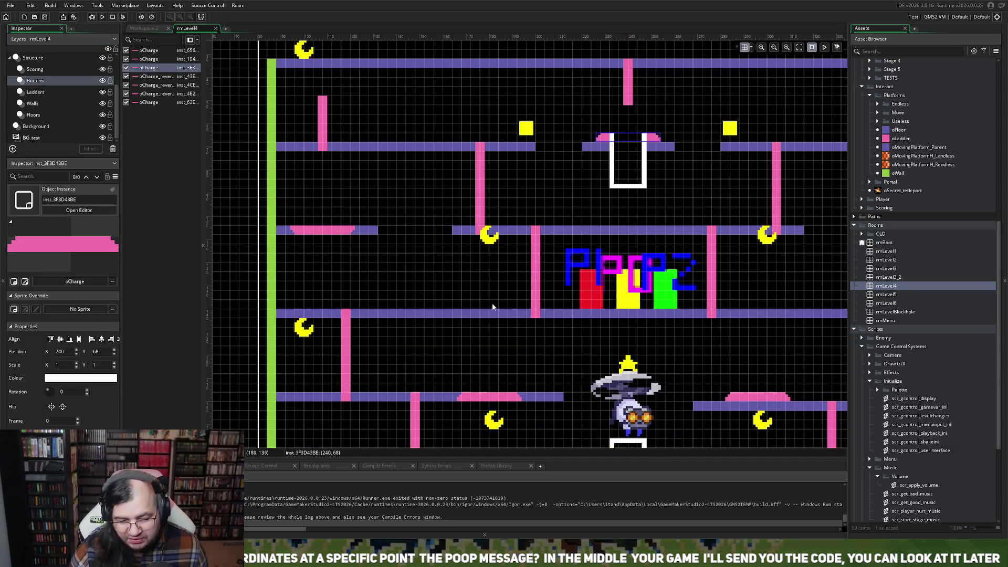
{"action": "scroll", "coordinate": [499, 262], "scroll_direction": "left", "scroll_amount": 3}
{"action": "scroll", "coordinate": [483, 197], "scroll_direction": "up", "scroll_amount": 2}
{"action": "left_click_drag", "start_coordinate": [482, 190], "coordinate": [483, 210]}
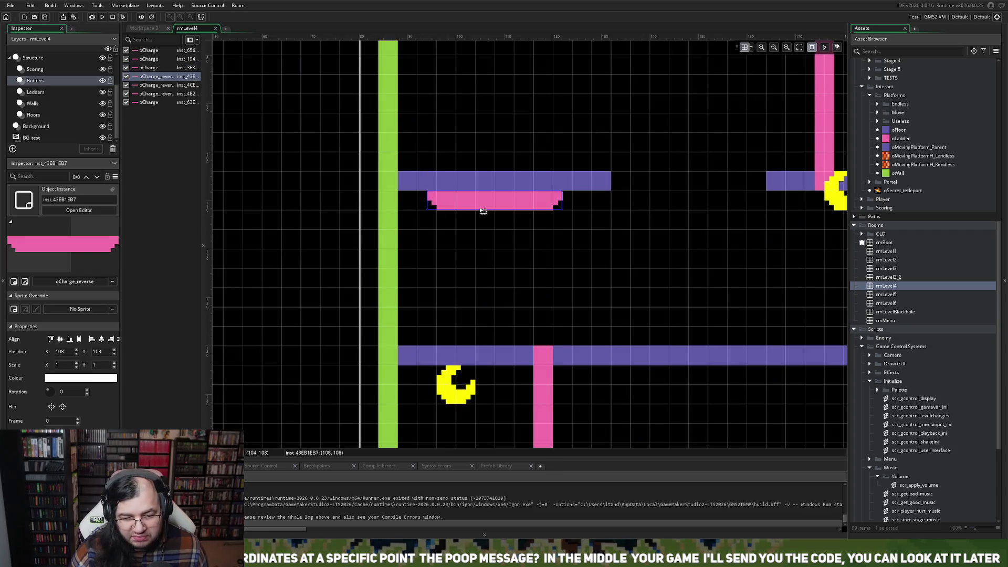
{"action": "scroll", "coordinate": [507, 216], "scroll_direction": "right", "scroll_amount": 10}
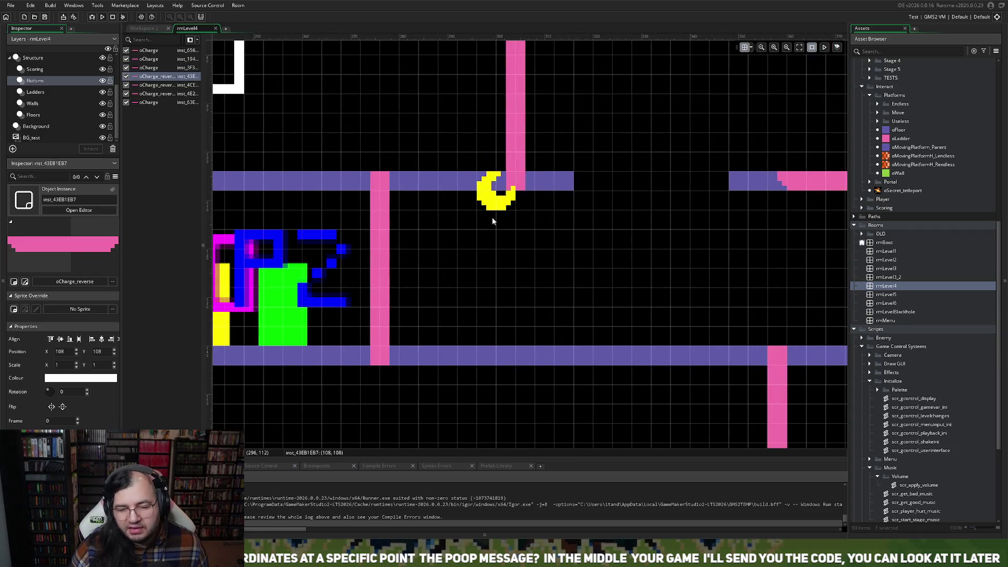
{"action": "scroll", "coordinate": [488, 210], "scroll_direction": "left", "scroll_amount": 2}
{"action": "left_click_drag", "start_coordinate": [483, 187], "coordinate": [475, 205]}
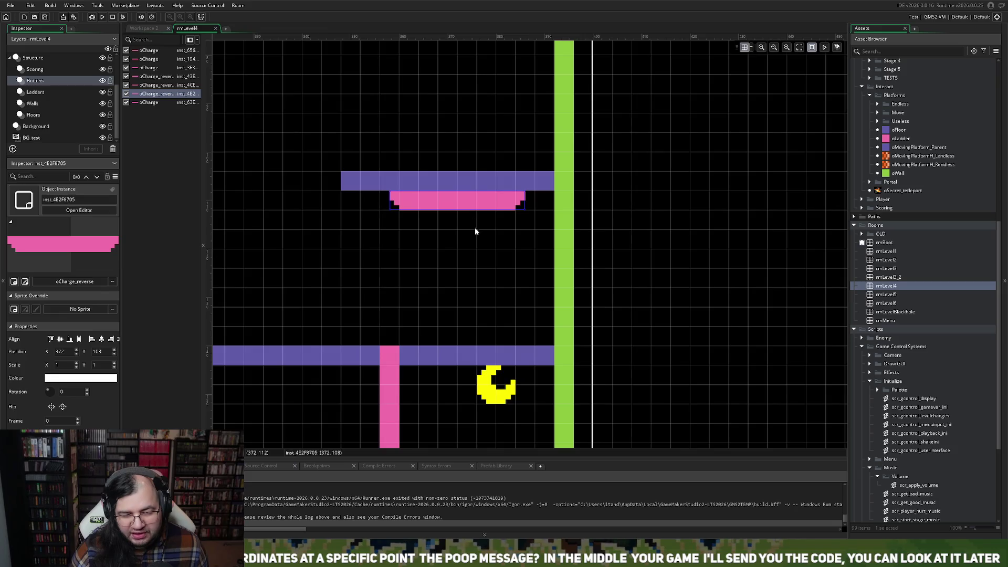
{"action": "scroll", "coordinate": [474, 226], "scroll_direction": "left", "scroll_amount": 6}
{"action": "scroll", "coordinate": [473, 222], "scroll_direction": "down", "scroll_amount": 6}
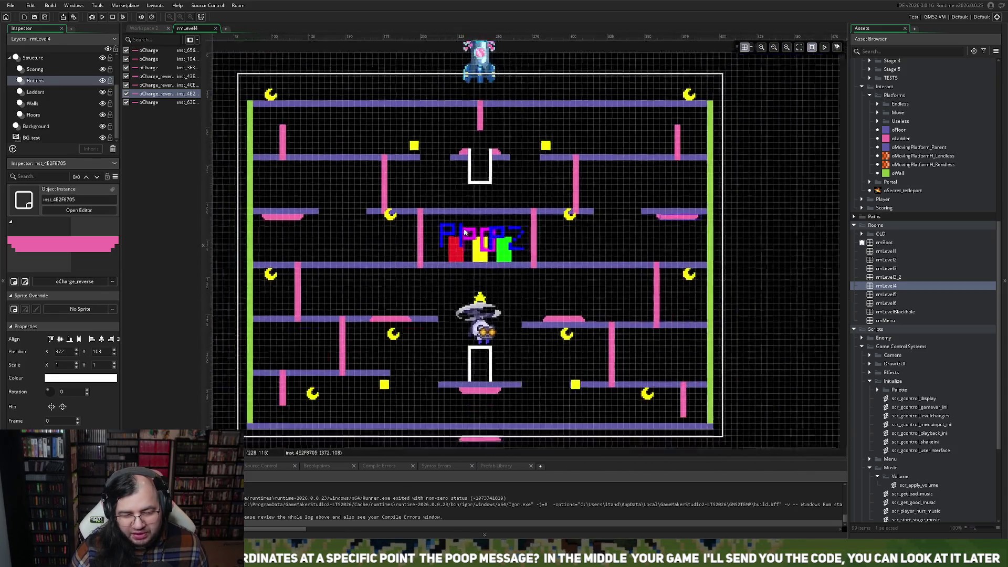
{"action": "scroll", "coordinate": [459, 210], "scroll_direction": "up", "scroll_amount": 6}
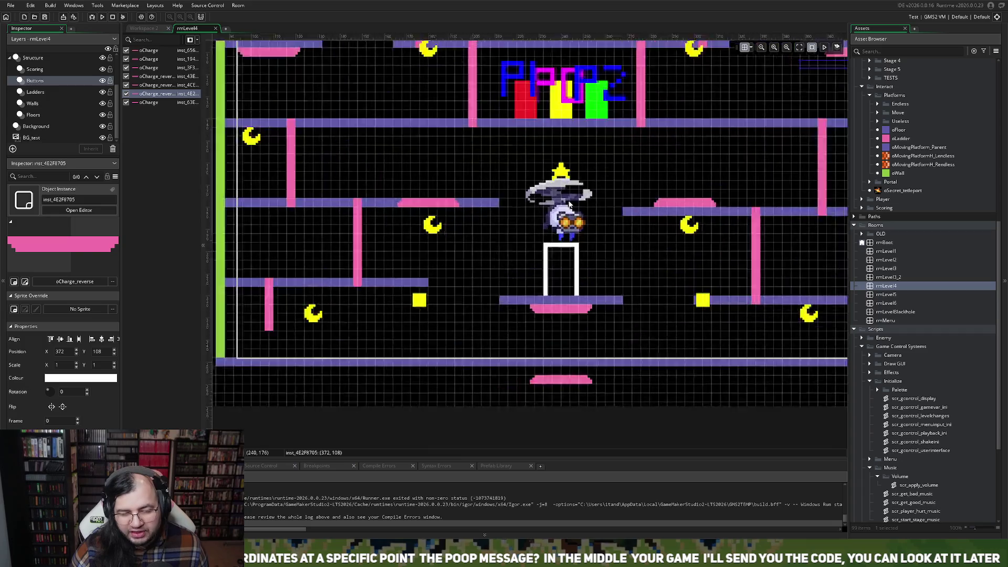
{"action": "scroll", "coordinate": [569, 204], "scroll_direction": "up", "scroll_amount": 2}
{"action": "scroll", "coordinate": [559, 210], "scroll_direction": "left", "scroll_amount": 3}
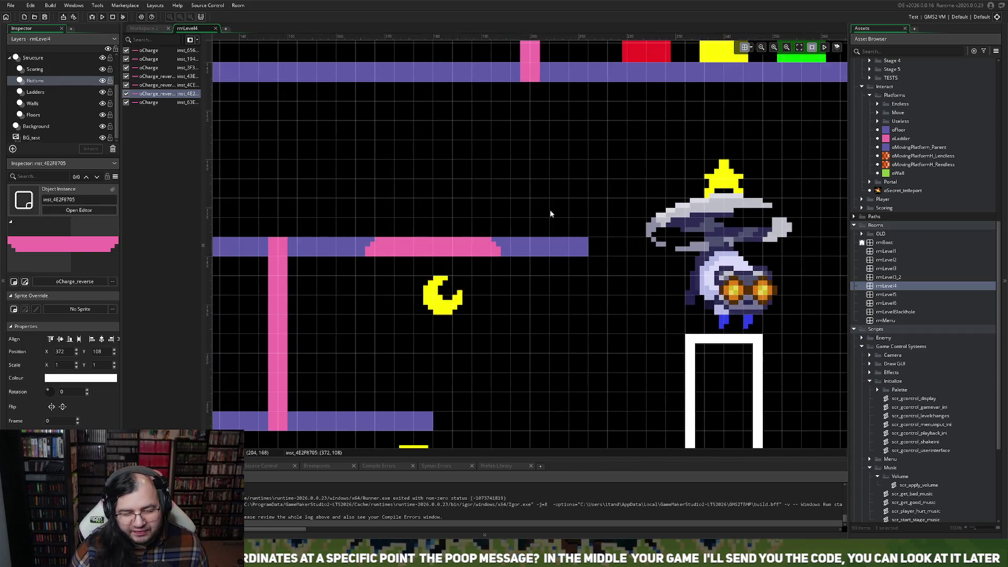
- Raise the stray charge pad below the room onto the bottom floor at 240, 248
{"action": "left_click", "coordinate": [454, 230]}
{"action": "scroll", "coordinate": [539, 238], "scroll_direction": "right", "scroll_amount": 5}
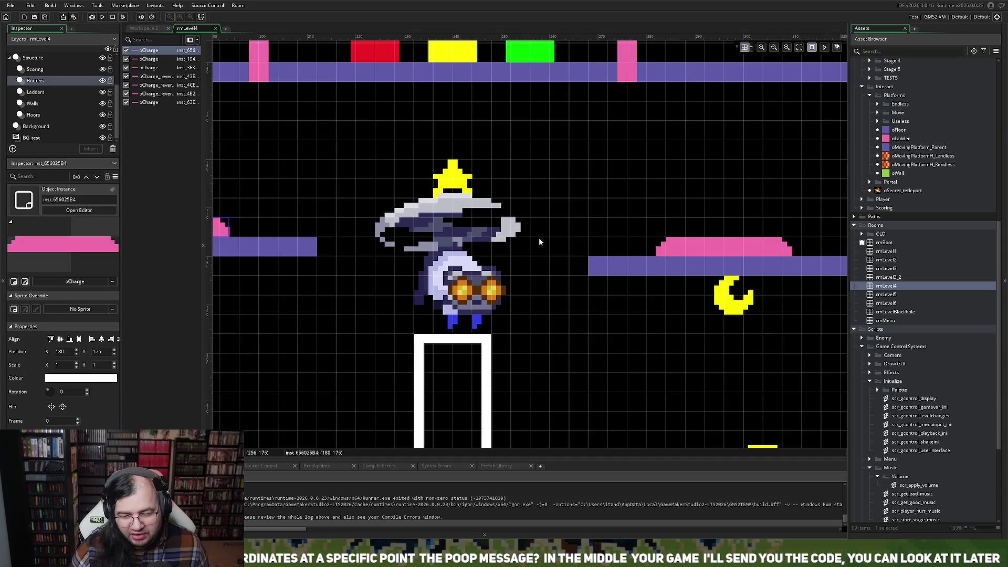
{"action": "scroll", "coordinate": [537, 241], "scroll_direction": "down", "scroll_amount": 3}
{"action": "scroll", "coordinate": [530, 246], "scroll_direction": "down", "scroll_amount": 3}
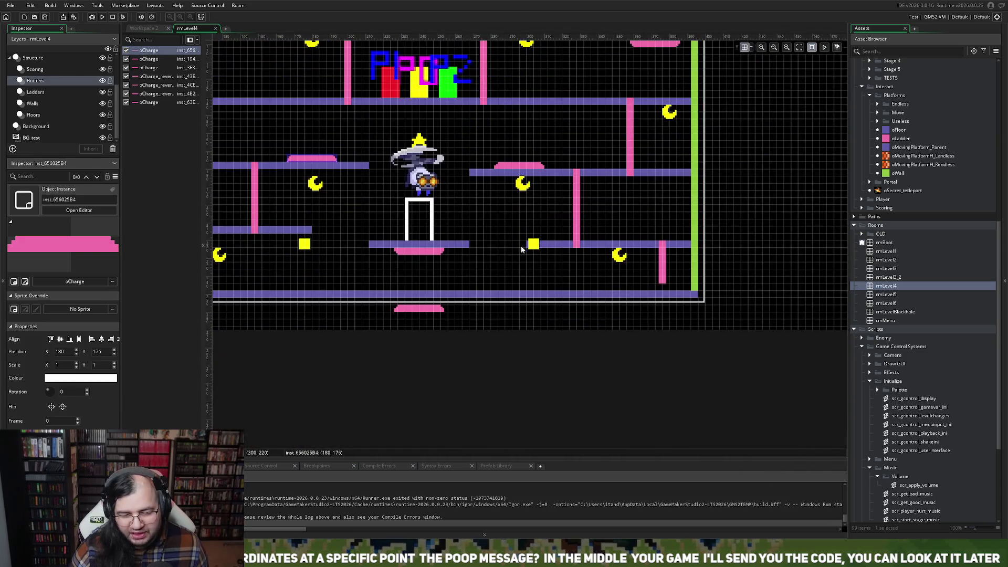
{"action": "left_click_drag", "start_coordinate": [424, 313], "coordinate": [423, 288]}
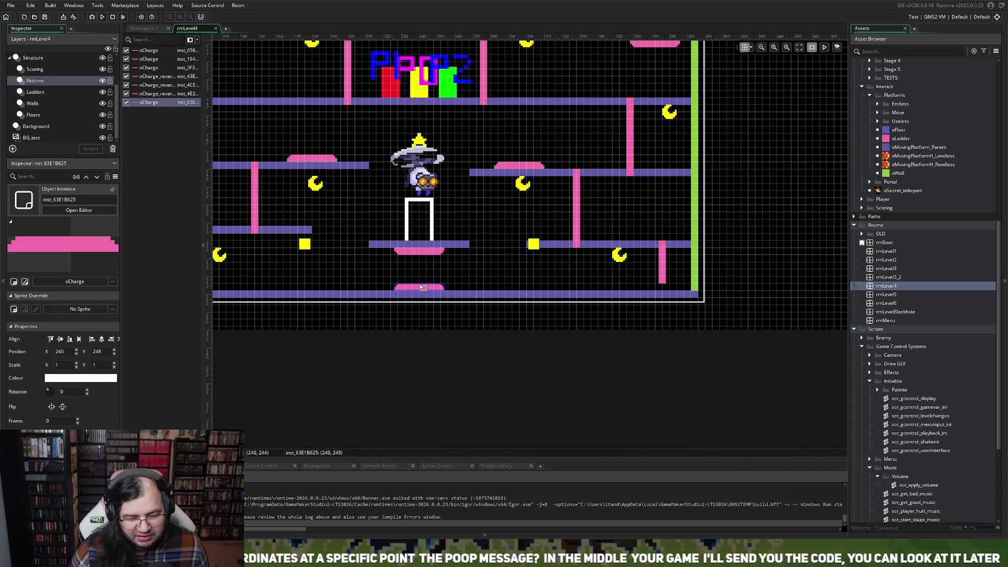
{"action": "scroll", "coordinate": [423, 287], "scroll_direction": "up", "scroll_amount": 3}
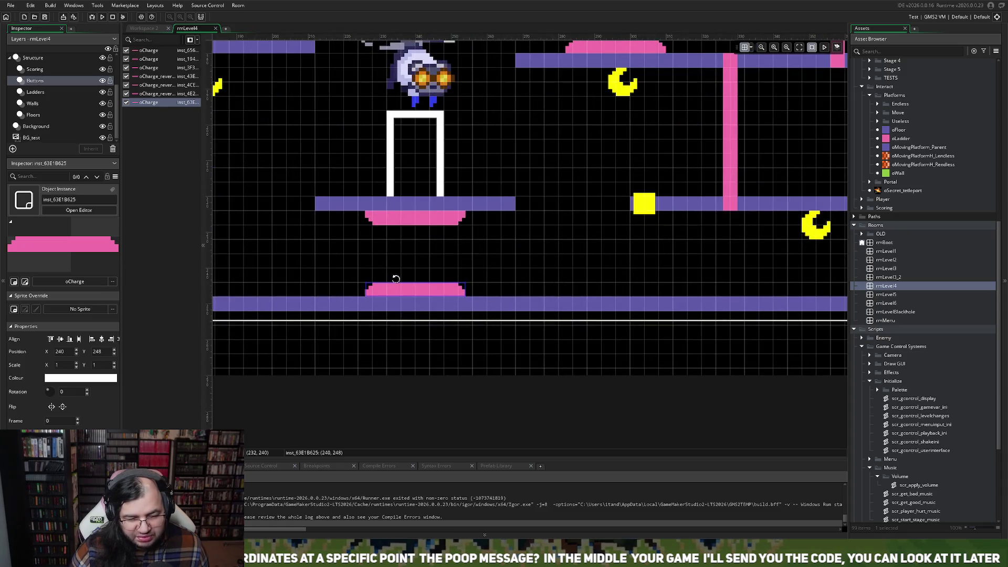
{"action": "scroll", "coordinate": [396, 279], "scroll_direction": "up", "scroll_amount": 1}
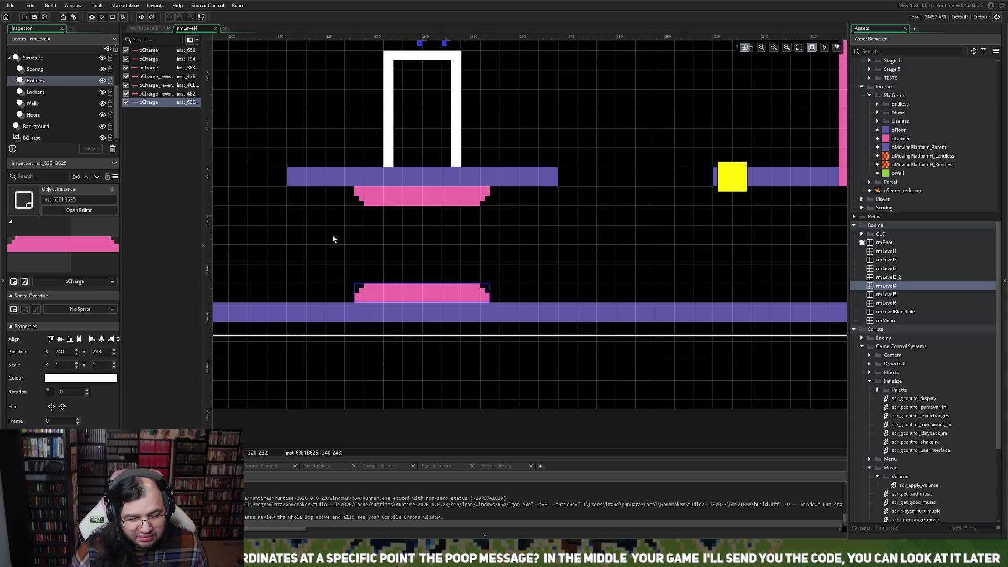
{"action": "scroll", "coordinate": [337, 190], "scroll_direction": "up", "scroll_amount": 3}
{"action": "scroll", "coordinate": [333, 200], "scroll_direction": "down", "scroll_amount": 2}
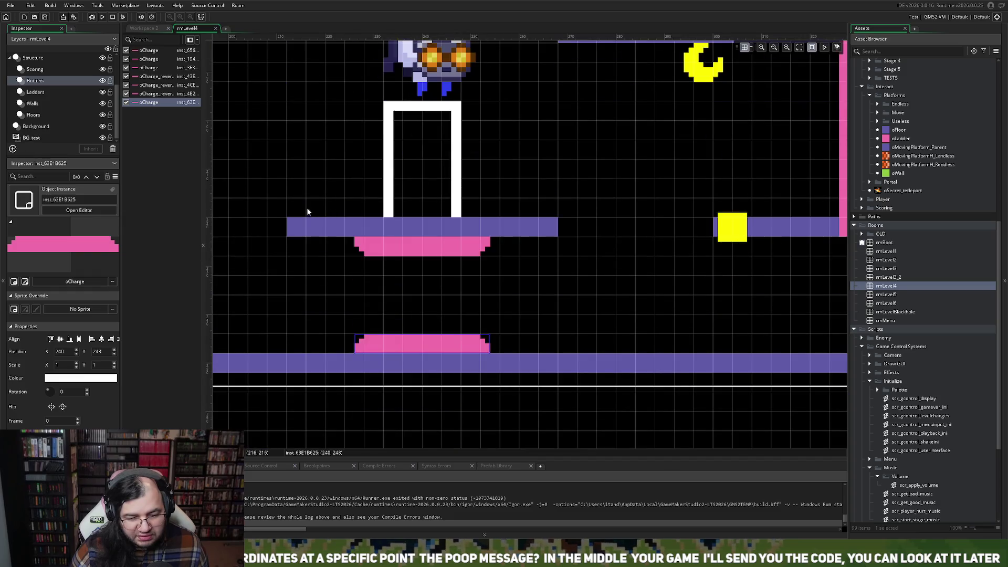
{"action": "scroll", "coordinate": [310, 210], "scroll_direction": "left", "scroll_amount": 3}
{"action": "scroll", "coordinate": [314, 215], "scroll_direction": "left", "scroll_amount": 3}
{"action": "left_click", "coordinate": [32, 115]}
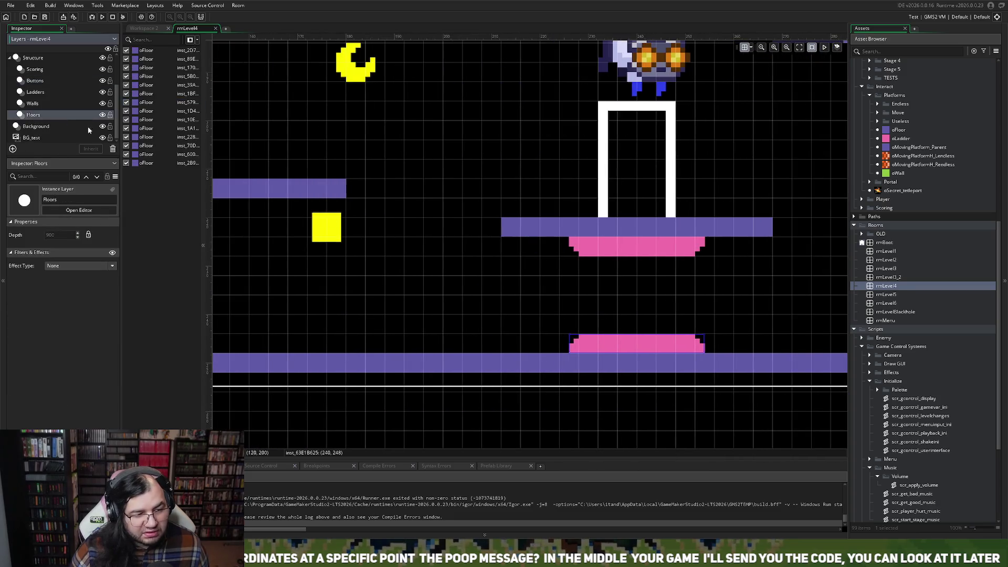
- Raise the floor under the lower portal and move its charge pad up beneath it
{"action": "left_click_drag", "start_coordinate": [577, 224], "coordinate": [578, 185]}
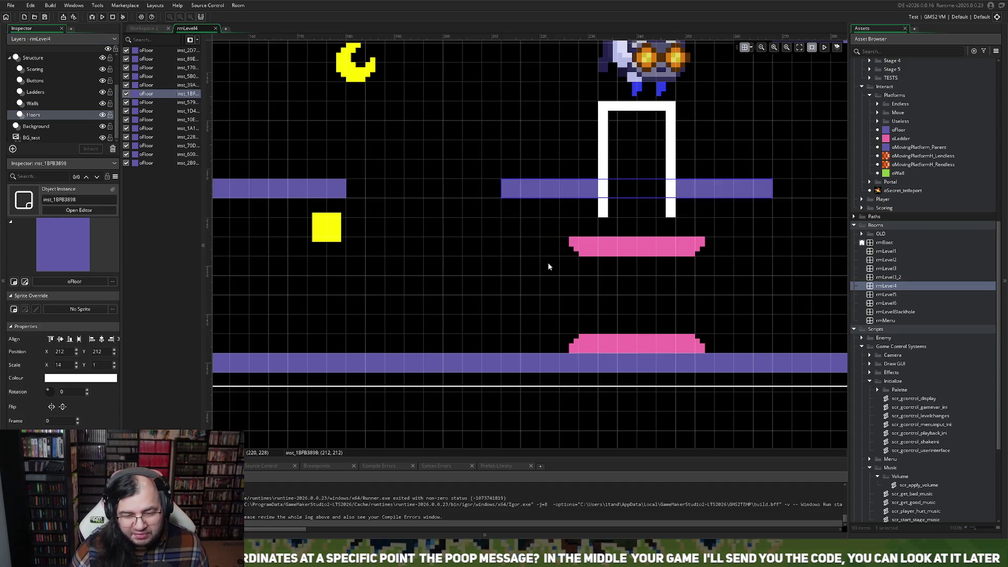
{"action": "left_click", "coordinate": [35, 80]}
{"action": "left_click_drag", "start_coordinate": [575, 254], "coordinate": [574, 218]}
{"action": "scroll", "coordinate": [574, 219], "scroll_direction": "down", "scroll_amount": 5}
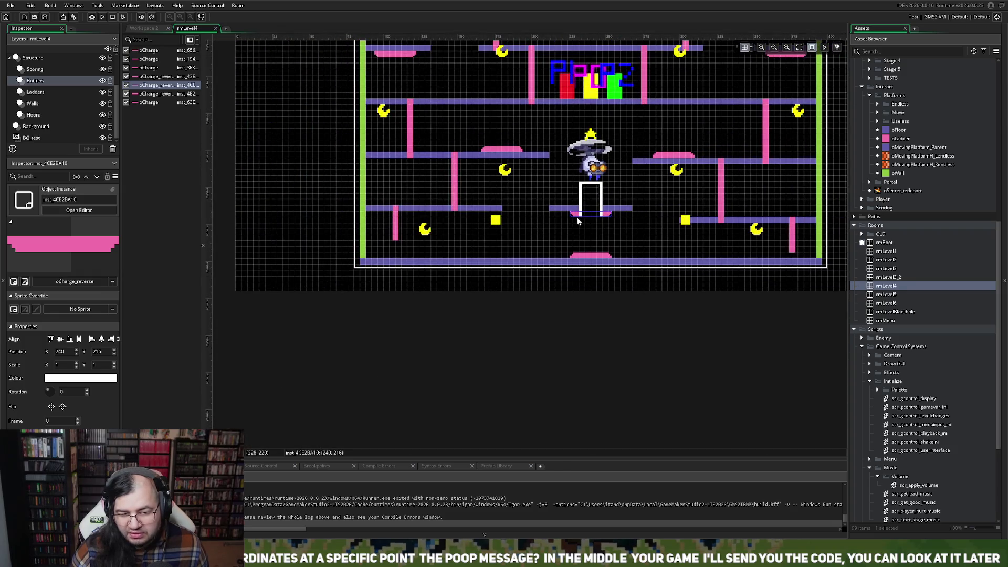
{"action": "scroll", "coordinate": [630, 231], "scroll_direction": "right", "scroll_amount": 3}
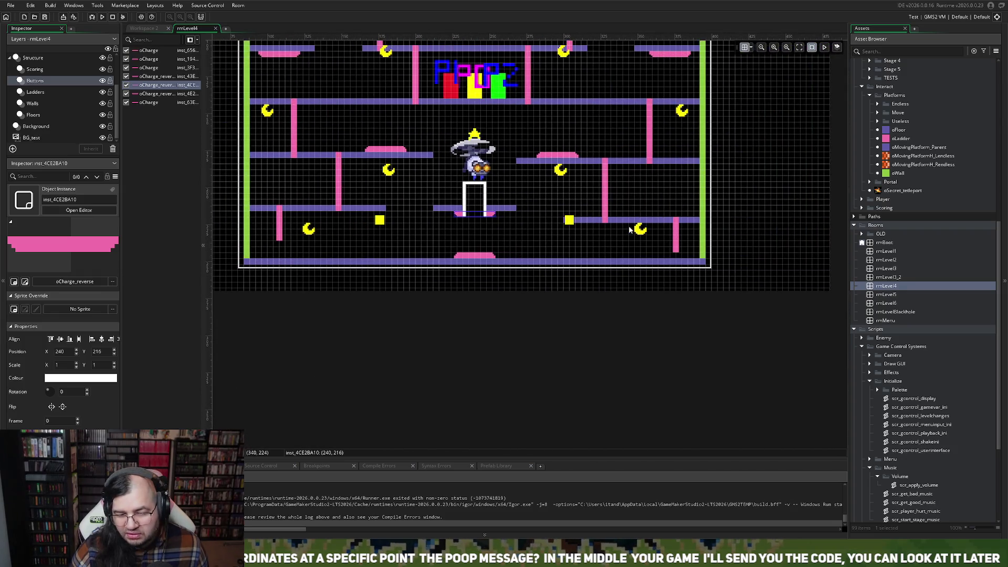
{"action": "left_click", "coordinate": [639, 216]}
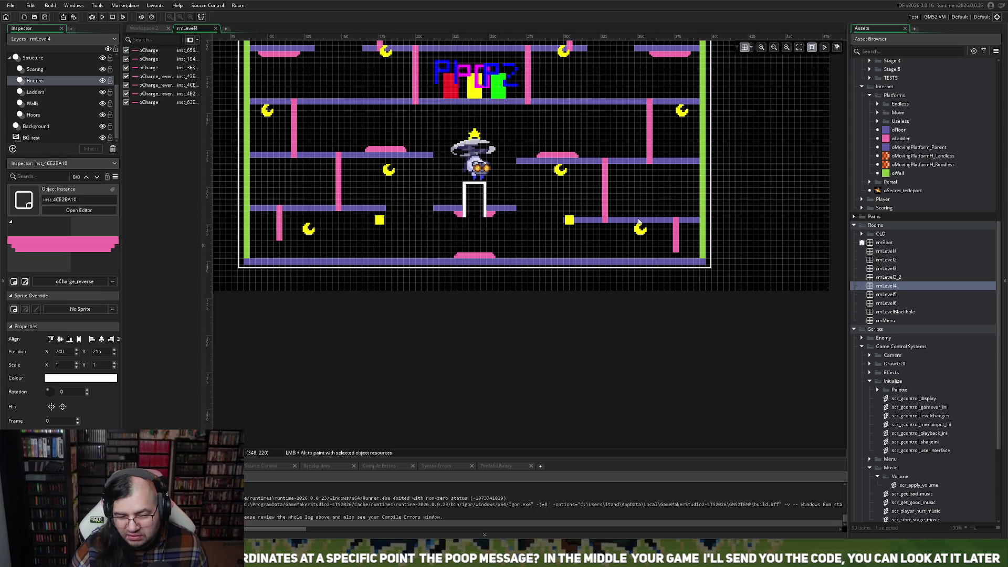
- Raise the right-side floor level with the portal floor and lift its ladder to reach it
{"action": "left_click", "coordinate": [33, 114]}
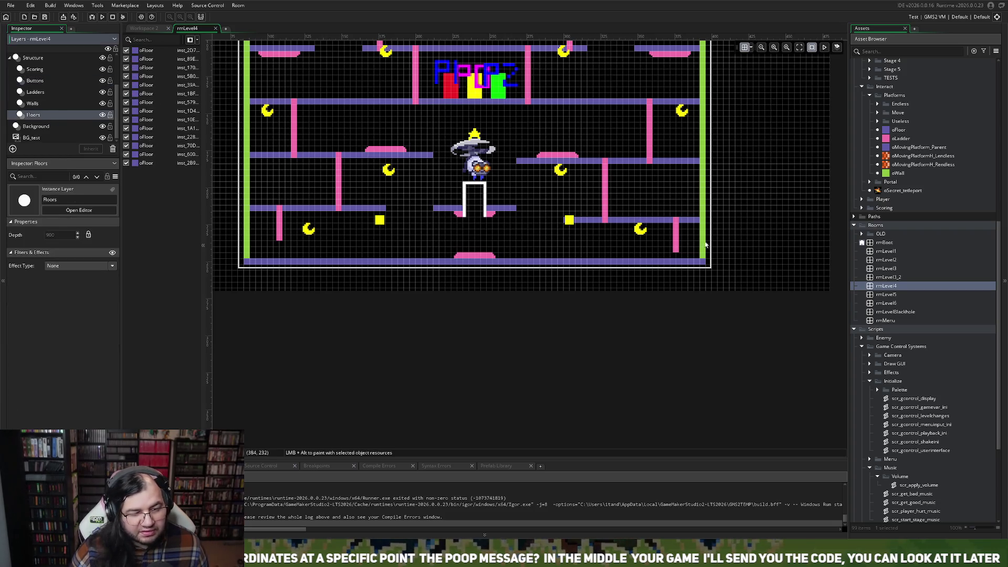
{"action": "left_click_drag", "start_coordinate": [640, 220], "coordinate": [643, 211]}
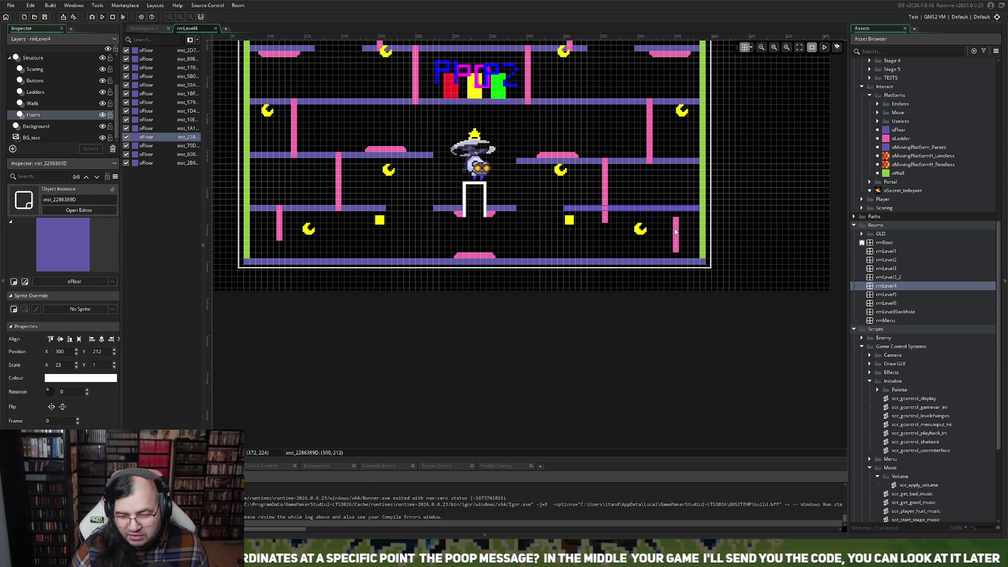
{"action": "left_click", "coordinate": [35, 91]}
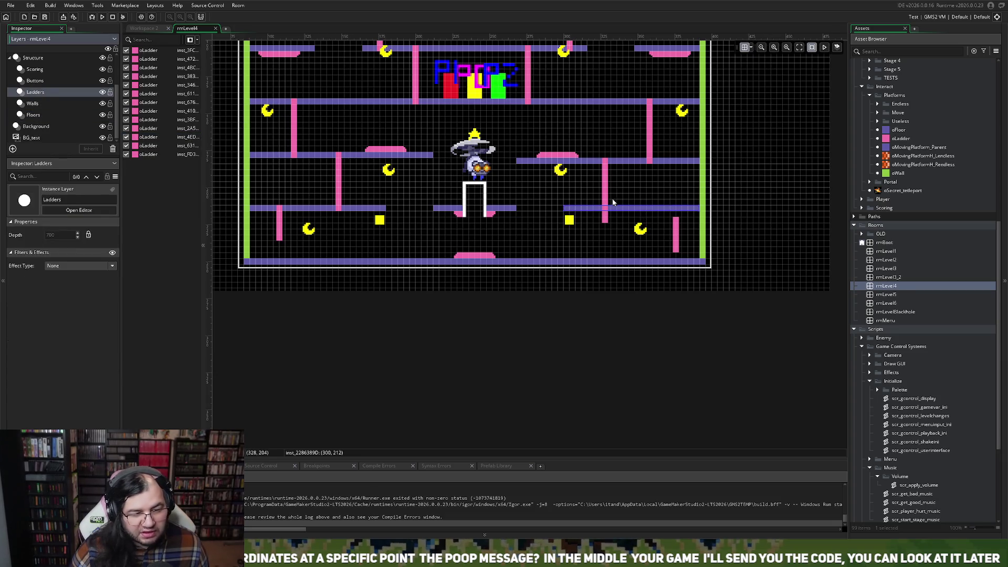
{"action": "left_click_drag", "start_coordinate": [675, 231], "coordinate": [675, 220]}
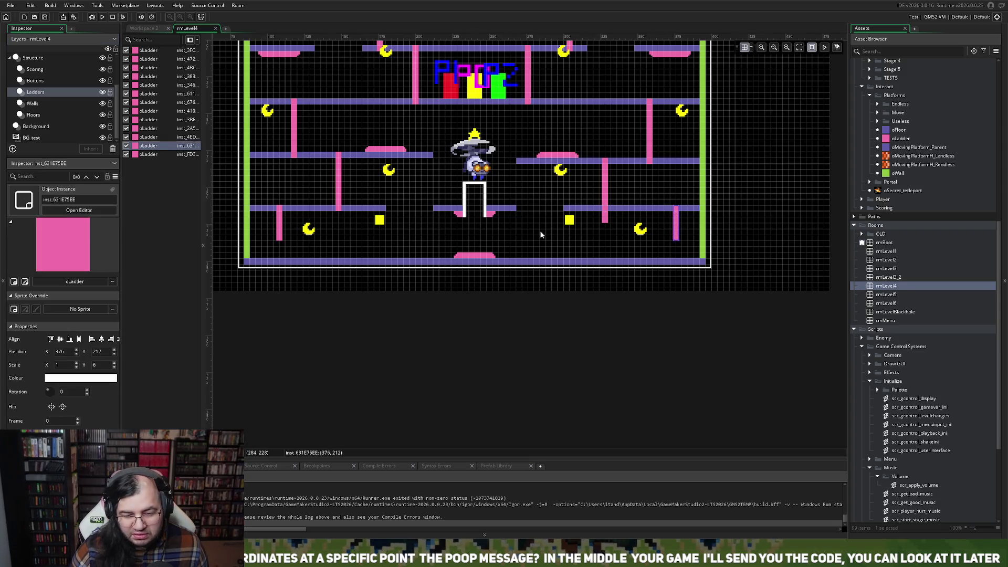
{"action": "scroll", "coordinate": [541, 235], "scroll_direction": "left", "scroll_amount": 3}
{"action": "scroll", "coordinate": [543, 234], "scroll_direction": "up", "scroll_amount": 3}
- Shorten the ladder at 328, 180 right of the lower portal from Y scale 11 to 9
{"action": "left_click", "coordinate": [35, 92]}
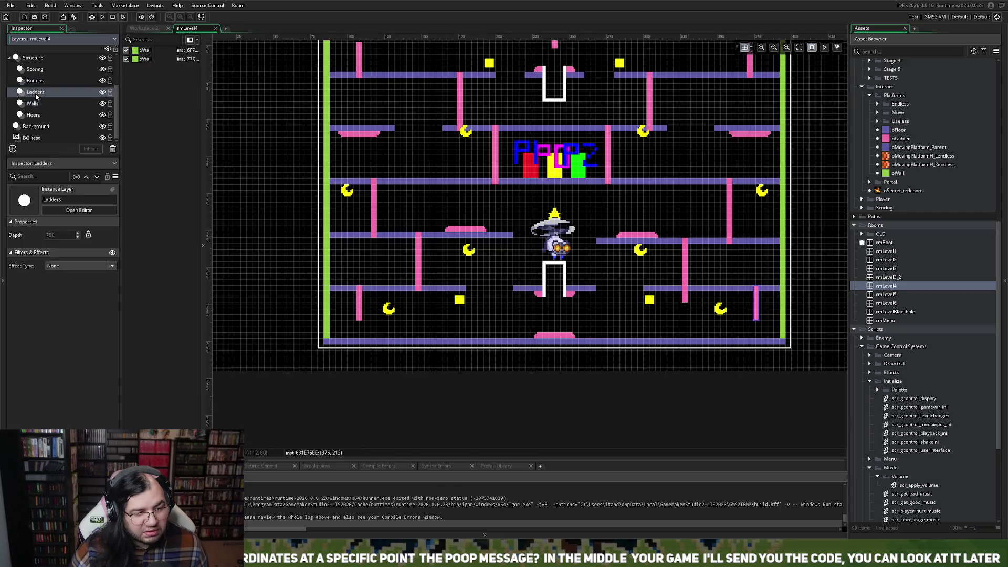
{"action": "left_click", "coordinate": [683, 300]}
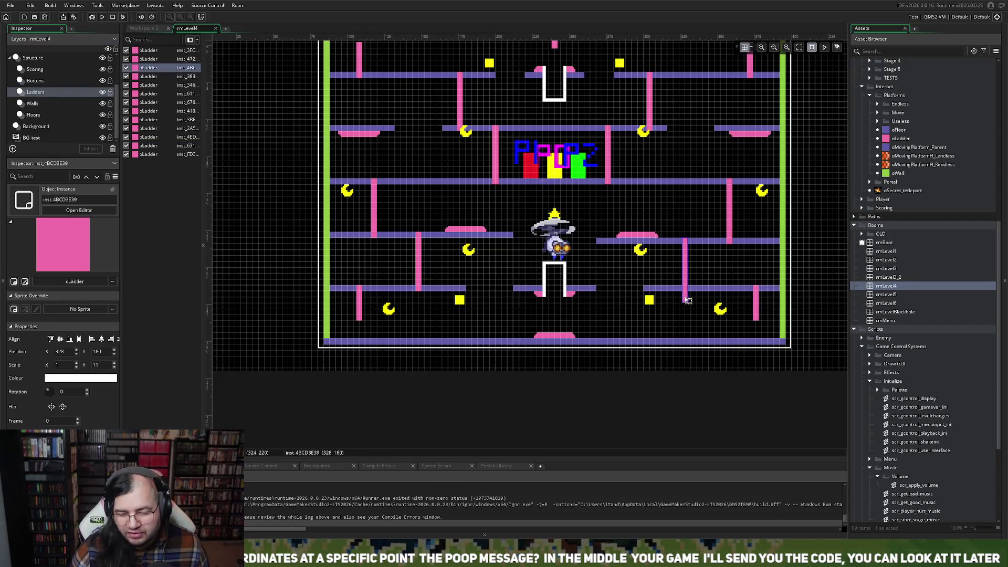
{"action": "left_click_drag", "start_coordinate": [684, 302], "coordinate": [684, 293]}
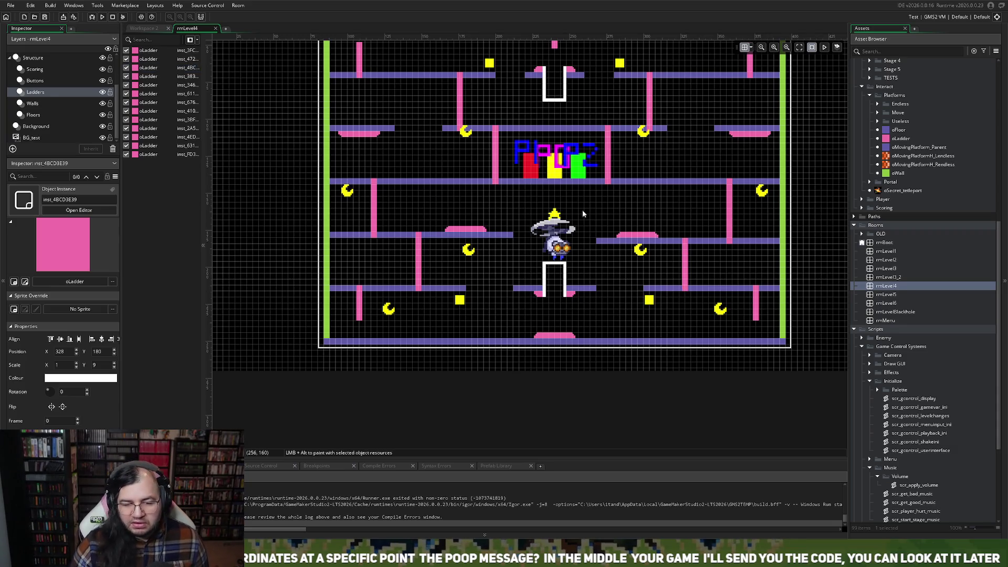
{"action": "scroll", "coordinate": [582, 213], "scroll_direction": "up", "scroll_amount": 2}
{"action": "scroll", "coordinate": [583, 212], "scroll_direction": "up", "scroll_amount": 2}
{"action": "scroll", "coordinate": [581, 216], "scroll_direction": "right", "scroll_amount": 2}
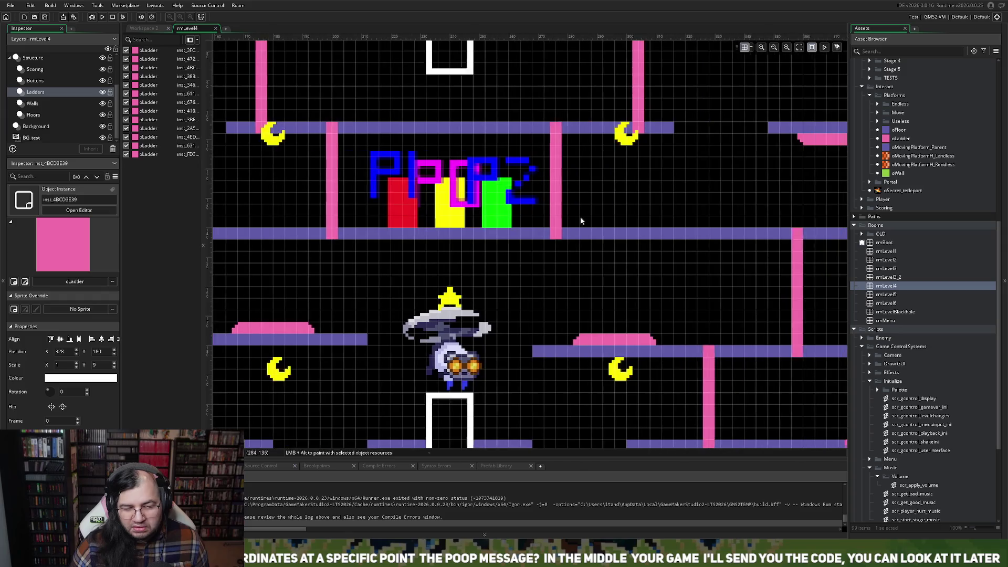
{"action": "scroll", "coordinate": [565, 217], "scroll_direction": "down", "scroll_amount": 4}
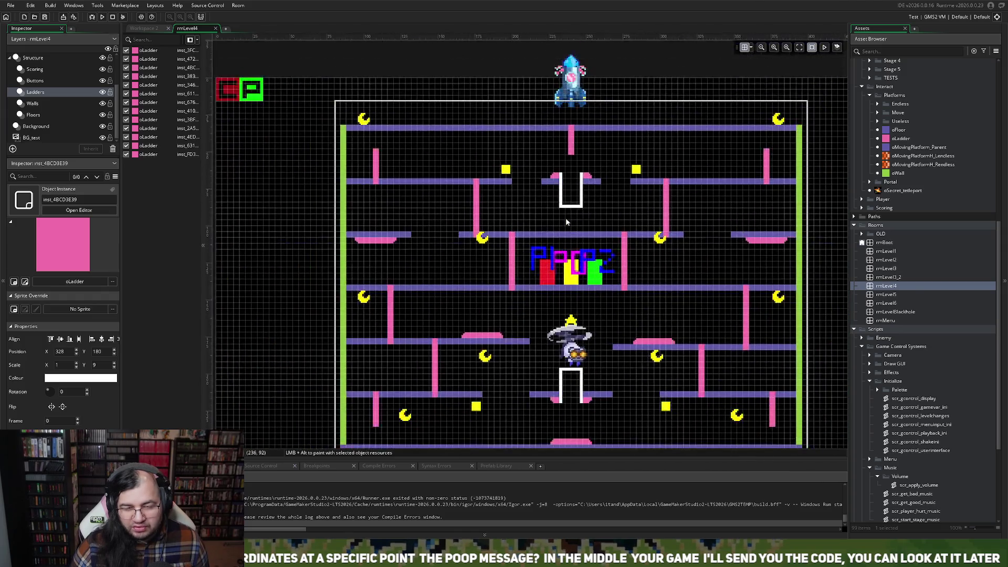
{"action": "left_click", "coordinate": [37, 70]}
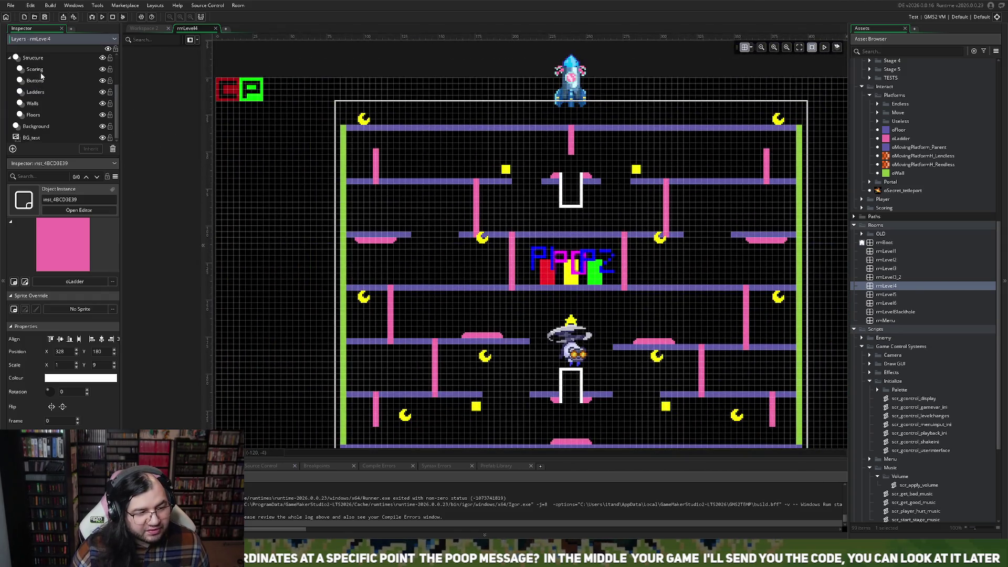
- Reposition the top-left moon, shift it slightly right, then deselect it
{"action": "scroll", "coordinate": [380, 154], "scroll_direction": "up", "scroll_amount": 3}
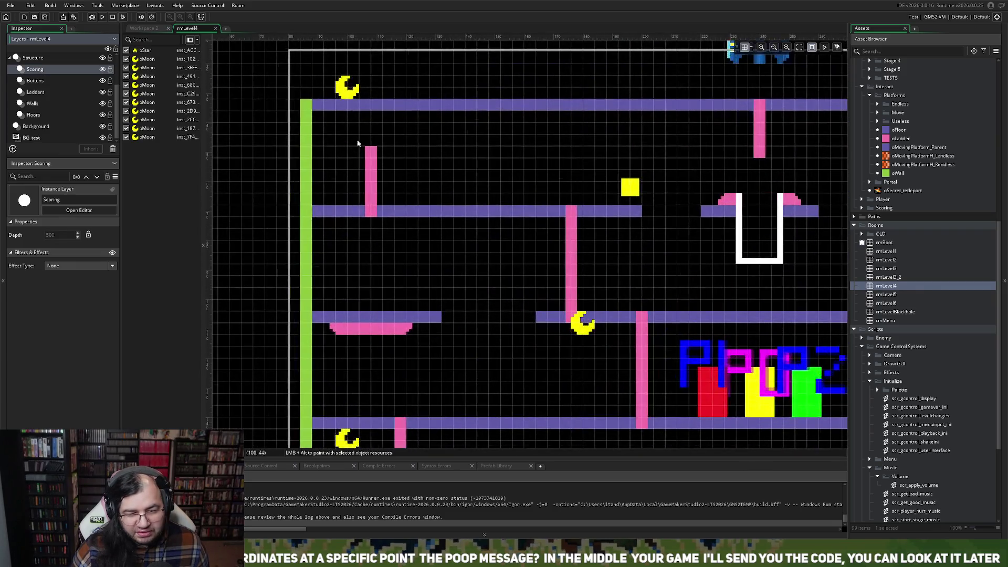
{"action": "mouse_move", "coordinate": [344, 93]}
{"action": "left_mouse_down"}
{"action": "mouse_move", "coordinate": [344, 181]}
{"action": "mouse_move", "coordinate": [369, 260]}
{"action": "mouse_move", "coordinate": [368, 127]}
{"action": "left_mouse_up"}
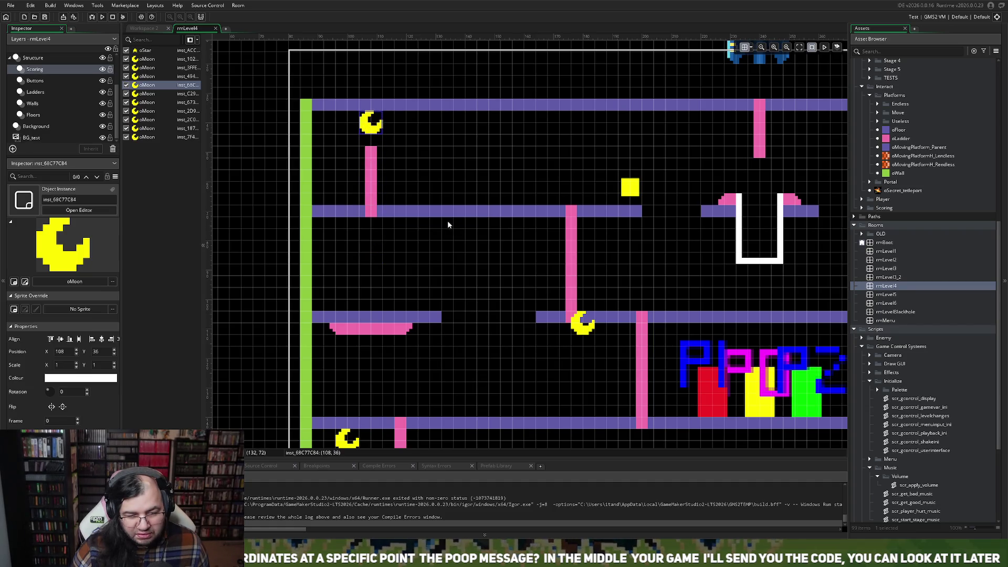
{"action": "scroll", "coordinate": [447, 221], "scroll_direction": "right", "scroll_amount": 3}
{"action": "mouse_move", "coordinate": [303, 126]}
{"action": "left_mouse_down"}
{"action": "mouse_move", "coordinate": [398, 171]}
{"action": "mouse_move", "coordinate": [453, 126]}
{"action": "mouse_move", "coordinate": [457, 194]}
{"action": "mouse_move", "coordinate": [453, 148]}
{"action": "mouse_move", "coordinate": [449, 194]}
{"action": "mouse_move", "coordinate": [420, 194]}
{"action": "mouse_move", "coordinate": [429, 193]}
{"action": "mouse_move", "coordinate": [291, 111]}
{"action": "mouse_move", "coordinate": [291, 81]}
{"action": "mouse_move", "coordinate": [300, 137]}
{"action": "mouse_move", "coordinate": [300, 128]}
{"action": "left_mouse_up"}
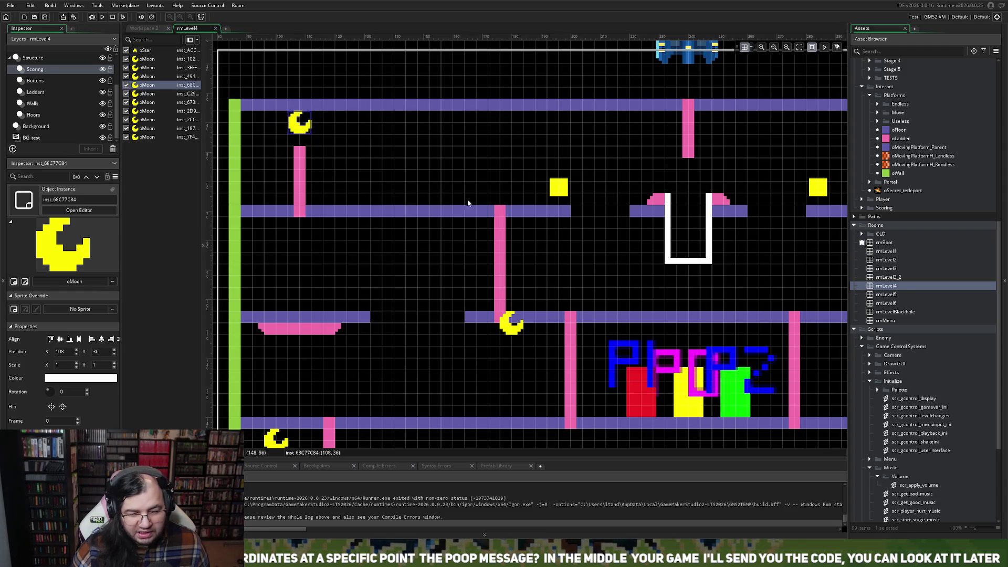
{"action": "scroll", "coordinate": [546, 226], "scroll_direction": "down", "scroll_amount": 3}
{"action": "scroll", "coordinate": [546, 227], "scroll_direction": "up", "scroll_amount": 3}
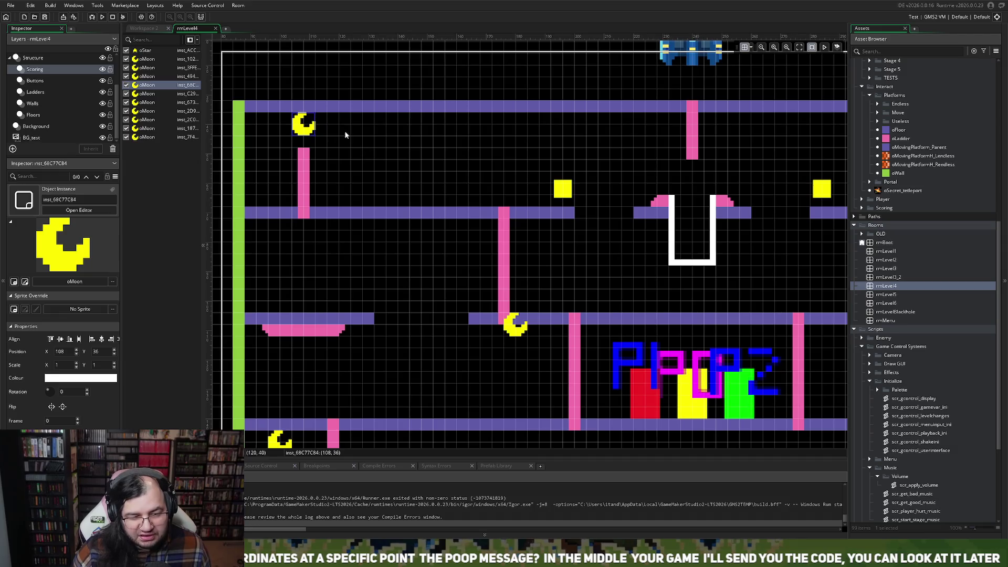
{"action": "left_click", "coordinate": [385, 165]}
- Lower the moon left of the Poopz sign and place one to its right
{"action": "scroll", "coordinate": [385, 165], "scroll_direction": "right", "scroll_amount": 2}
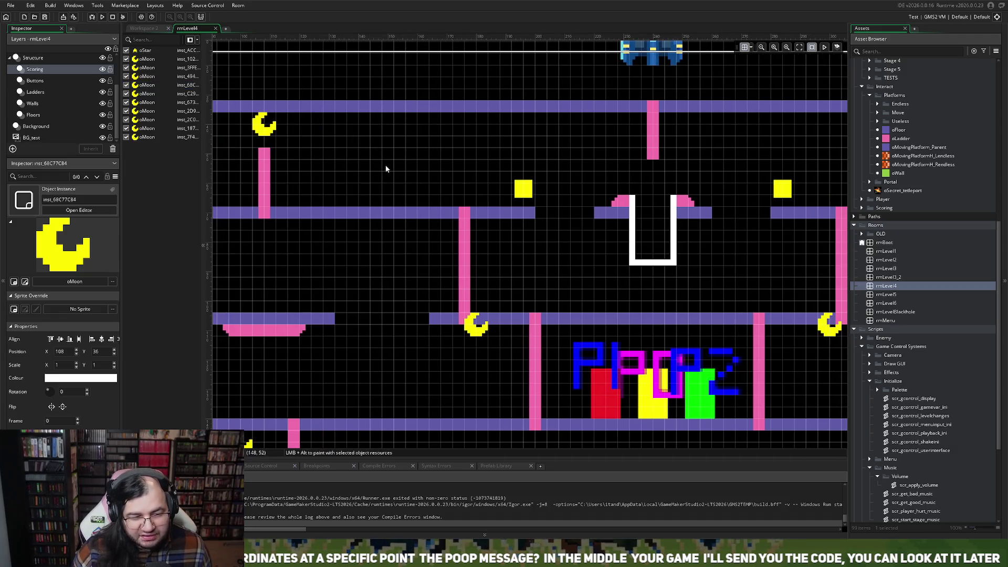
{"action": "scroll", "coordinate": [379, 169], "scroll_direction": "down", "scroll_amount": 3}
{"action": "scroll", "coordinate": [379, 179], "scroll_direction": "up", "scroll_amount": 3}
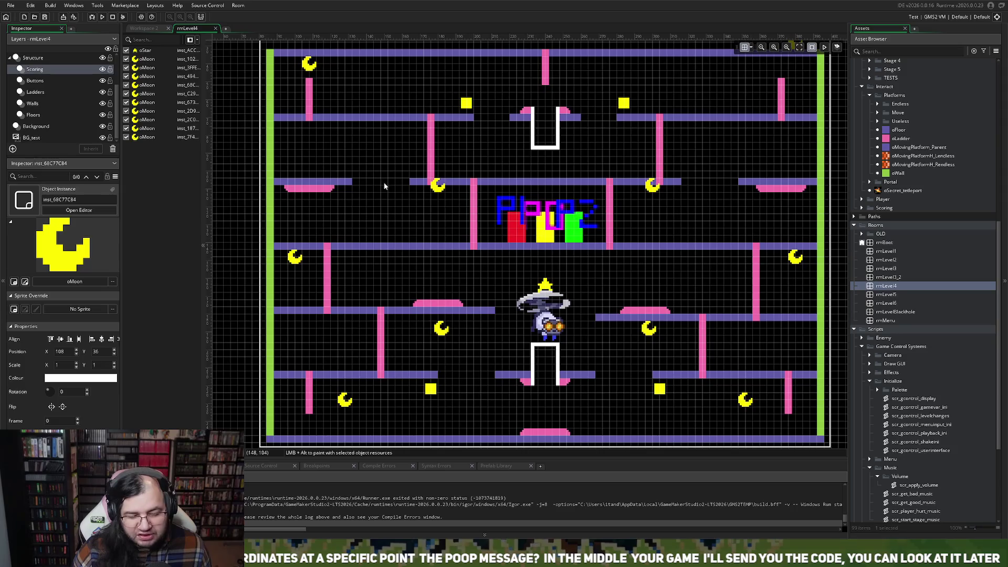
{"action": "scroll", "coordinate": [385, 187], "scroll_direction": "right", "scroll_amount": 2}
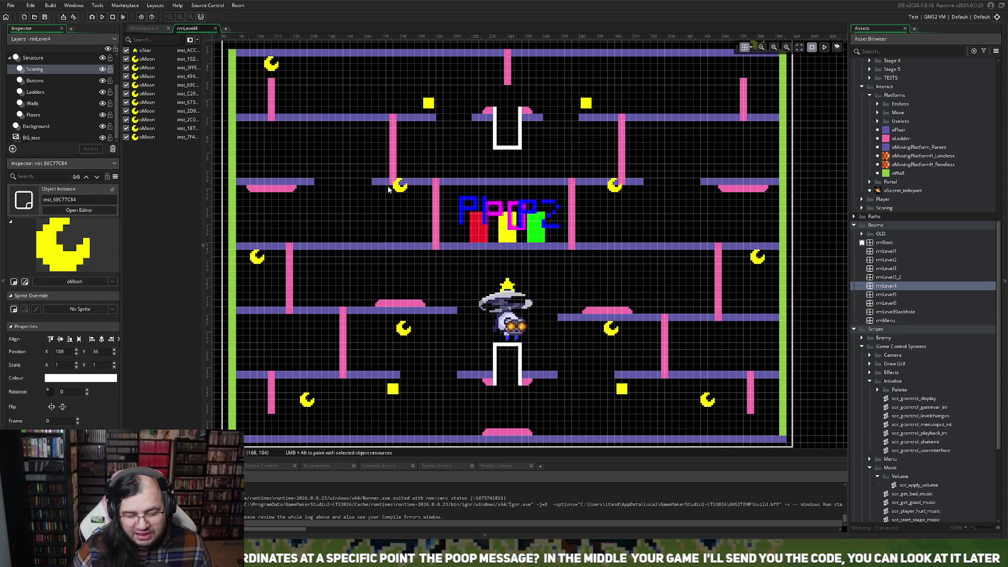
{"action": "scroll", "coordinate": [403, 194], "scroll_direction": "up", "scroll_amount": 3}
{"action": "scroll", "coordinate": [403, 195], "scroll_direction": "down", "scroll_amount": 2}
{"action": "scroll", "coordinate": [399, 196], "scroll_direction": "up", "scroll_amount": 1}
{"action": "scroll", "coordinate": [399, 198], "scroll_direction": "down", "scroll_amount": 1}
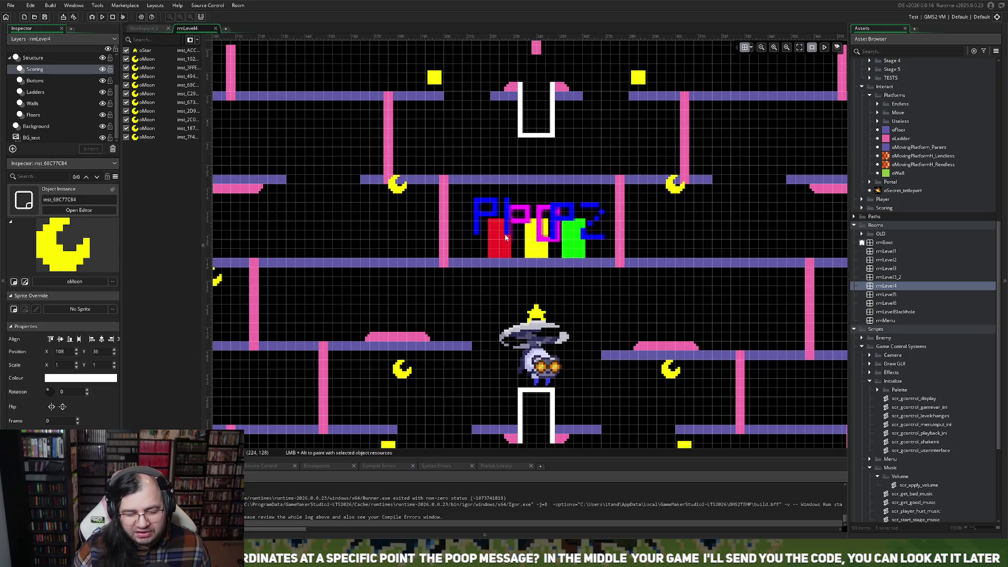
{"action": "scroll", "coordinate": [504, 237], "scroll_direction": "down", "scroll_amount": 1}
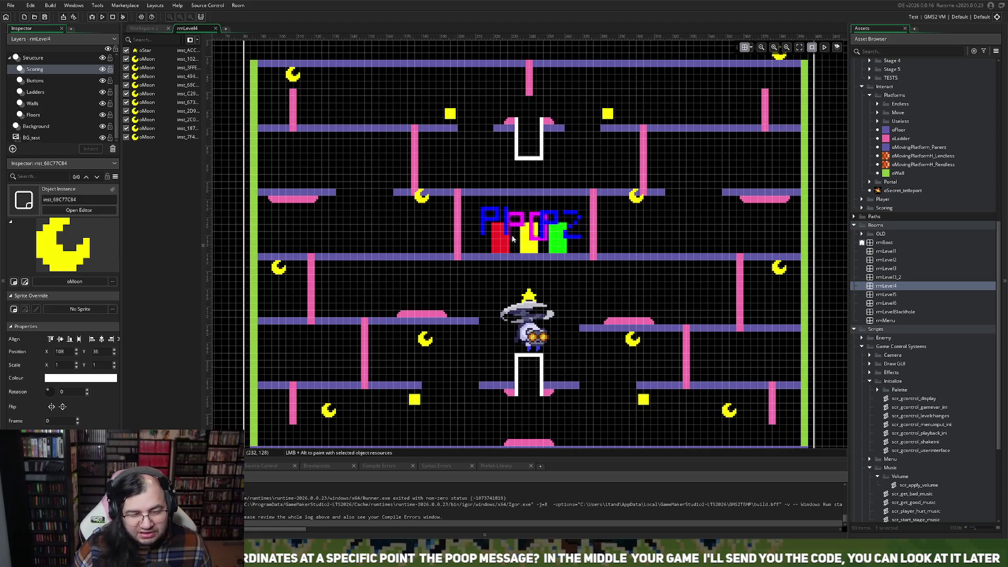
{"action": "mouse_move", "coordinate": [421, 198]}
{"action": "left_mouse_down"}
{"action": "mouse_move", "coordinate": [422, 221]}
{"action": "mouse_move", "coordinate": [415, 210]}
{"action": "mouse_move", "coordinate": [436, 212]}
{"action": "left_mouse_up"}
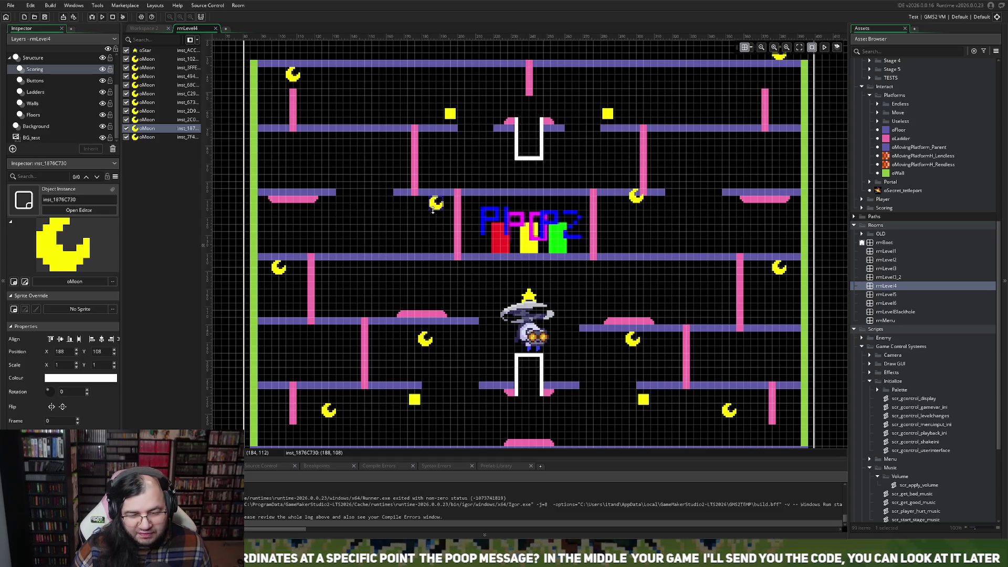
{"action": "left_click_drag", "start_coordinate": [640, 205], "coordinate": [617, 209]}
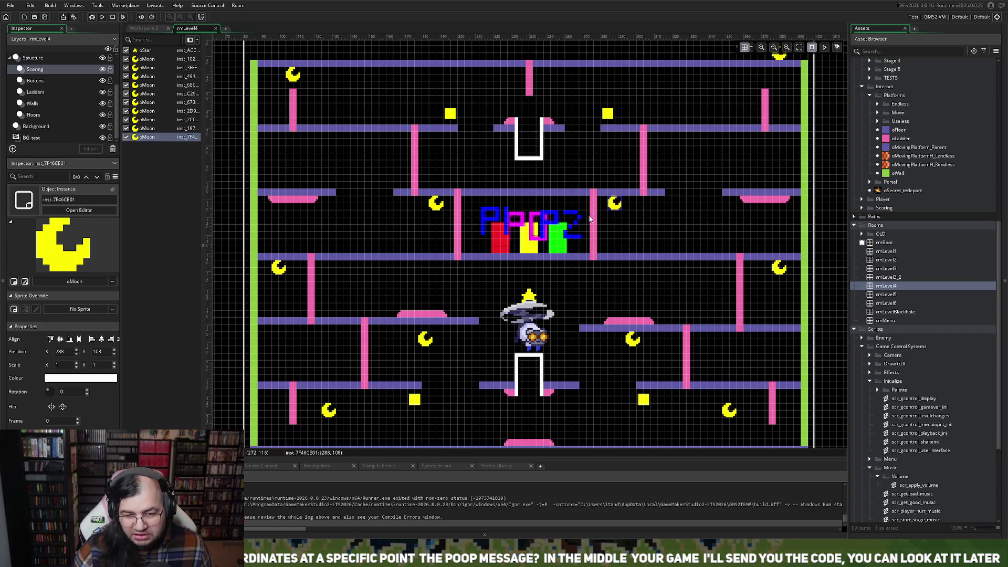
- Move the top-right and top-left moons inward along the top row
{"action": "scroll", "coordinate": [594, 217], "scroll_direction": "up", "scroll_amount": 3}
{"action": "left_click", "coordinate": [779, 146]}
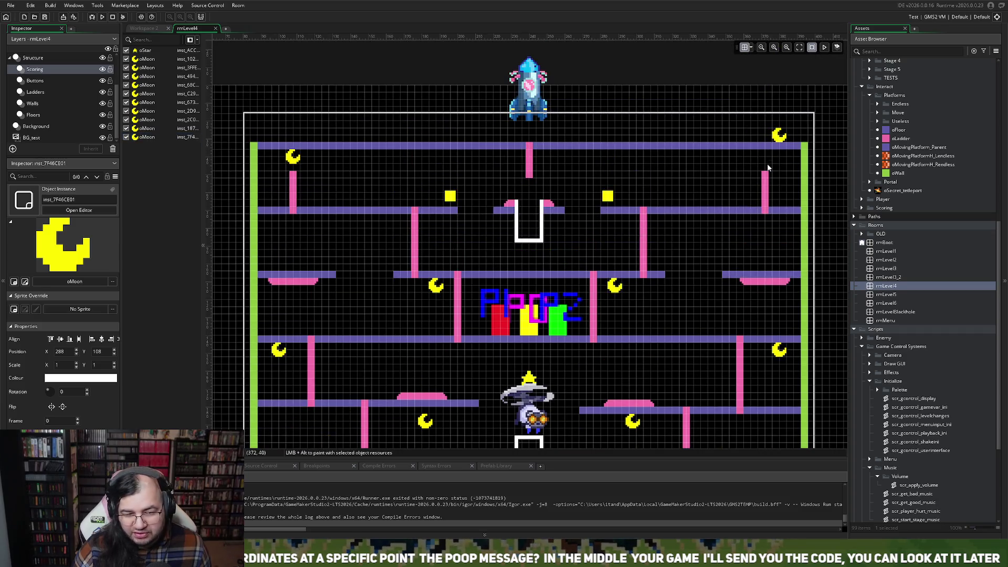
{"action": "mouse_move", "coordinate": [775, 151]}
{"action": "left_mouse_down"}
{"action": "mouse_move", "coordinate": [772, 167]}
{"action": "mouse_move", "coordinate": [643, 156]}
{"action": "left_mouse_up"}
{"action": "mouse_move", "coordinate": [288, 160]}
{"action": "left_mouse_down"}
{"action": "mouse_move", "coordinate": [327, 173]}
{"action": "mouse_move", "coordinate": [417, 160]}
{"action": "left_mouse_up"}
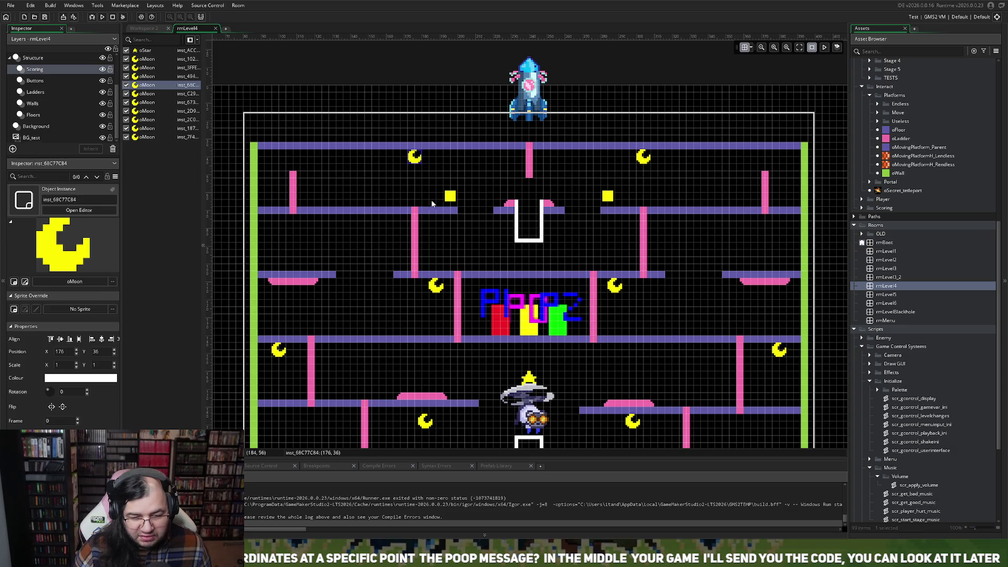
- Fine-tune the left moon and set moons onto the lower-left and right platforms
{"action": "scroll", "coordinate": [439, 249], "scroll_direction": "down", "scroll_amount": 1}
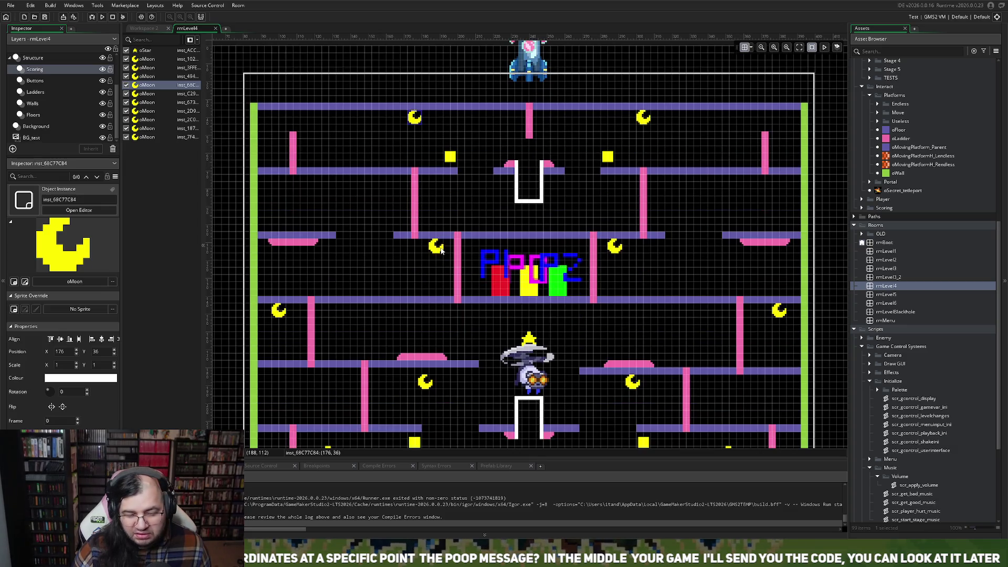
{"action": "scroll", "coordinate": [441, 250], "scroll_direction": "down", "scroll_amount": 1}
{"action": "scroll", "coordinate": [441, 251], "scroll_direction": "down", "scroll_amount": 1}
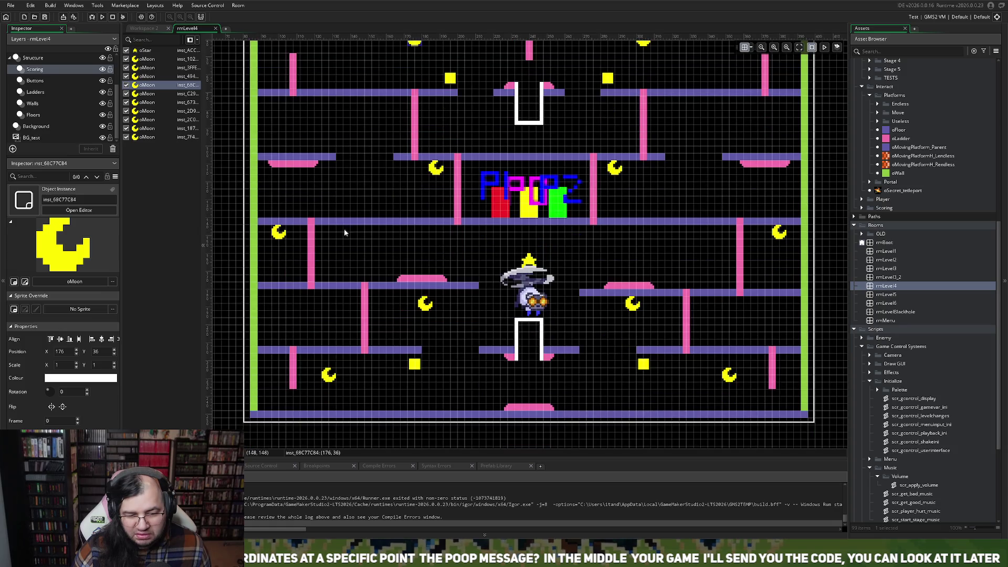
{"action": "left_click_drag", "start_coordinate": [278, 232], "coordinate": [288, 238]}
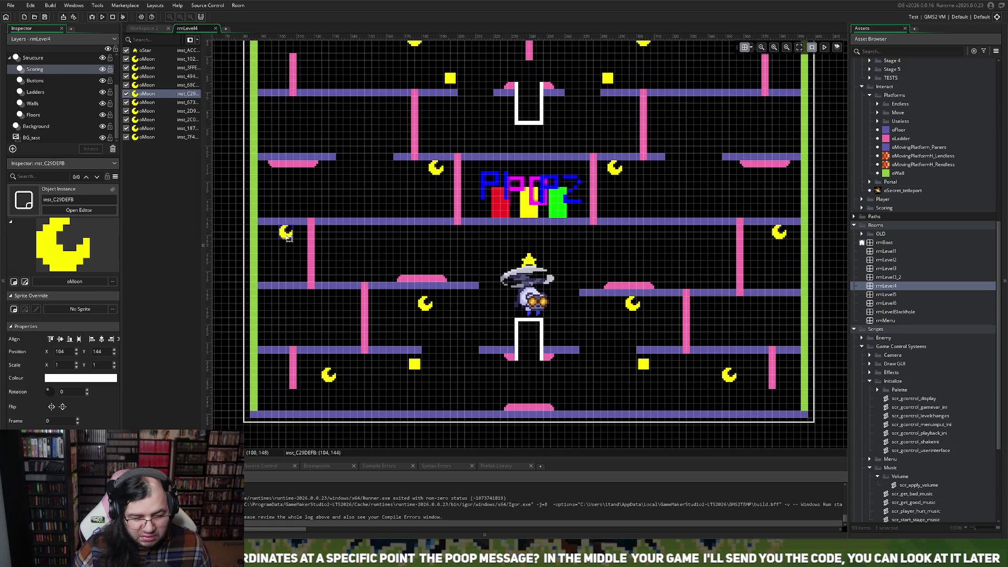
{"action": "mouse_move", "coordinate": [289, 238]}
{"action": "left_mouse_down"}
{"action": "mouse_move", "coordinate": [282, 300]}
{"action": "mouse_move", "coordinate": [282, 236]}
{"action": "left_mouse_up"}
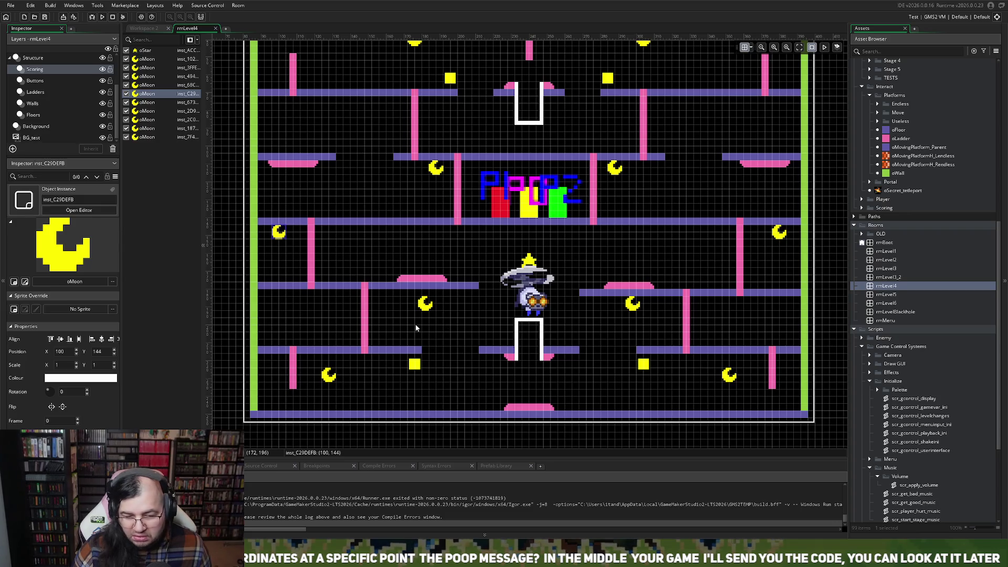
{"action": "left_click_drag", "start_coordinate": [425, 303], "coordinate": [422, 295]}
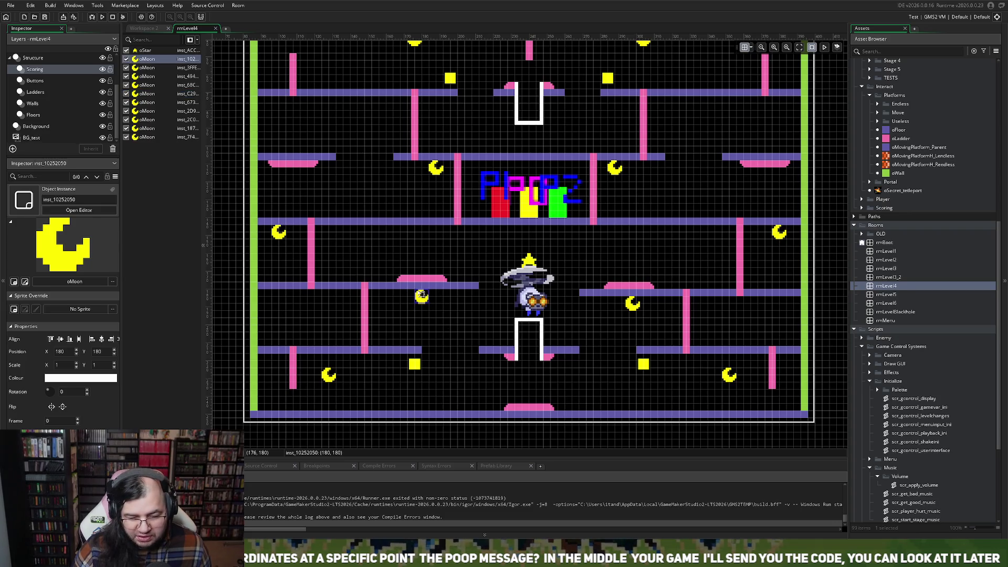
{"action": "left_click_drag", "start_coordinate": [624, 309], "coordinate": [635, 307]}
- Try a moon below the Poopz sign, undo the accidental stretch, and return it right of the sign
{"action": "mouse_move", "coordinate": [620, 175]}
{"action": "left_mouse_down"}
{"action": "mouse_move", "coordinate": [576, 256]}
{"action": "mouse_move", "coordinate": [533, 237]}
{"action": "left_mouse_up"}
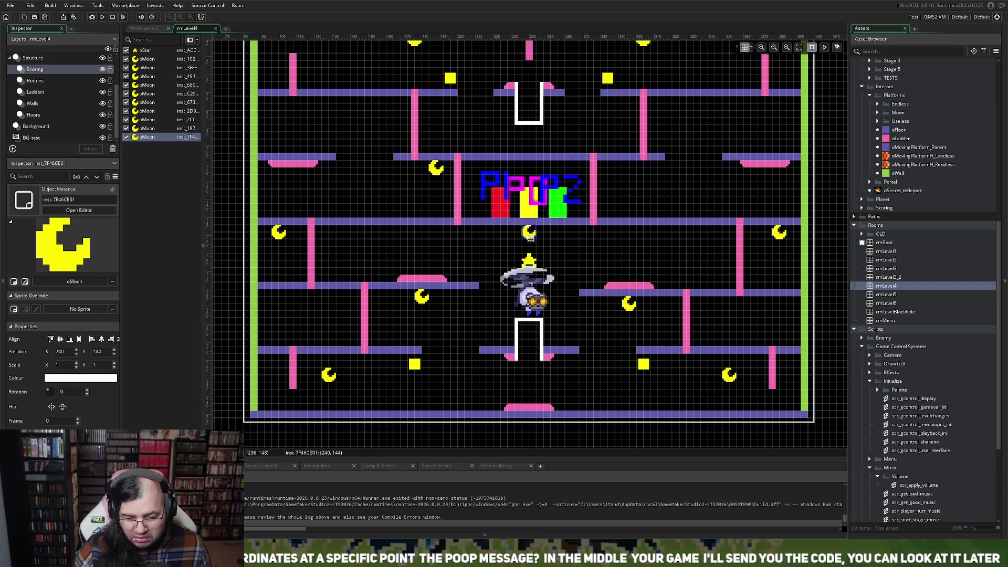
{"action": "mouse_move", "coordinate": [533, 237]}
{"action": "left_mouse_down"}
{"action": "mouse_move", "coordinate": [525, 234]}
{"action": "mouse_move", "coordinate": [600, 198]}
{"action": "left_mouse_up"}
{"action": "key", "text": "ctrl+z"}
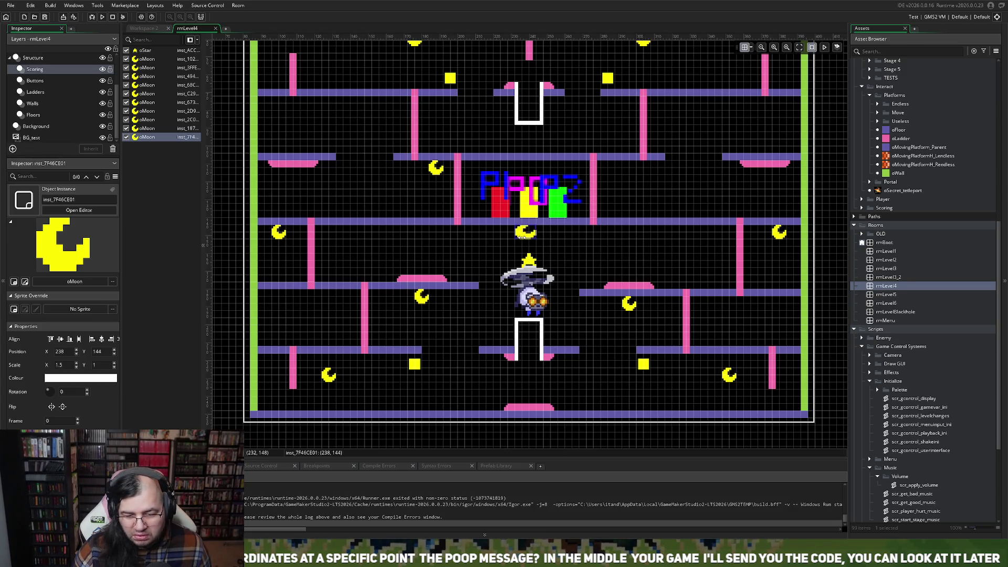
{"action": "mouse_move", "coordinate": [543, 237]}
{"action": "left_mouse_down"}
{"action": "mouse_move", "coordinate": [603, 208]}
{"action": "mouse_move", "coordinate": [619, 176]}
{"action": "left_mouse_up"}
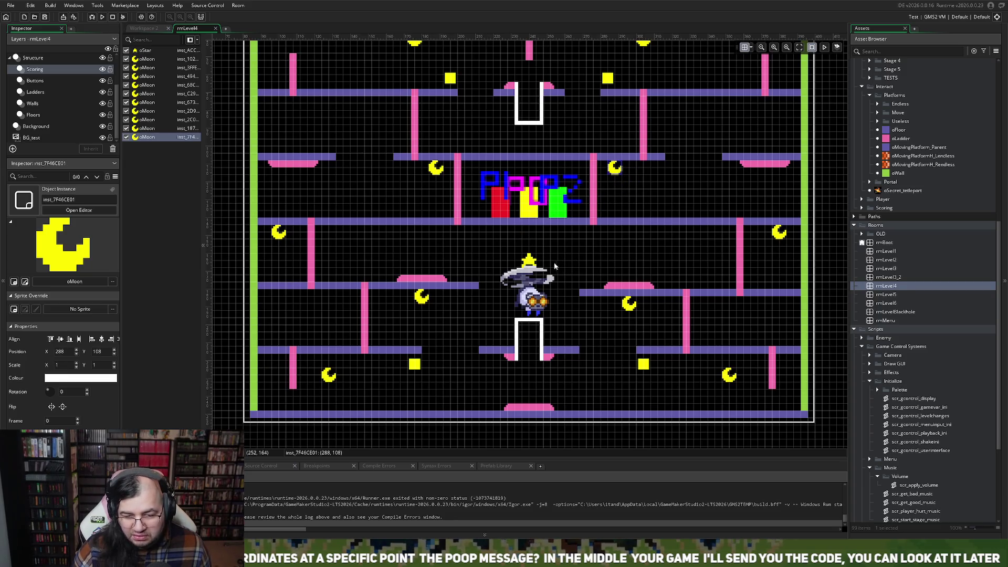
- Set the bottom-row moons on the bottom floor at 148, 240 and 328, 240
{"action": "scroll", "coordinate": [554, 273], "scroll_direction": "down", "scroll_amount": 2}
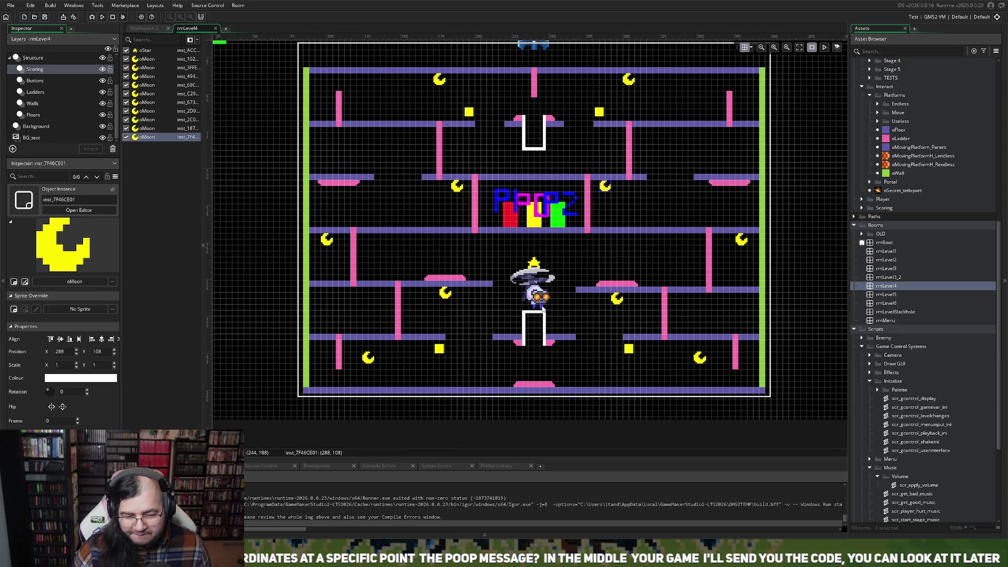
{"action": "mouse_move", "coordinate": [703, 362]}
{"action": "left_mouse_down"}
{"action": "mouse_move", "coordinate": [703, 351]}
{"action": "mouse_move", "coordinate": [703, 388]}
{"action": "left_mouse_up"}
{"action": "left_click_drag", "start_coordinate": [368, 358], "coordinate": [399, 383]}
{"action": "left_click_drag", "start_coordinate": [702, 385], "coordinate": [666, 385]}
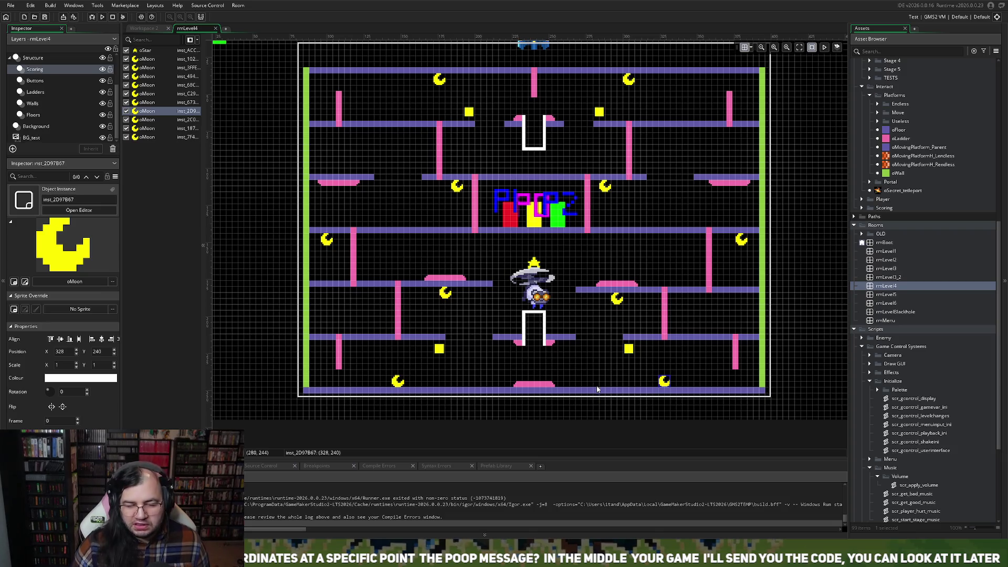
{"action": "scroll", "coordinate": [590, 319], "scroll_direction": "up", "scroll_amount": 2}
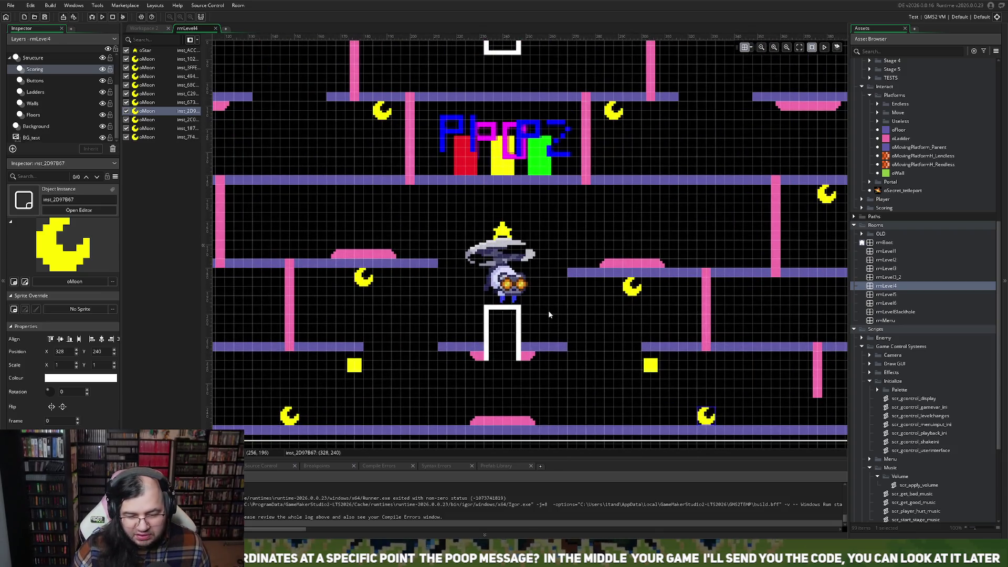
{"action": "scroll", "coordinate": [42, 84], "scroll_direction": "up", "scroll_amount": 2}
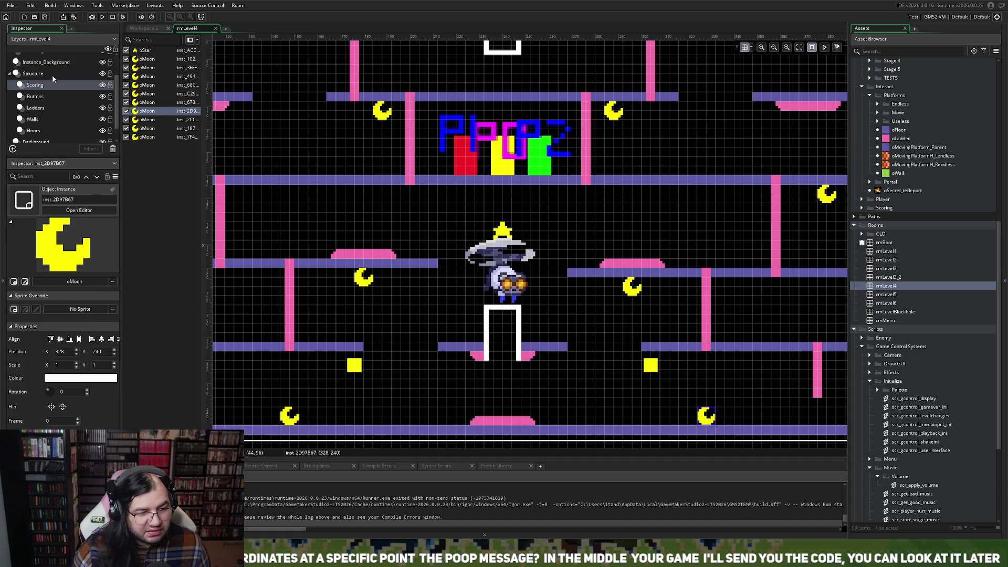
- On the Instance_Background layer, select the overlapping portals below the player, including oPortalB
{"action": "left_click", "coordinate": [43, 79]}
{"action": "left_click", "coordinate": [505, 328]}
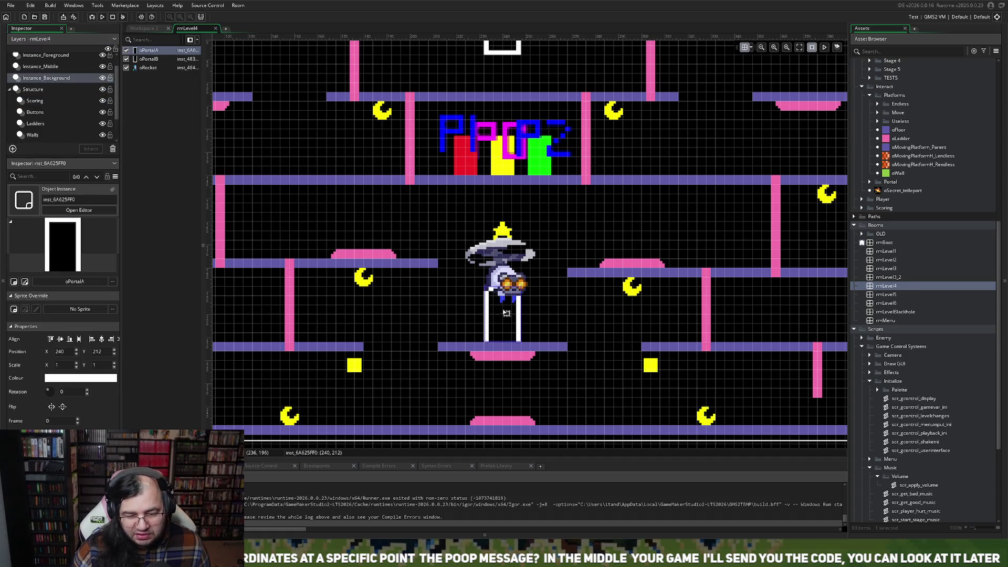
{"action": "scroll", "coordinate": [504, 310], "scroll_direction": "up", "scroll_amount": 5}
{"action": "left_click", "coordinate": [503, 310]}
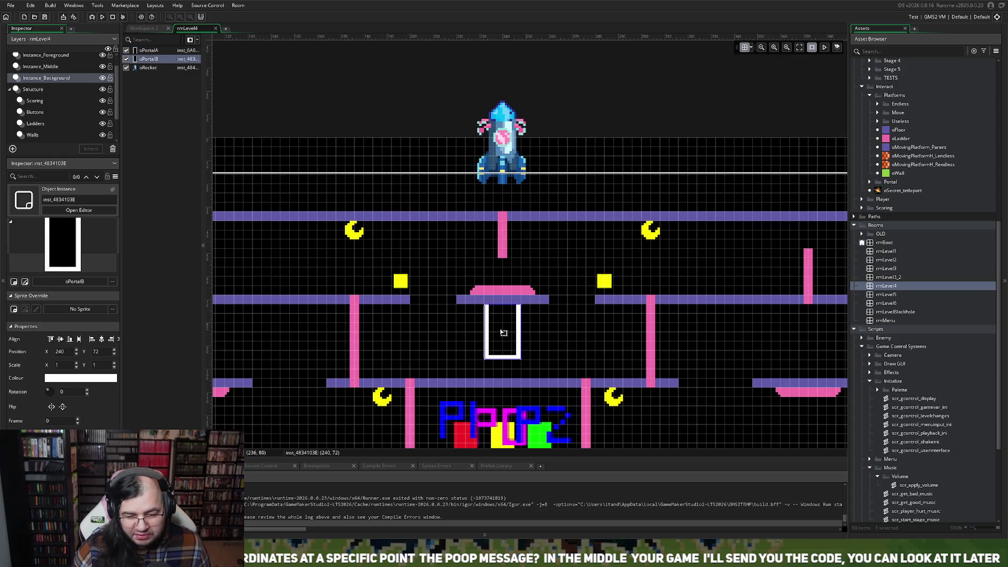
{"action": "scroll", "coordinate": [490, 367], "scroll_direction": "down", "scroll_amount": 2}
- On Instance_Middle, drop the left and right upper yellow enemies onto their platforms
{"action": "left_click", "coordinate": [58, 67]}
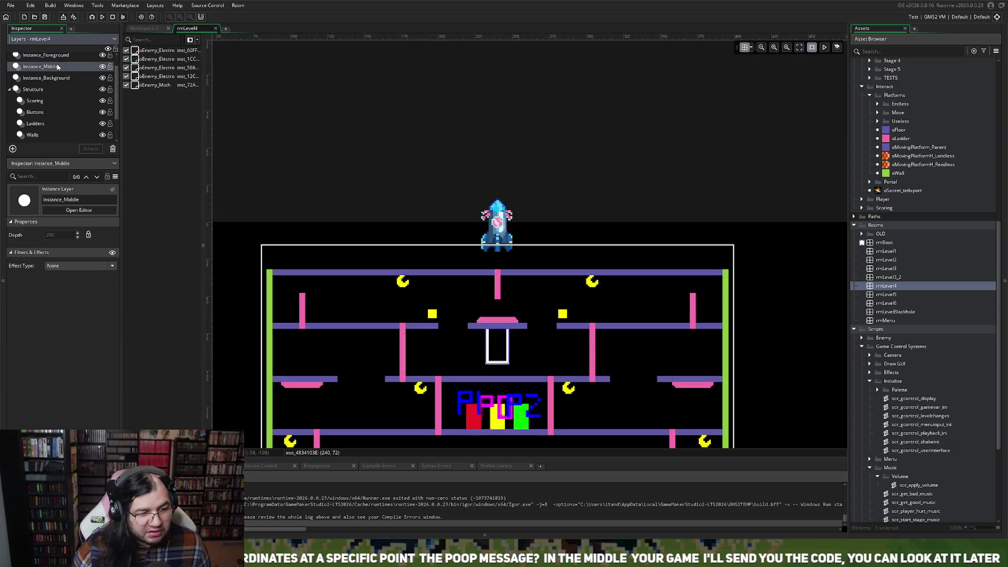
{"action": "scroll", "coordinate": [449, 312], "scroll_direction": "up", "scroll_amount": 3}
{"action": "scroll", "coordinate": [406, 322], "scroll_direction": "down", "scroll_amount": 2}
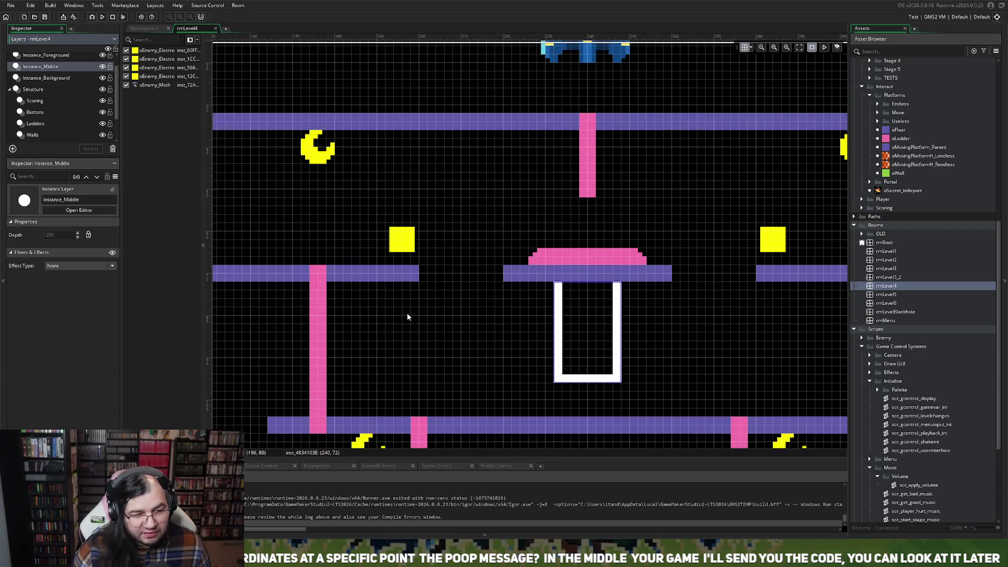
{"action": "left_click_drag", "start_coordinate": [404, 243], "coordinate": [404, 277]}
{"action": "left_click_drag", "start_coordinate": [782, 252], "coordinate": [782, 285]}
{"action": "scroll", "coordinate": [627, 285], "scroll_direction": "down", "scroll_amount": 4}
{"action": "scroll", "coordinate": [619, 275], "scroll_direction": "down", "scroll_amount": 2}
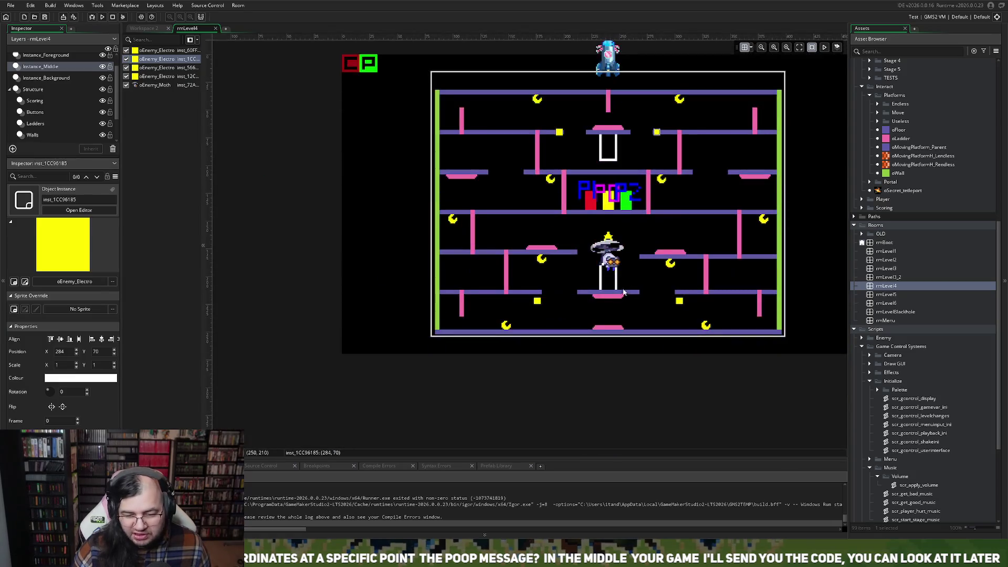
{"action": "scroll", "coordinate": [620, 275], "scroll_direction": "up", "scroll_amount": 4}
{"action": "scroll", "coordinate": [424, 329], "scroll_direction": "up", "scroll_amount": 3}
- Lift the two lower yellow enemies up onto their platforms beside the lower portal
{"action": "left_click_drag", "start_coordinate": [439, 326], "coordinate": [439, 292]}
{"action": "scroll", "coordinate": [631, 309], "scroll_direction": "right", "scroll_amount": 3}
{"action": "scroll", "coordinate": [632, 310], "scroll_direction": "right", "scroll_amount": 3}
{"action": "left_click_drag", "start_coordinate": [603, 326], "coordinate": [602, 293]}
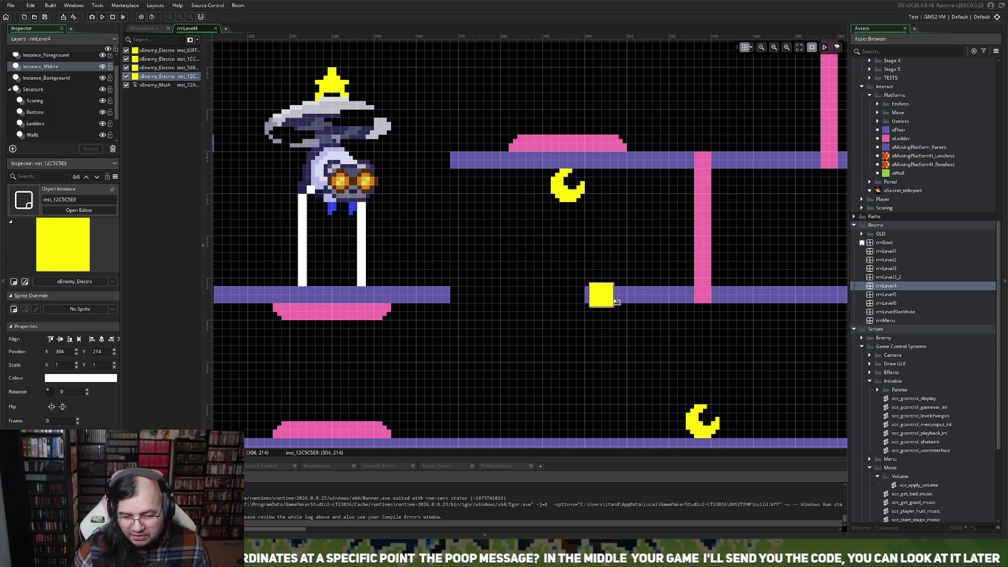
{"action": "scroll", "coordinate": [539, 302], "scroll_direction": "down", "scroll_amount": 1}
{"action": "scroll", "coordinate": [539, 304], "scroll_direction": "down", "scroll_amount": 2}
{"action": "scroll", "coordinate": [540, 300], "scroll_direction": "left", "scroll_amount": 3}
{"action": "scroll", "coordinate": [542, 300], "scroll_direction": "up", "scroll_amount": 2}
{"action": "scroll", "coordinate": [542, 300], "scroll_direction": "down", "scroll_amount": 3}
{"action": "scroll", "coordinate": [544, 300], "scroll_direction": "down", "scroll_amount": 2}
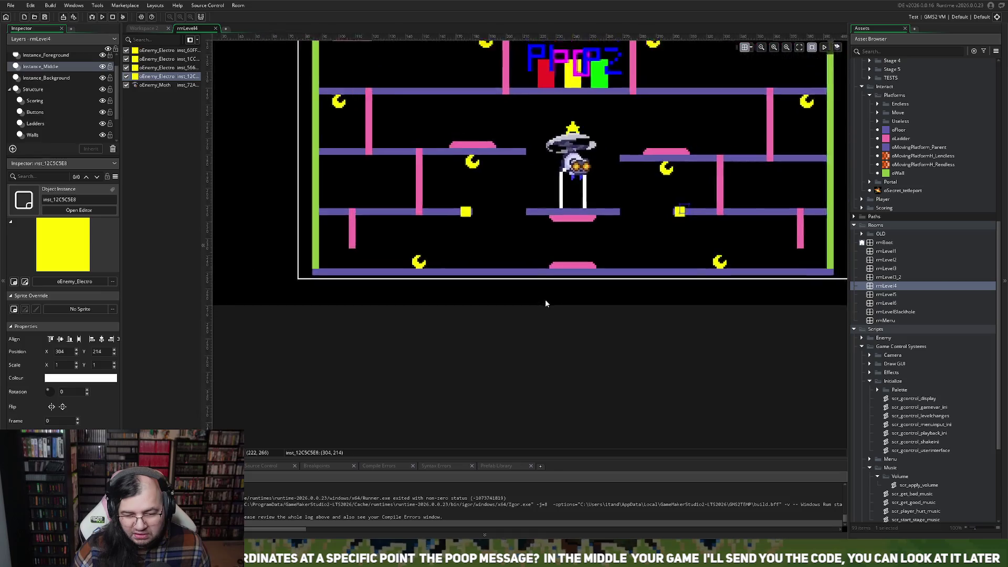
{"action": "scroll", "coordinate": [545, 303], "scroll_direction": "down", "scroll_amount": 2}
{"action": "scroll", "coordinate": [546, 301], "scroll_direction": "up", "scroll_amount": 2}
{"action": "scroll", "coordinate": [546, 301], "scroll_direction": "right", "scroll_amount": 3}
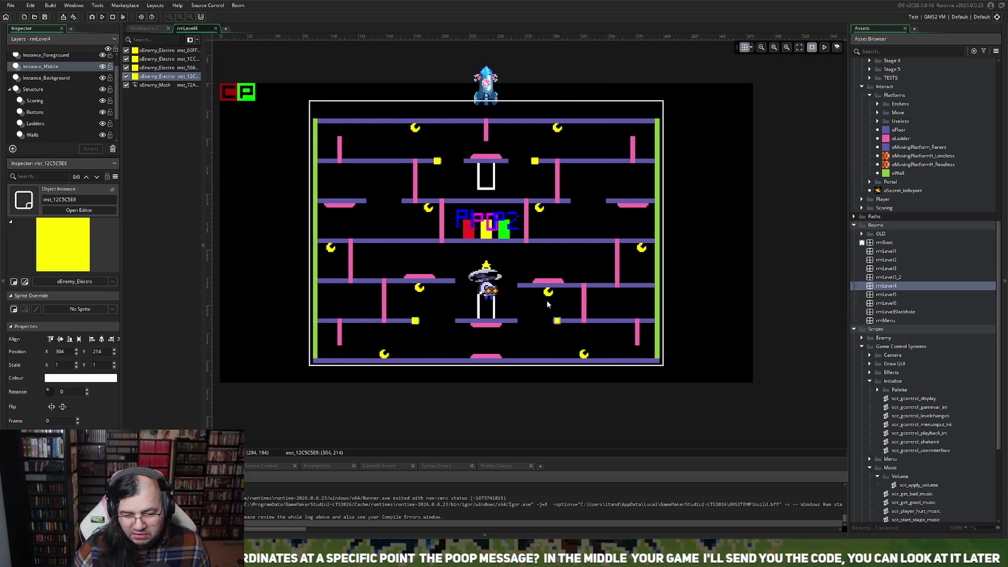
{"action": "left_click", "coordinate": [36, 101]}
- Raise the oStar onto the centre platform, then select the oRocket instance
{"action": "left_click_drag", "start_coordinate": [485, 266], "coordinate": [488, 250]}
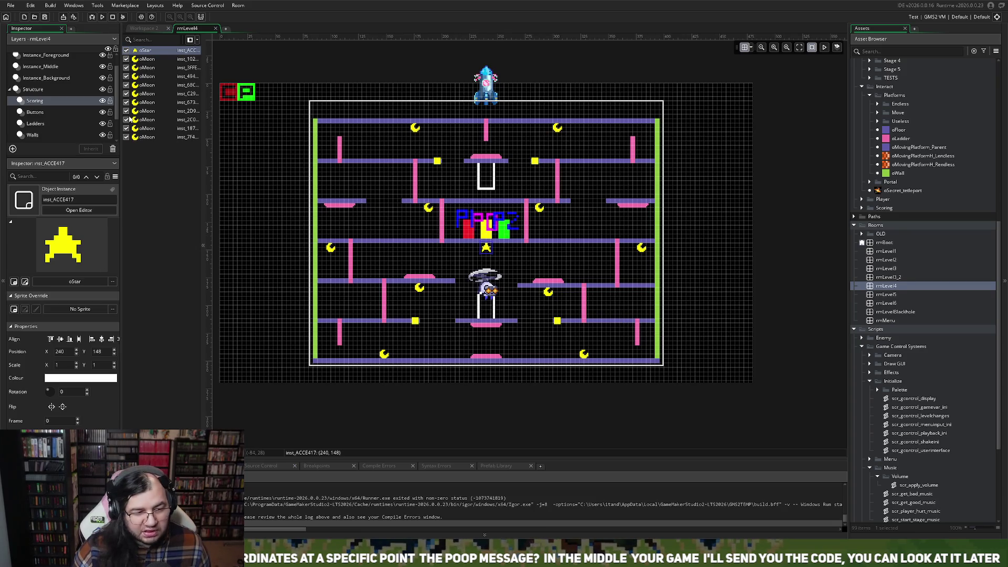
{"action": "left_click", "coordinate": [45, 80]}
{"action": "left_click", "coordinate": [165, 68]}
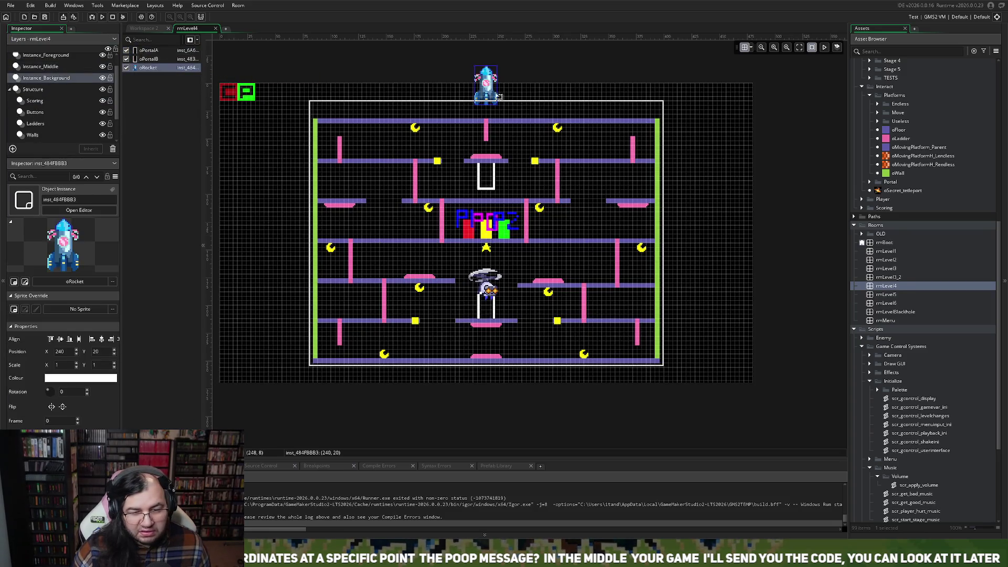
- Tilt the rocket to about -85°, shift it slightly left, and run the game
{"action": "left_click_drag", "start_coordinate": [498, 94], "coordinate": [498, 100]}
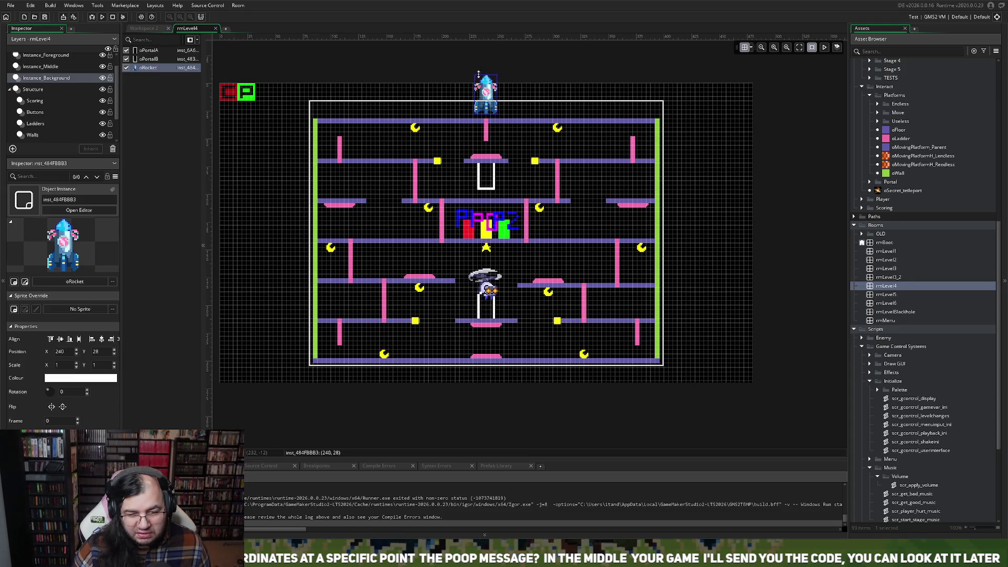
{"action": "left_click_drag", "start_coordinate": [484, 72], "coordinate": [597, 90]}
{"action": "mouse_move", "coordinate": [521, 112]}
{"action": "left_mouse_down"}
{"action": "mouse_move", "coordinate": [500, 113]}
{"action": "mouse_move", "coordinate": [486, 243]}
{"action": "mouse_move", "coordinate": [501, 339]}
{"action": "mouse_move", "coordinate": [473, 296]}
{"action": "mouse_move", "coordinate": [455, 346]}
{"action": "mouse_move", "coordinate": [483, 322]}
{"action": "mouse_move", "coordinate": [507, 278]}
{"action": "mouse_move", "coordinate": [501, 269]}
{"action": "mouse_move", "coordinate": [490, 277]}
{"action": "mouse_move", "coordinate": [481, 180]}
{"action": "mouse_move", "coordinate": [503, 112]}
{"action": "left_mouse_up"}
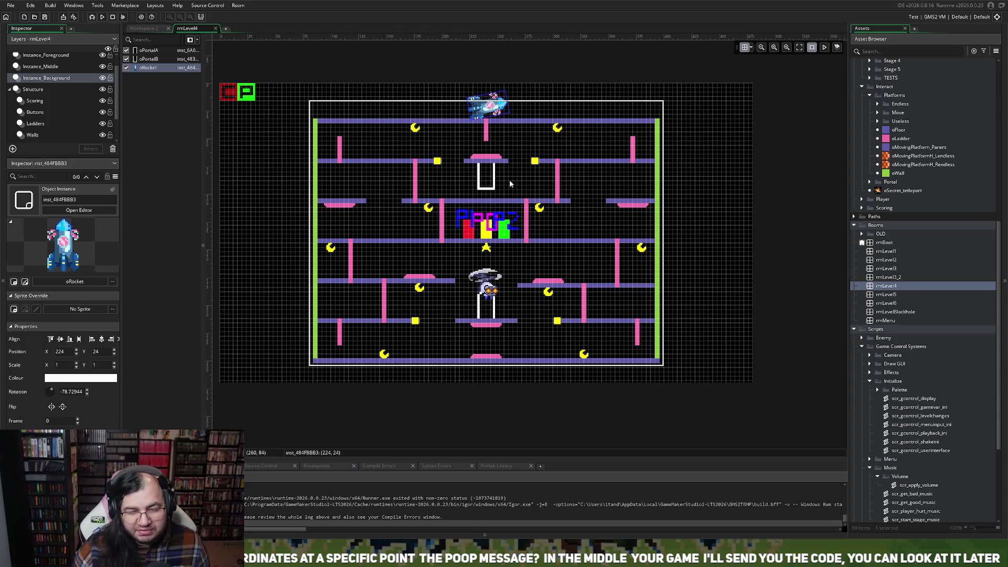
{"action": "left_click_drag", "start_coordinate": [509, 97], "coordinate": [498, 112]}
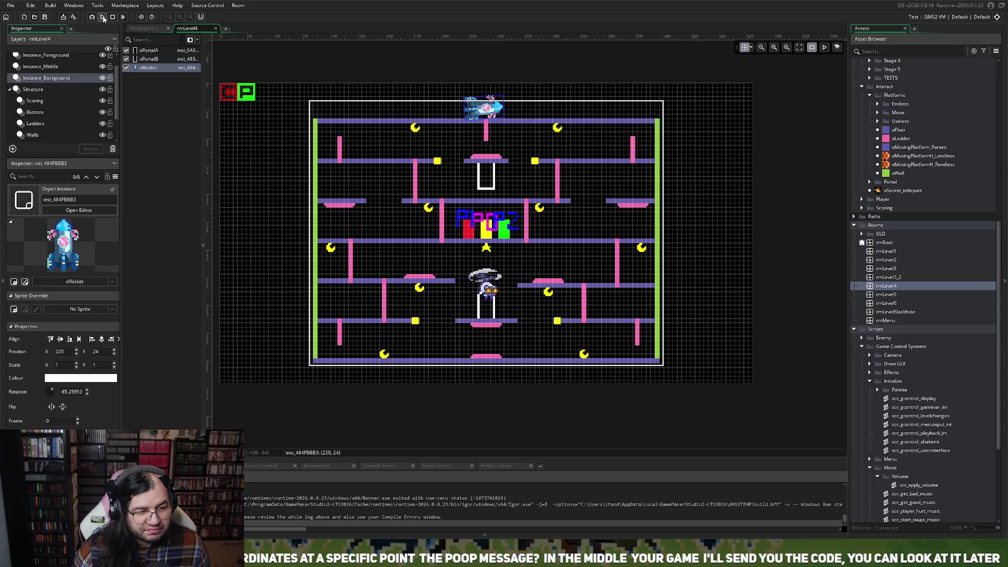
{"action": "left_click", "coordinate": [102, 16]}
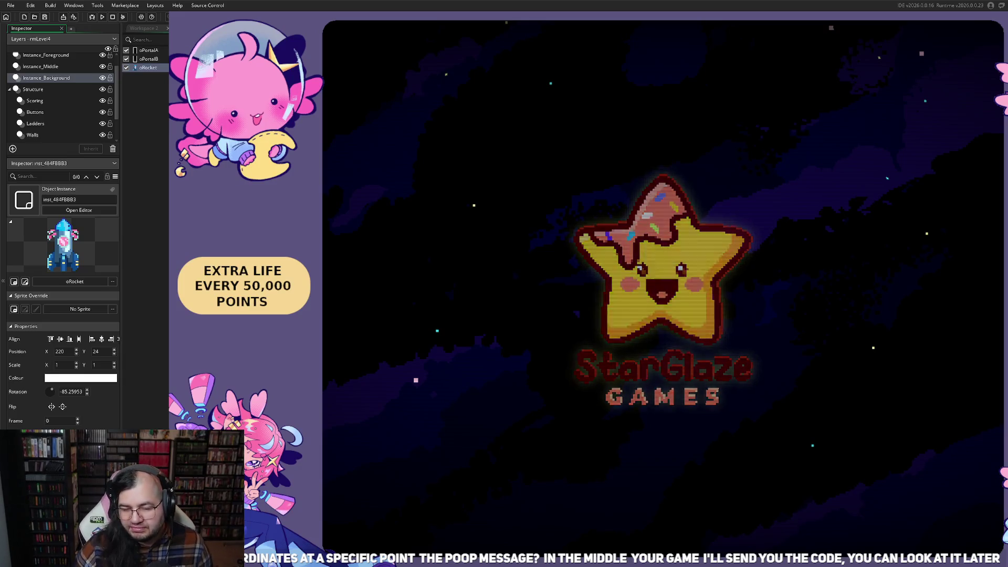
- Skip the splash screen, set the starting stage to 4, and begin
{"action": "key", "text": "Return"}
{"action": "key", "text": "Down"}
{"action": "key", "text": "Down"}
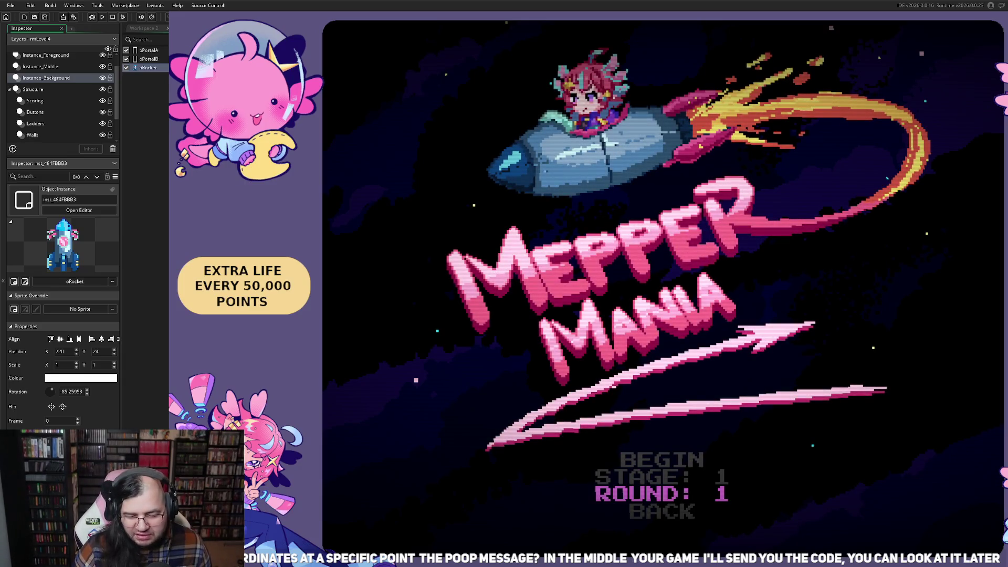
{"action": "key", "text": "Up"}
{"action": "key", "text": "Right"}
{"action": "key", "text": "Right"}
{"action": "key", "text": "Right"}
{"action": "key", "text": "Up"}
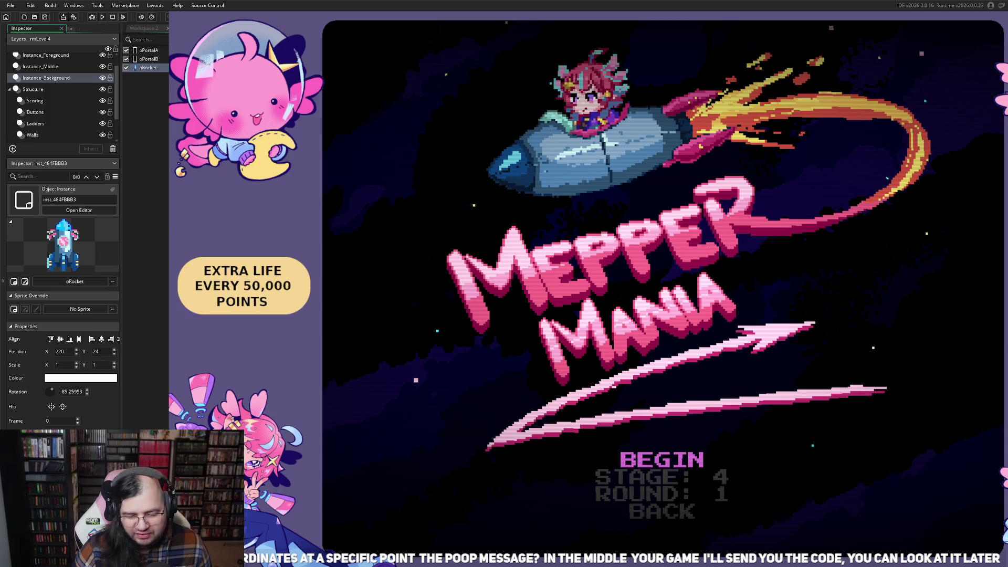
{"action": "key", "text": "Return"}
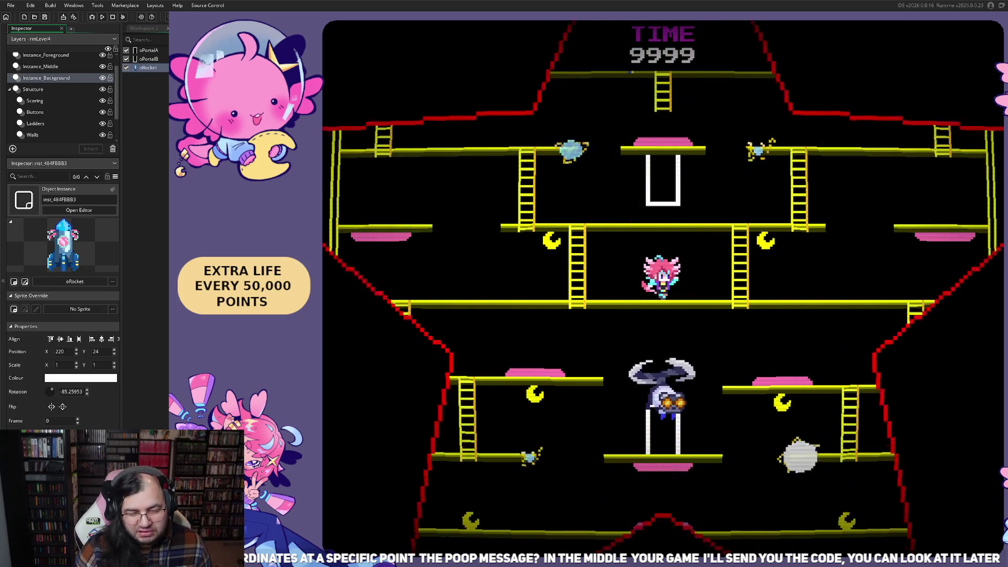
- Move the player around collecting a moon and climbing a ladder, then quit the game
{"action": "key", "text": "Left"}
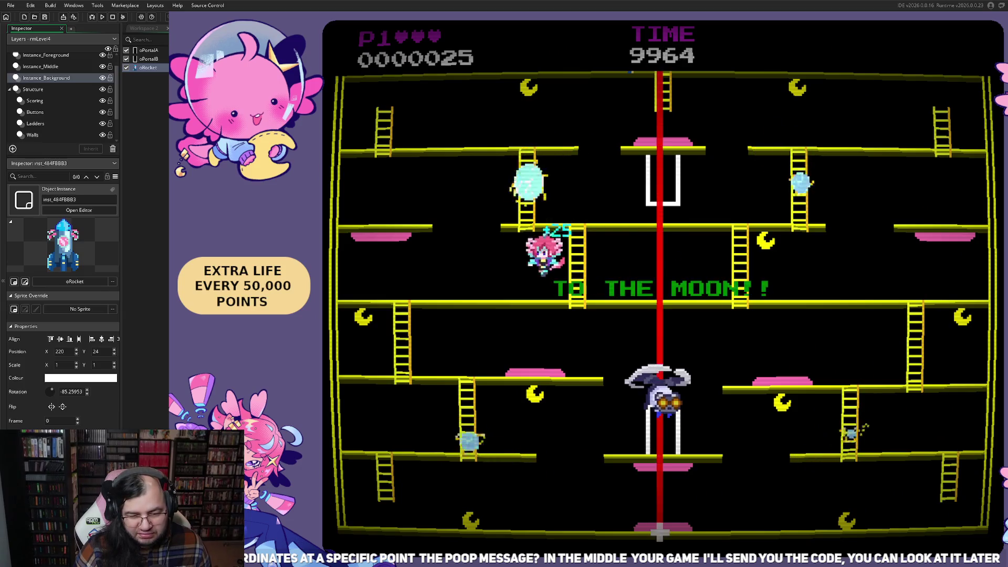
{"action": "key", "text": "Down"}
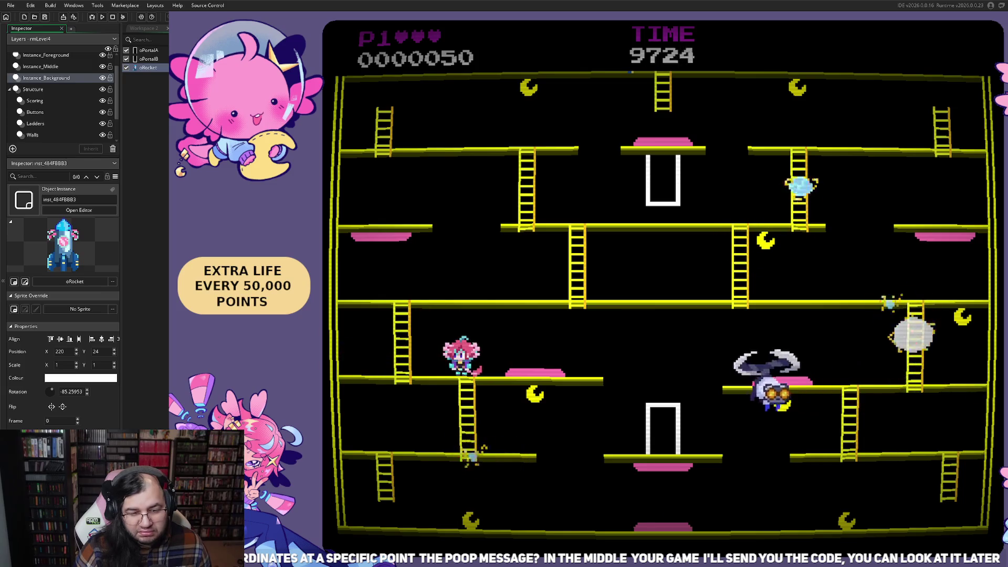
{"action": "key", "text": "Left"}
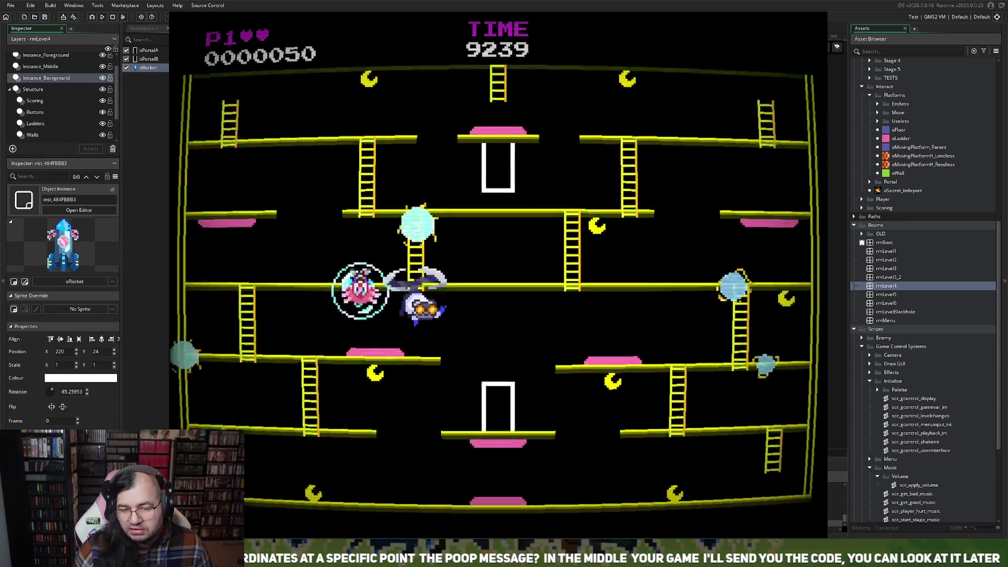
{"action": "key", "text": "Escape"}
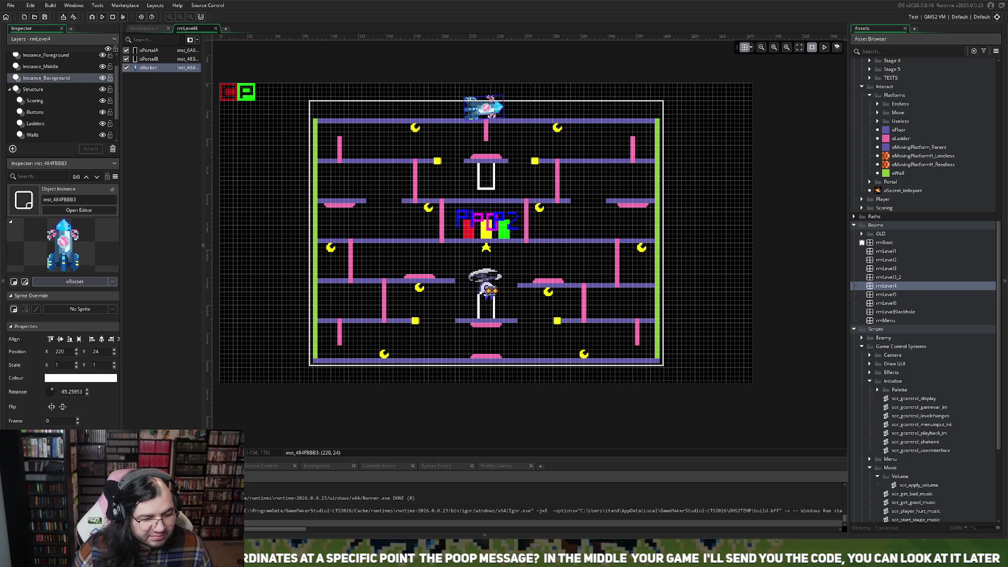
- Close and reopen rmLevel4, then expand Viewport 0's camera at 80, 15, 320×240
{"action": "scroll", "coordinate": [57, 94], "scroll_direction": "down", "scroll_amount": 1}
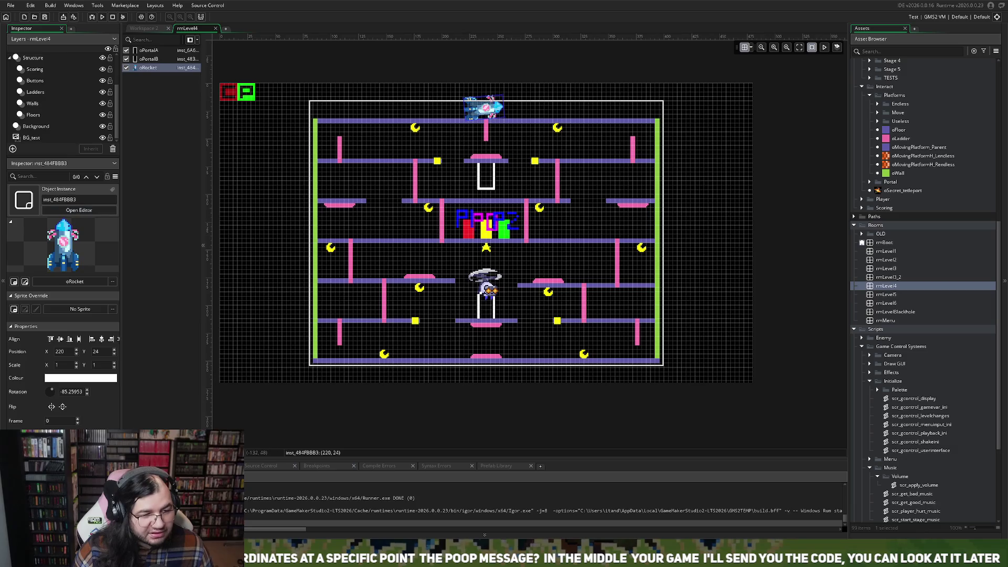
{"action": "scroll", "coordinate": [52, 93], "scroll_direction": "up", "scroll_amount": 2}
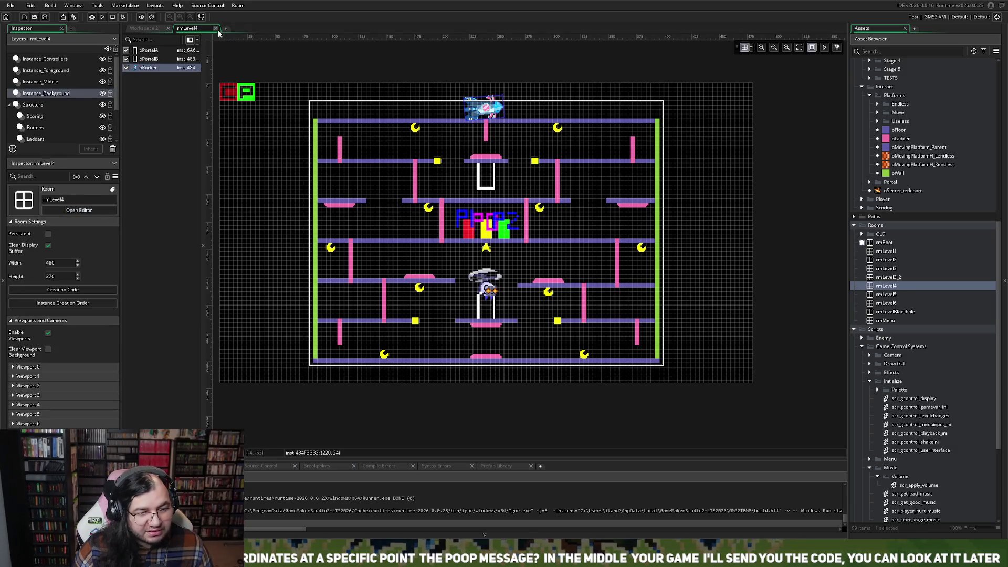
{"action": "left_click", "coordinate": [215, 28]}
{"action": "scroll", "coordinate": [944, 368], "scroll_direction": "up", "scroll_amount": 1}
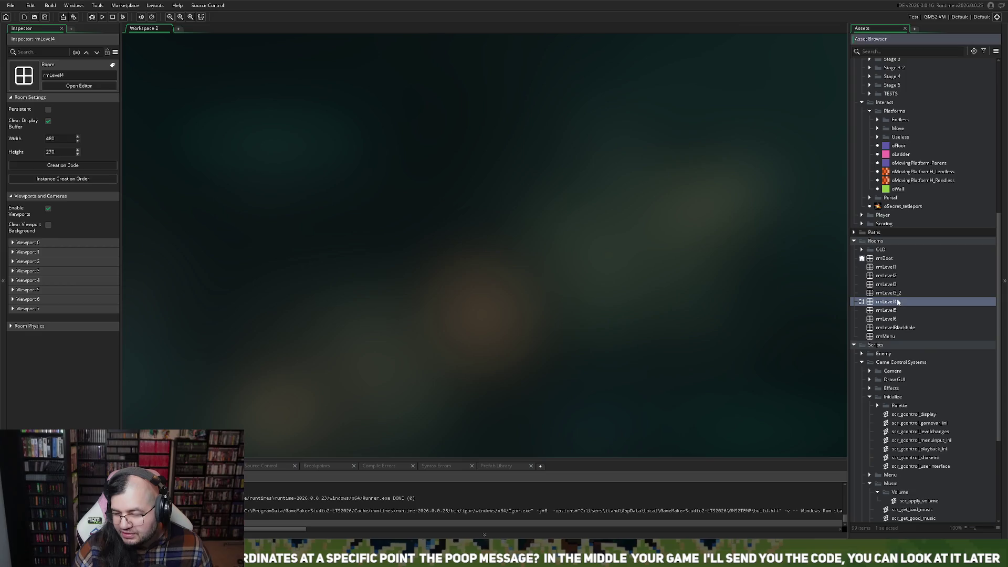
{"action": "double_click", "coordinate": [886, 301]}
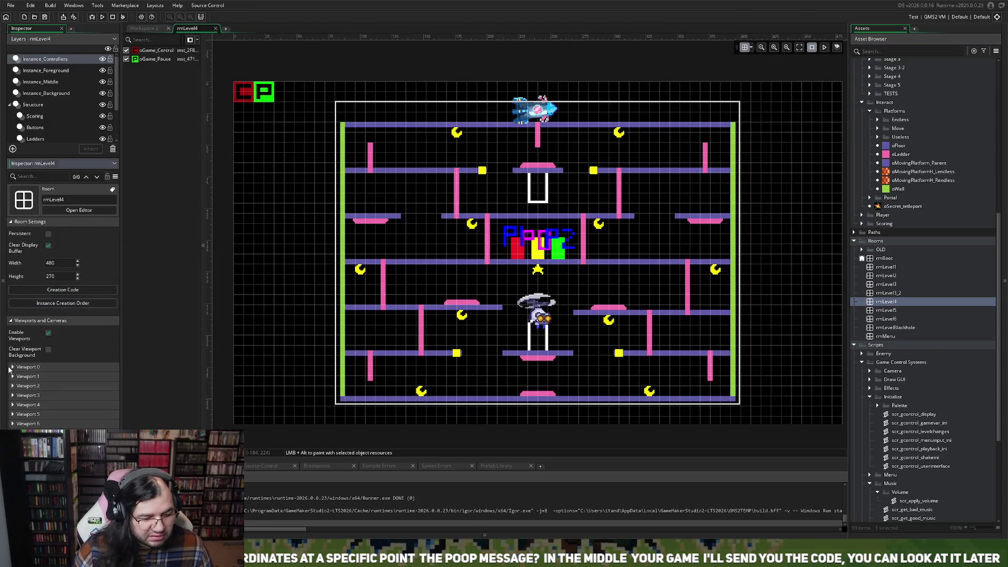
{"action": "left_click", "coordinate": [12, 367]}
{"action": "scroll", "coordinate": [39, 407], "scroll_direction": "down", "scroll_amount": 2}
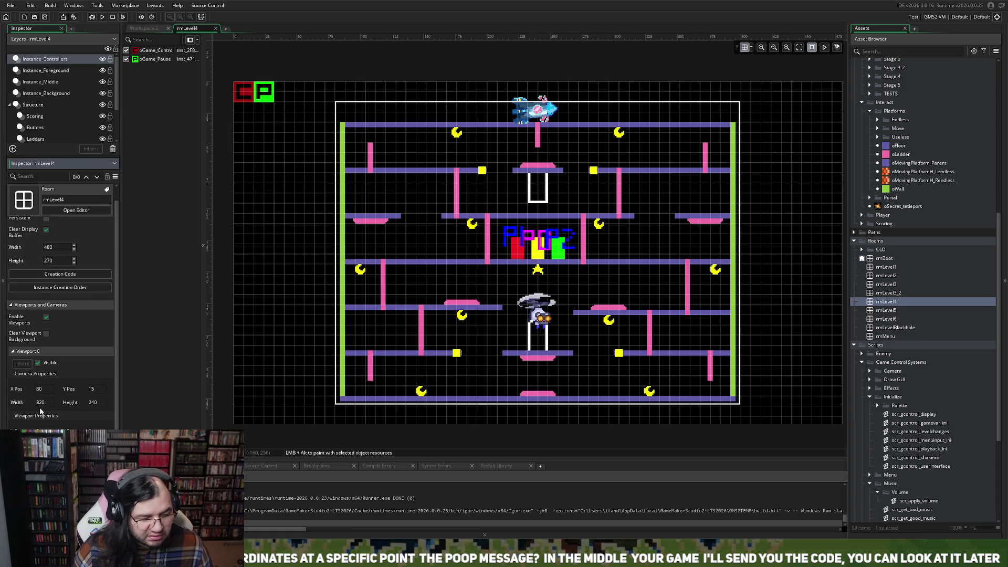
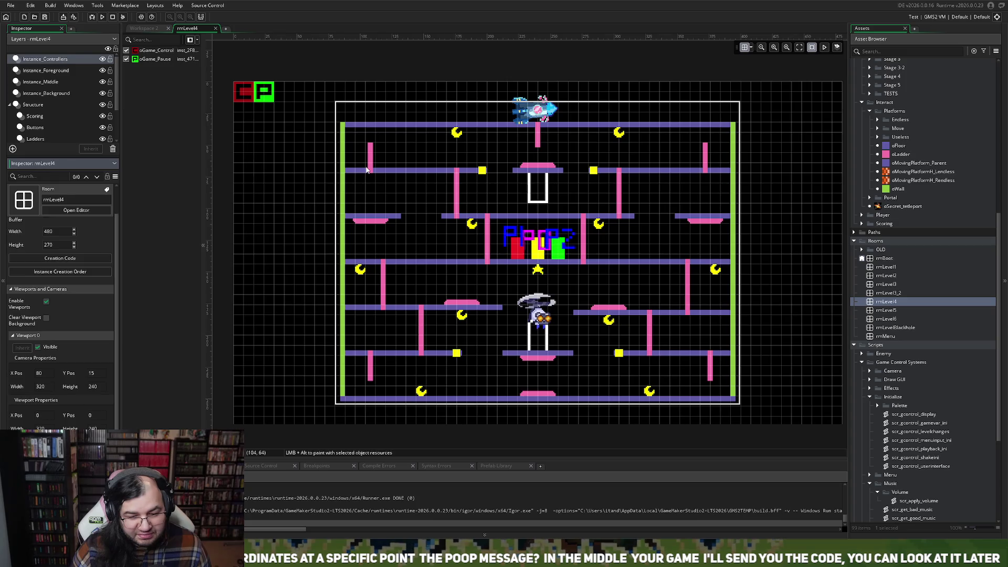
- Zoom into rmLevel4 and step through the layers until the Ladders layer is selected
{"action": "left_click", "coordinate": [367, 169]}
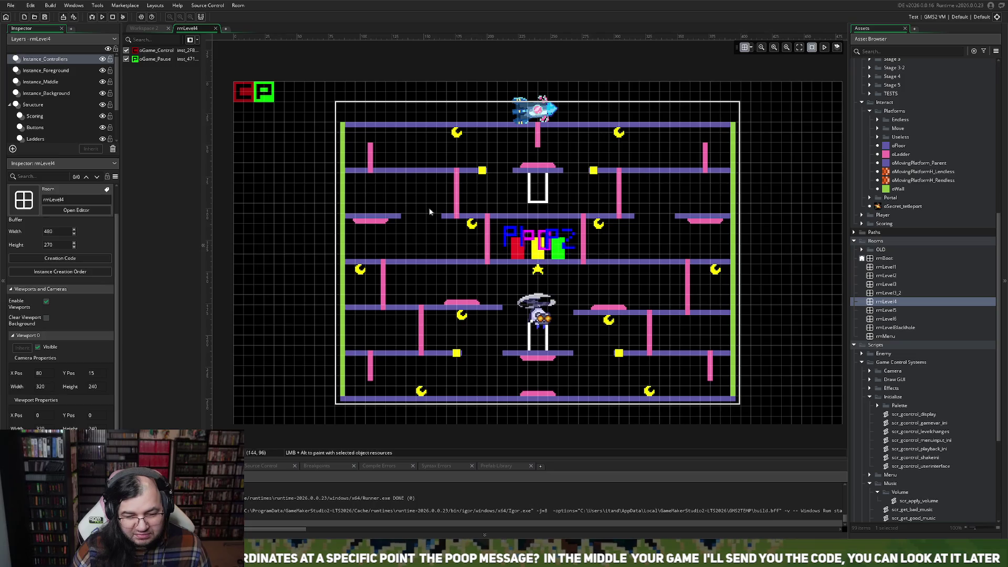
{"action": "scroll", "coordinate": [533, 215], "scroll_direction": "up", "scroll_amount": 2}
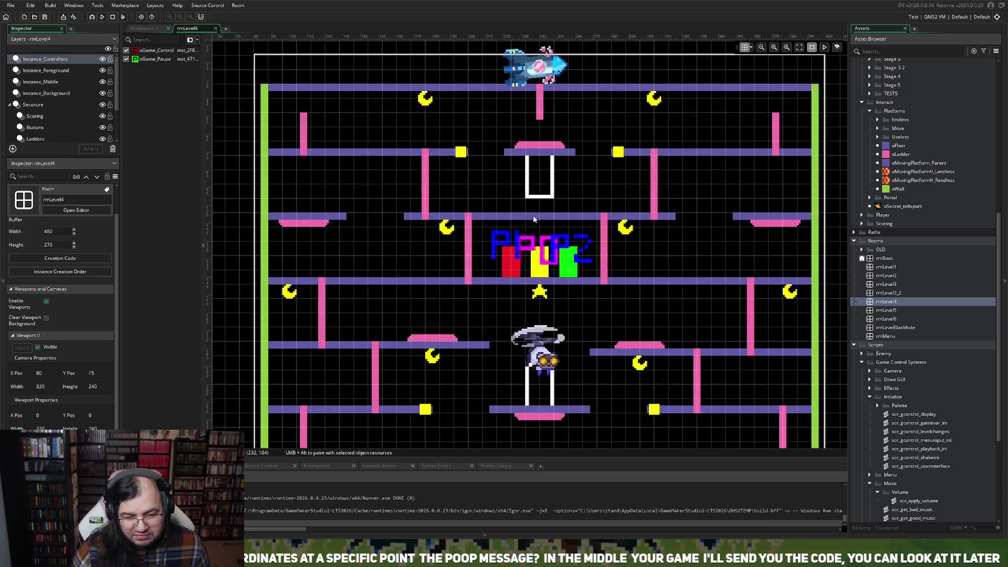
{"action": "scroll", "coordinate": [530, 221], "scroll_direction": "down", "scroll_amount": 3}
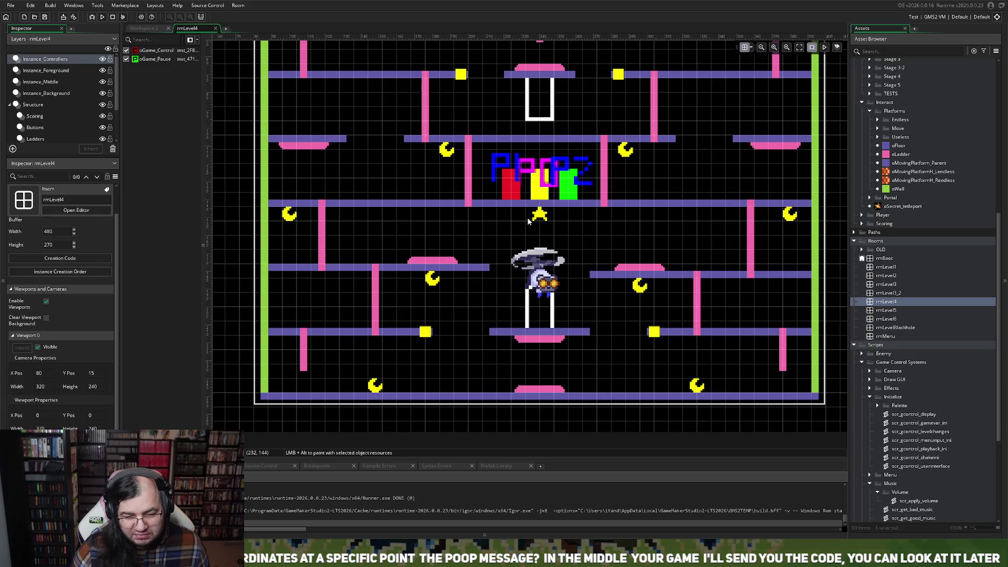
{"action": "scroll", "coordinate": [529, 222], "scroll_direction": "up", "scroll_amount": 3}
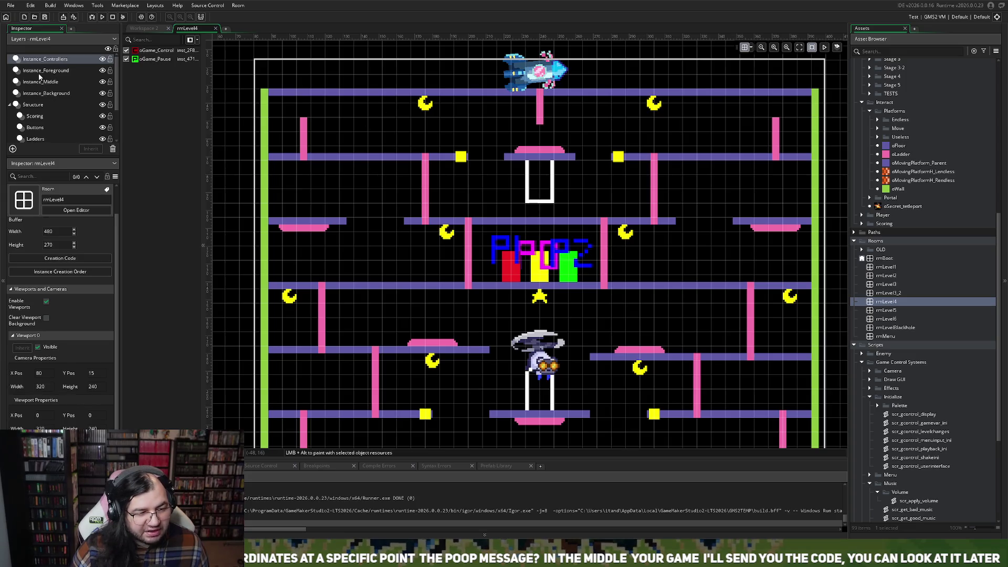
{"action": "left_click", "coordinate": [34, 116]}
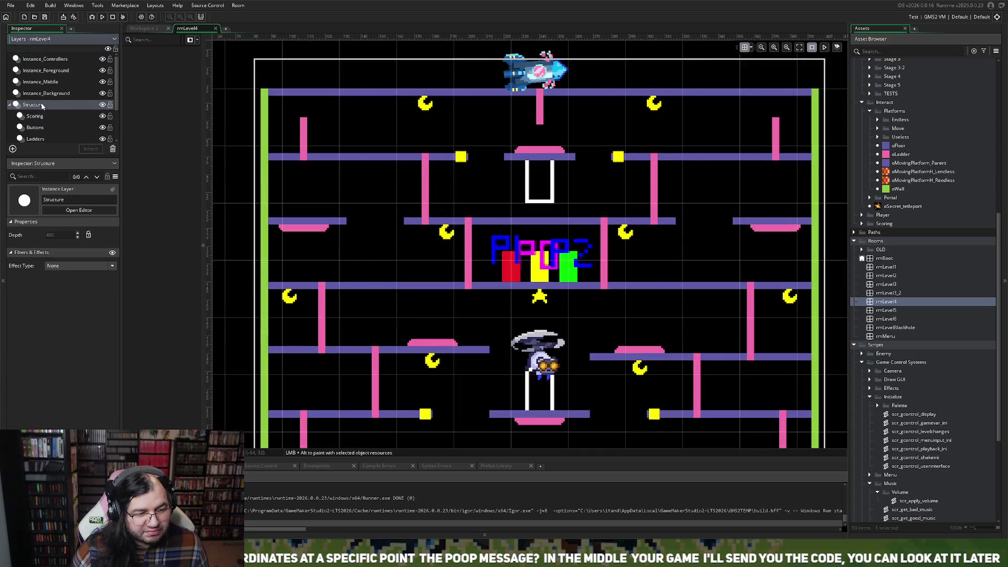
{"action": "left_click", "coordinate": [44, 81]}
{"action": "left_click", "coordinate": [54, 61]}
{"action": "left_click", "coordinate": [25, 117]}
{"action": "scroll", "coordinate": [24, 134], "scroll_direction": "down", "scroll_amount": 2}
{"action": "left_click", "coordinate": [35, 126]}
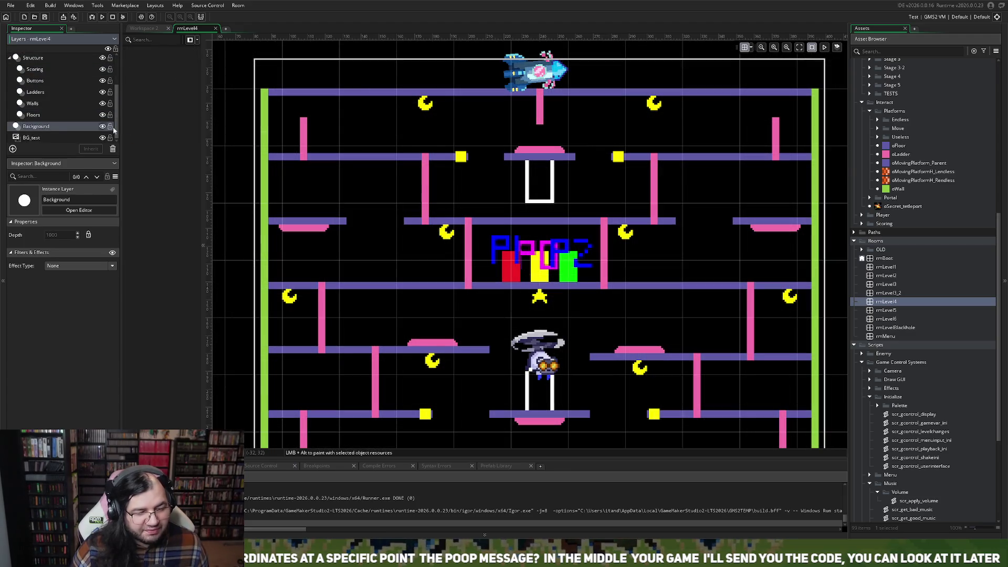
{"action": "left_click", "coordinate": [68, 116]}
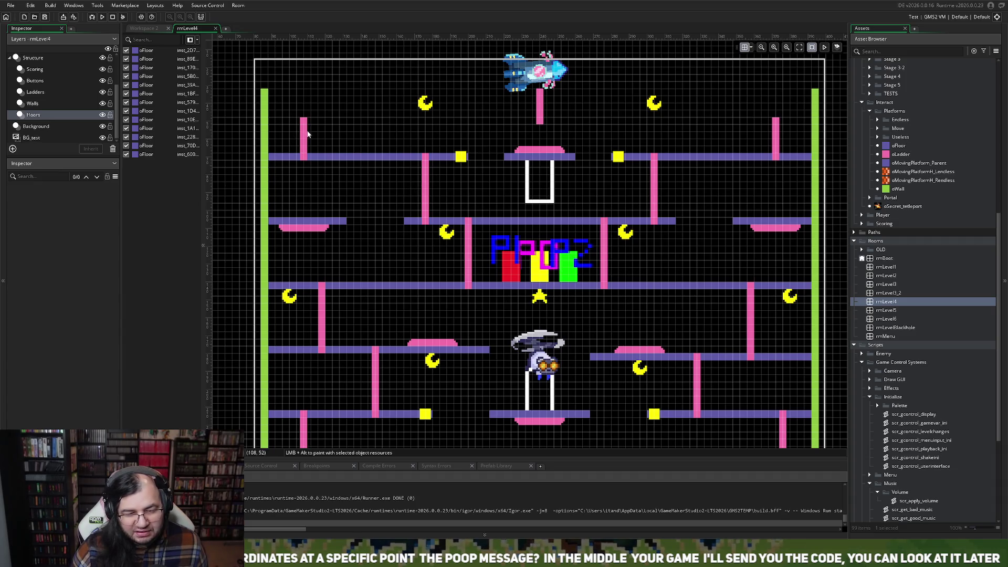
{"action": "left_click", "coordinate": [41, 104]}
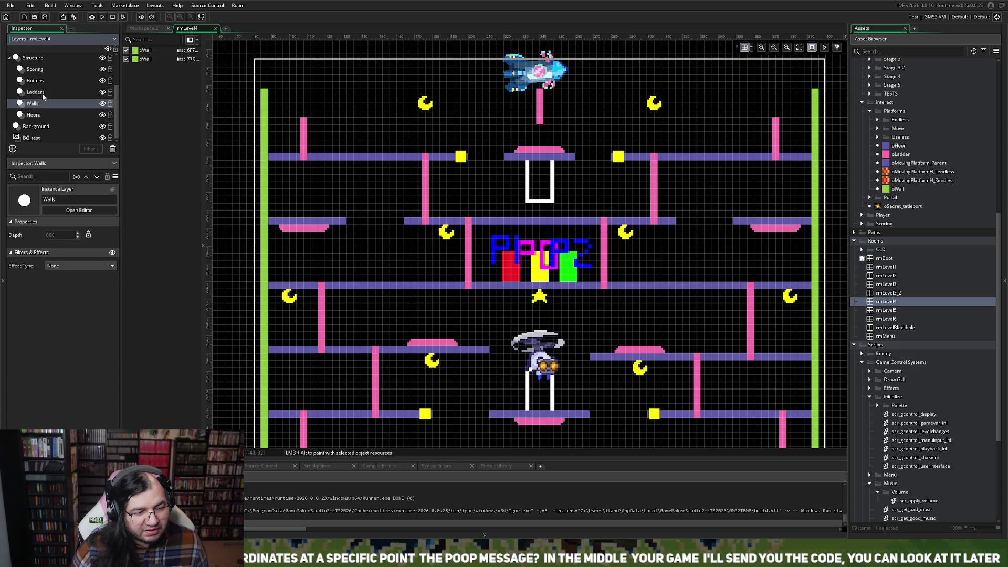
{"action": "left_click", "coordinate": [42, 93]}
- Delete the short ladders in the top-left and top-right corners
{"action": "left_click", "coordinate": [303, 146]}
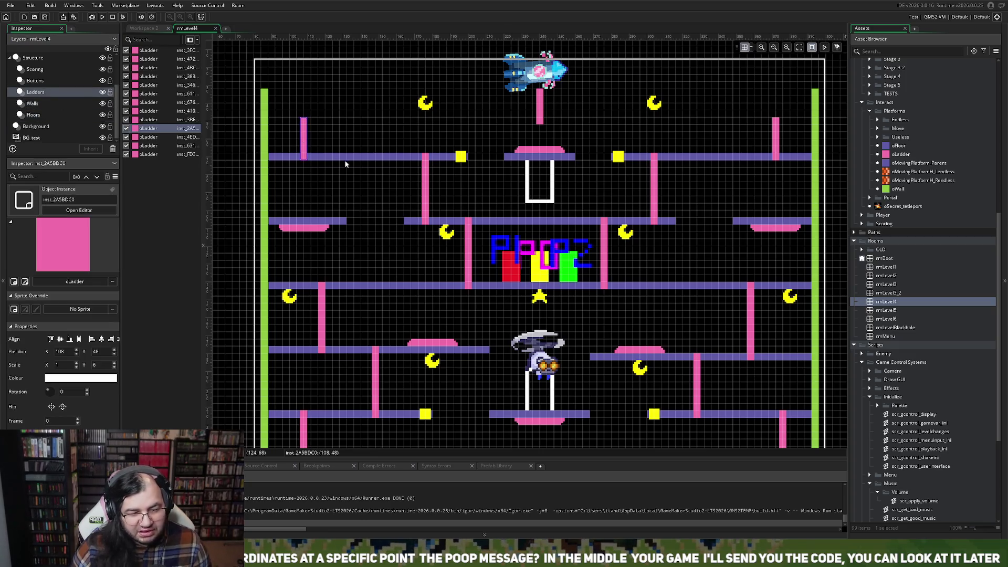
{"action": "key", "text": "Delete"}
{"action": "scroll", "coordinate": [564, 164], "scroll_direction": "right", "scroll_amount": 3}
{"action": "left_click", "coordinate": [697, 135]}
{"action": "key", "text": "Delete"}
{"action": "scroll", "coordinate": [446, 199], "scroll_direction": "left", "scroll_amount": 3}
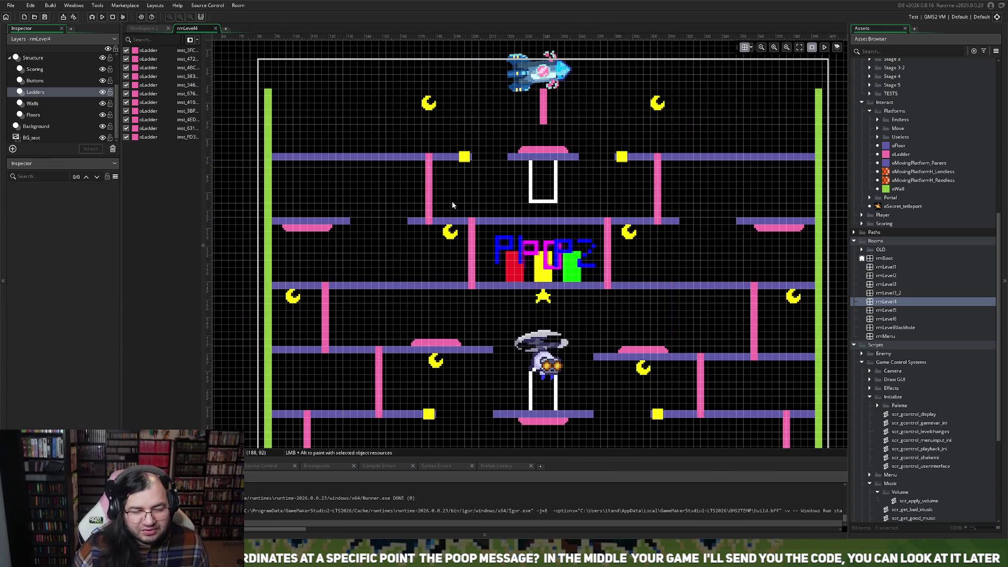
- On the Scoring layer, lower both upper moons onto the second floor
{"action": "left_click", "coordinate": [42, 70]}
{"action": "mouse_move", "coordinate": [423, 107]}
{"action": "left_mouse_down"}
{"action": "mouse_move", "coordinate": [382, 199]}
{"action": "mouse_move", "coordinate": [388, 173]}
{"action": "left_mouse_up"}
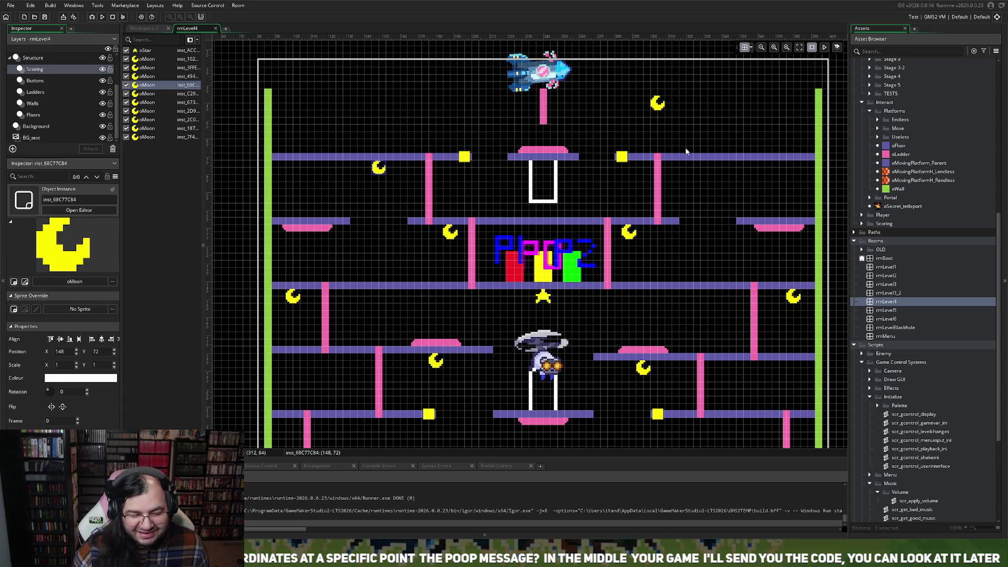
{"action": "mouse_move", "coordinate": [657, 103]}
{"action": "left_mouse_down"}
{"action": "mouse_move", "coordinate": [657, 147]}
{"action": "mouse_move", "coordinate": [708, 179]}
{"action": "mouse_move", "coordinate": [707, 166]}
{"action": "left_mouse_up"}
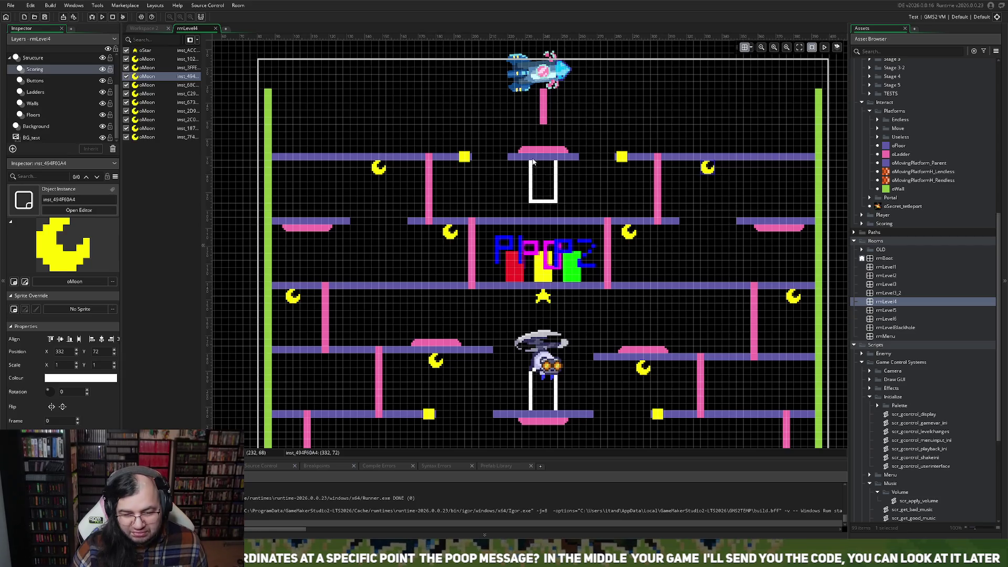
- Delete the middle and right second-row floors and stretch the left one across to X scale 76
{"action": "left_click", "coordinate": [43, 113]}
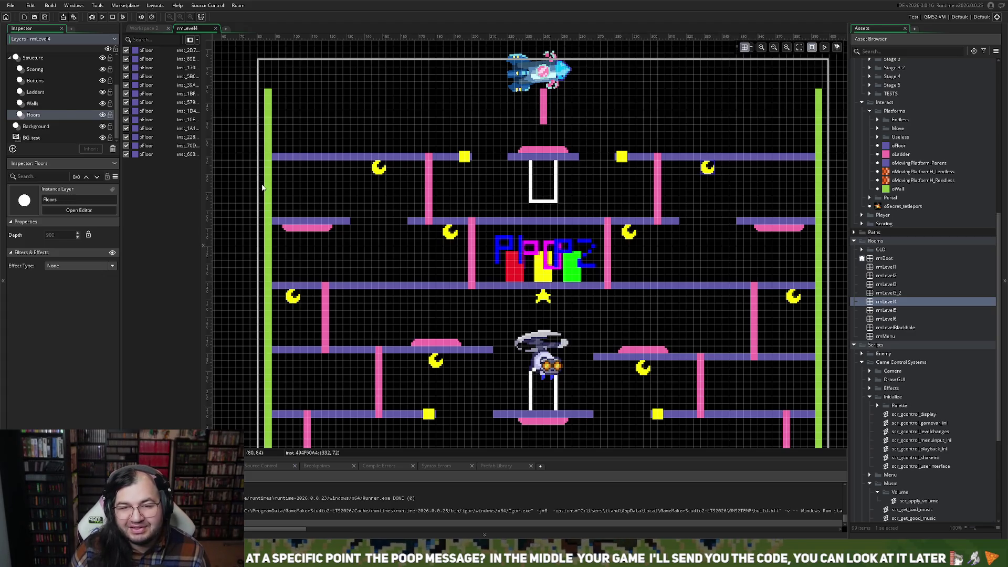
{"action": "left_click", "coordinate": [511, 158]}
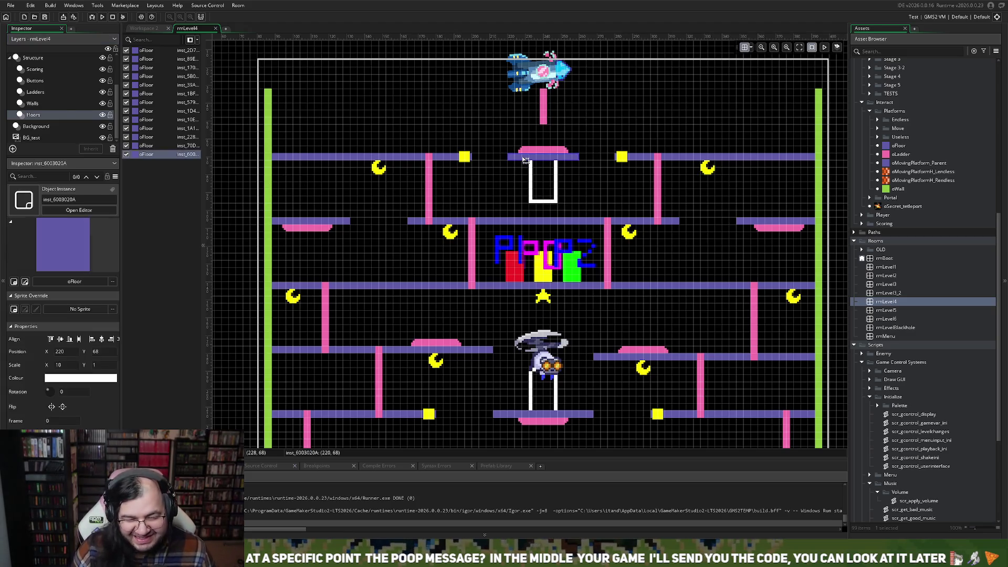
{"action": "key", "text": "Delete"}
{"action": "left_click", "coordinate": [637, 159]}
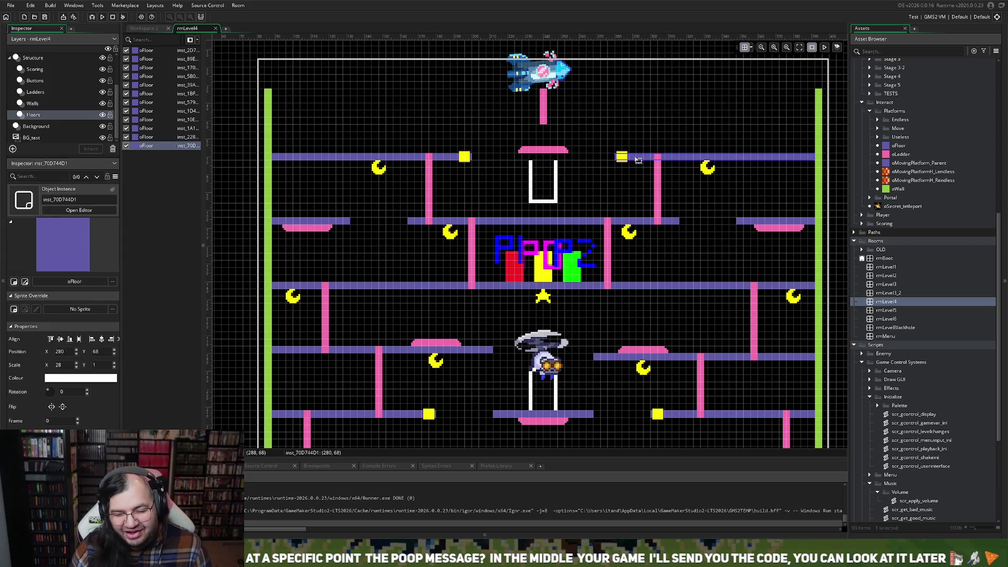
{"action": "key", "text": "Delete"}
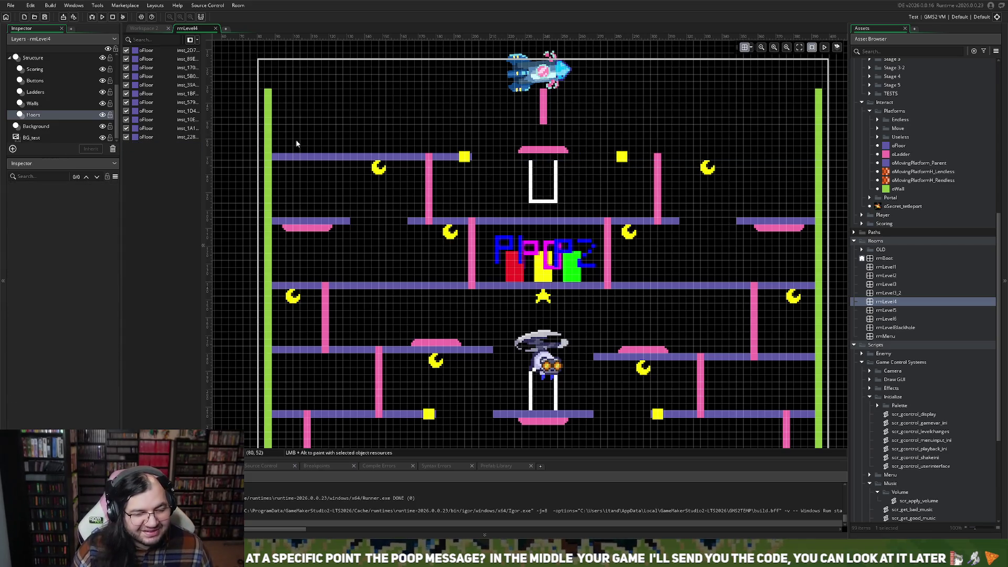
{"action": "left_click", "coordinate": [336, 157]}
{"action": "left_click_drag", "start_coordinate": [472, 157], "coordinate": [816, 174]}
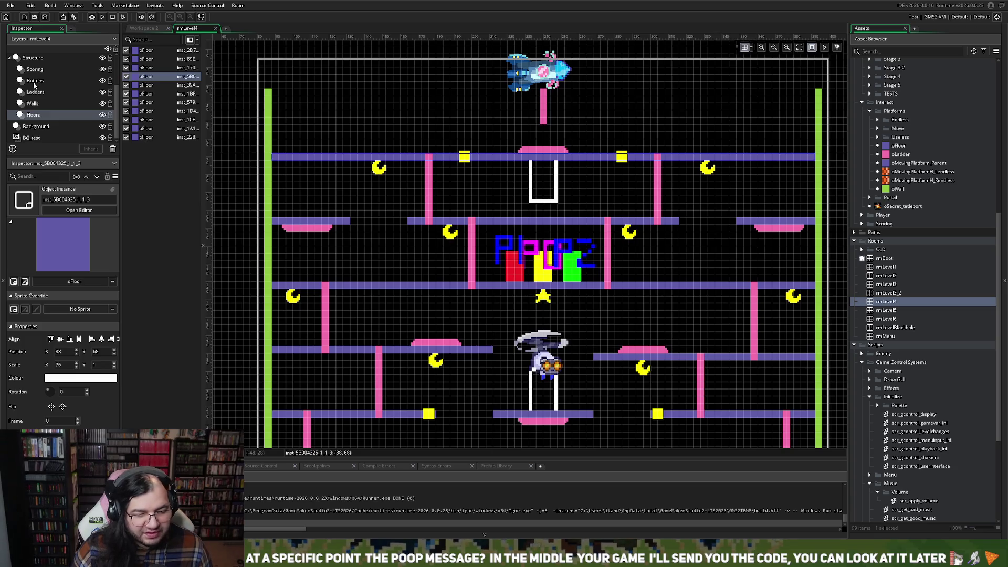
{"action": "scroll", "coordinate": [41, 73], "scroll_direction": "up", "scroll_amount": 2}
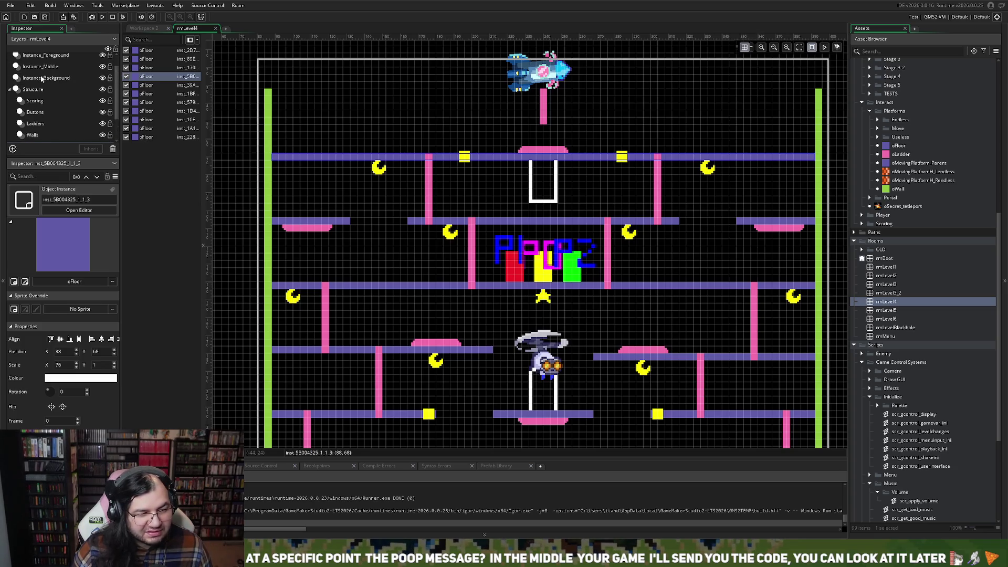
- Move the two oEnemy_Electro instances onto the left and right side platforms
{"action": "left_click", "coordinate": [44, 67]}
{"action": "mouse_move", "coordinate": [466, 160]}
{"action": "left_mouse_down"}
{"action": "mouse_move", "coordinate": [425, 193]}
{"action": "mouse_move", "coordinate": [348, 228]}
{"action": "left_mouse_up"}
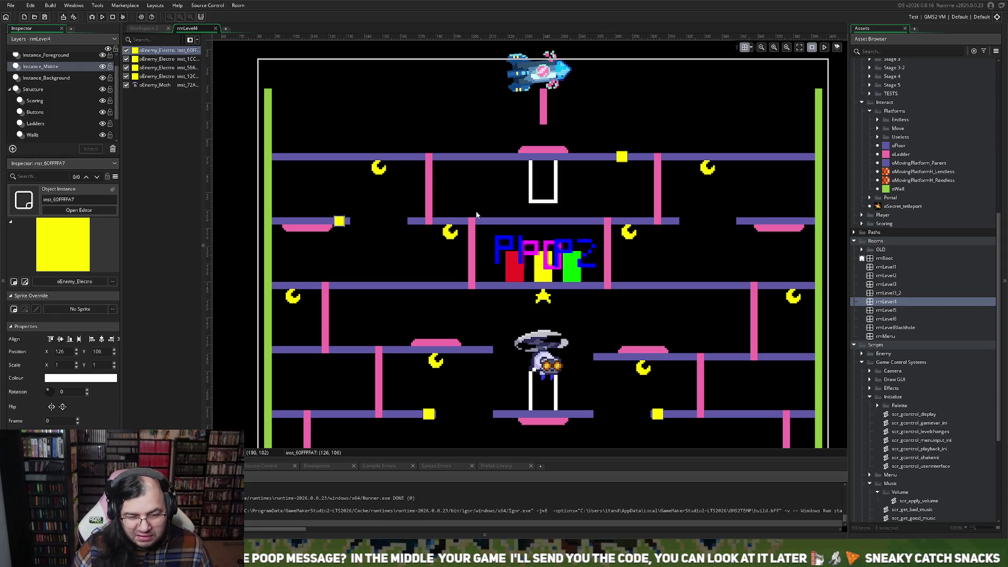
{"action": "mouse_move", "coordinate": [628, 161]}
{"action": "left_mouse_down"}
{"action": "mouse_move", "coordinate": [684, 220]}
{"action": "mouse_move", "coordinate": [753, 226]}
{"action": "left_mouse_up"}
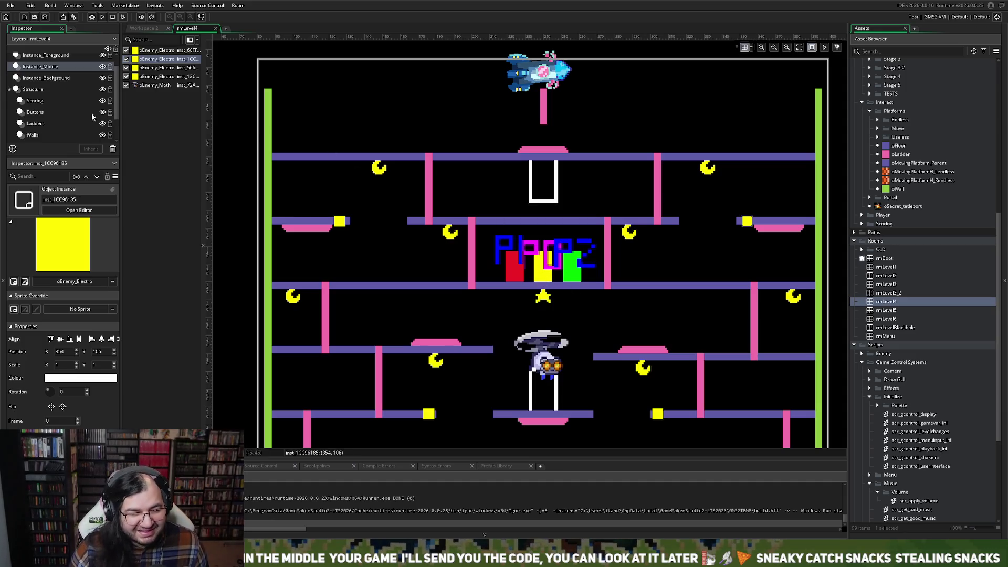
- Delete the ladder hanging beneath the top portal
{"action": "left_click", "coordinate": [36, 123]}
{"action": "left_click", "coordinate": [546, 118]}
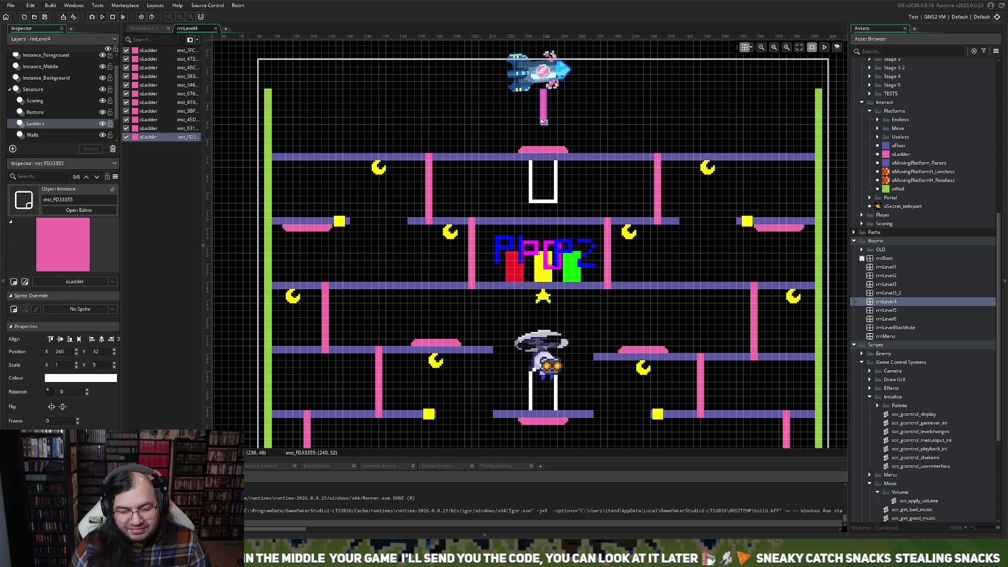
{"action": "key", "text": "Delete"}
{"action": "scroll", "coordinate": [514, 191], "scroll_direction": "down", "scroll_amount": 2}
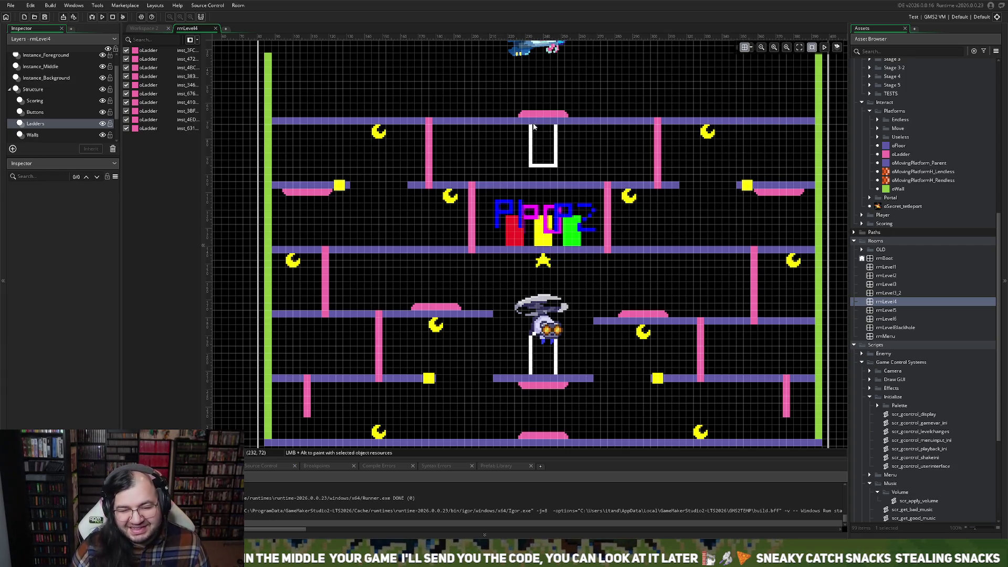
- On the Buttons layer, move the top charge pad down and to the left
{"action": "scroll", "coordinate": [42, 120], "scroll_direction": "down", "scroll_amount": 1}
{"action": "left_click", "coordinate": [41, 120]}
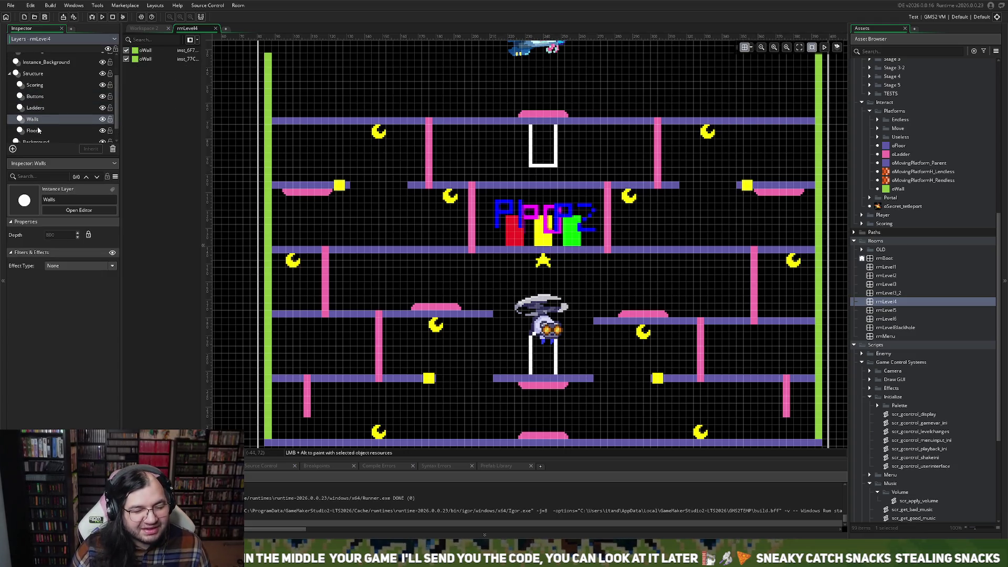
{"action": "left_click", "coordinate": [44, 95]}
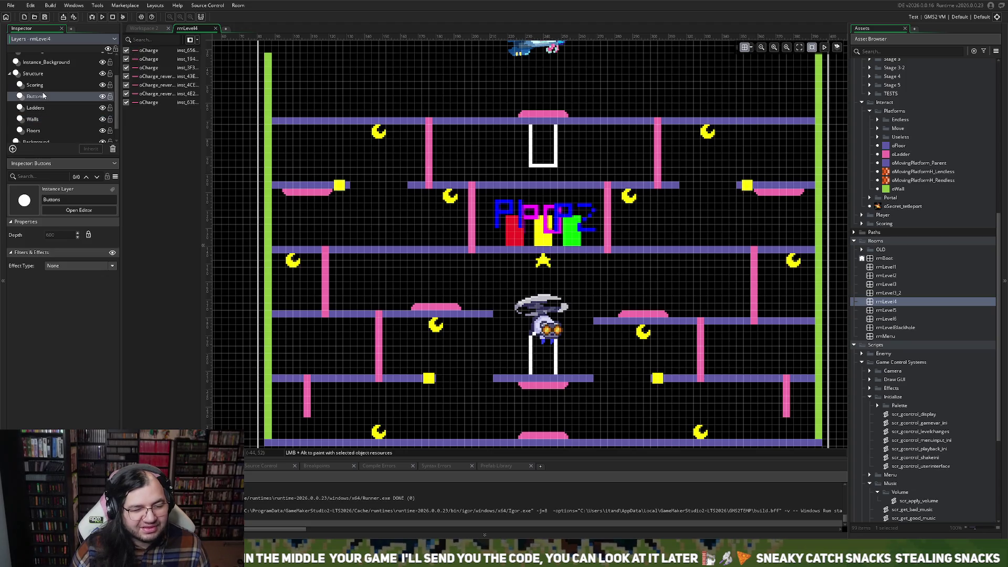
{"action": "mouse_move", "coordinate": [528, 115]}
{"action": "left_mouse_down"}
{"action": "mouse_move", "coordinate": [453, 129]}
{"action": "mouse_move", "coordinate": [454, 182]}
{"action": "mouse_move", "coordinate": [490, 168]}
{"action": "mouse_move", "coordinate": [383, 211]}
{"action": "mouse_move", "coordinate": [377, 225]}
{"action": "left_mouse_up"}
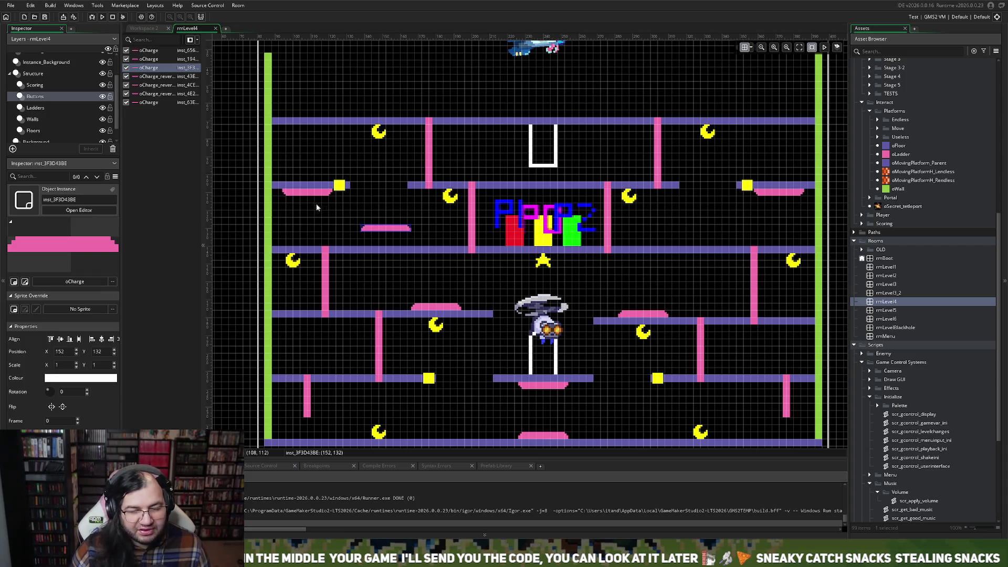
{"action": "scroll", "coordinate": [529, 216], "scroll_direction": "up", "scroll_amount": 3}
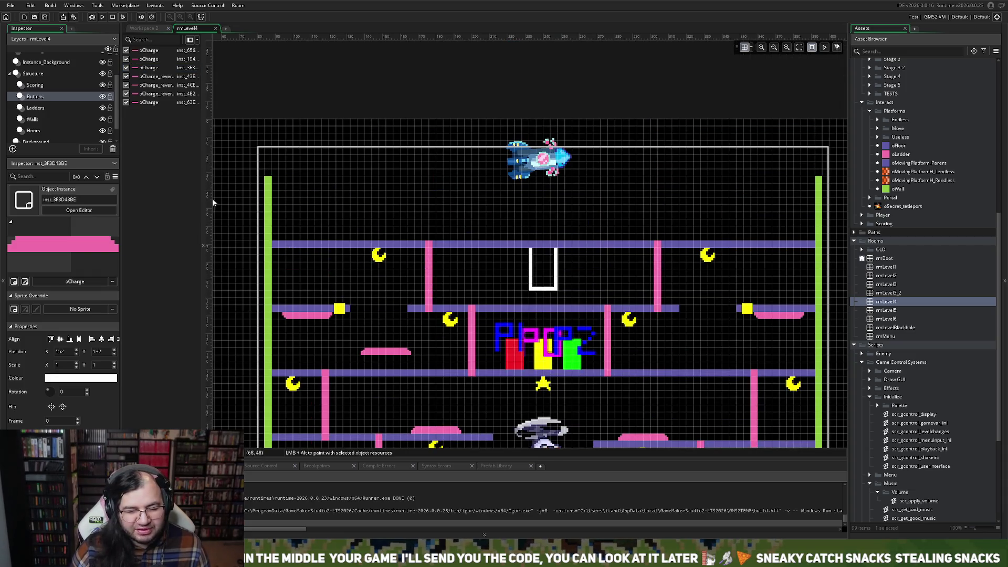
- Shorten the left and right ladders under the top floor from their tops
{"action": "left_click", "coordinate": [56, 109]}
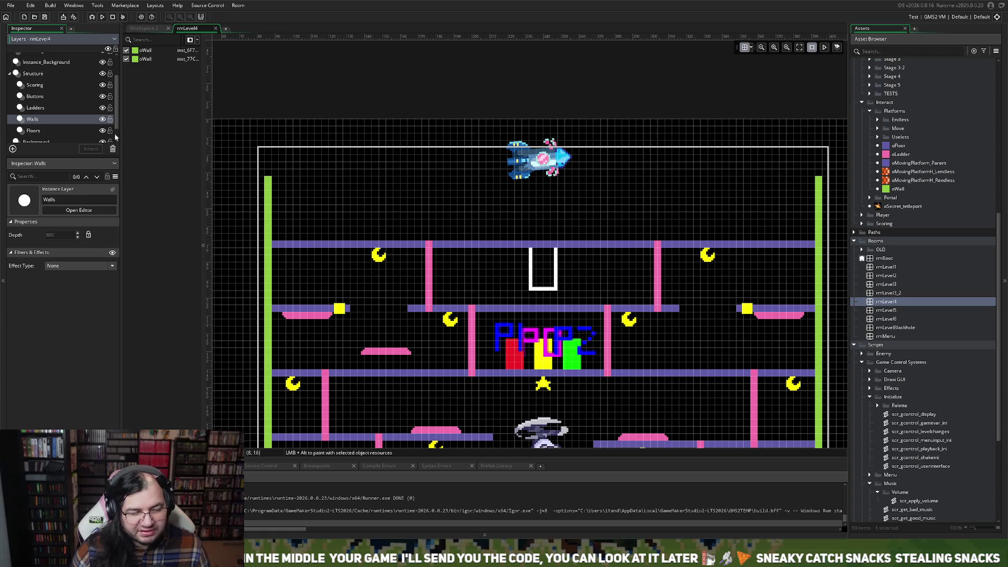
{"action": "left_click", "coordinate": [429, 253]}
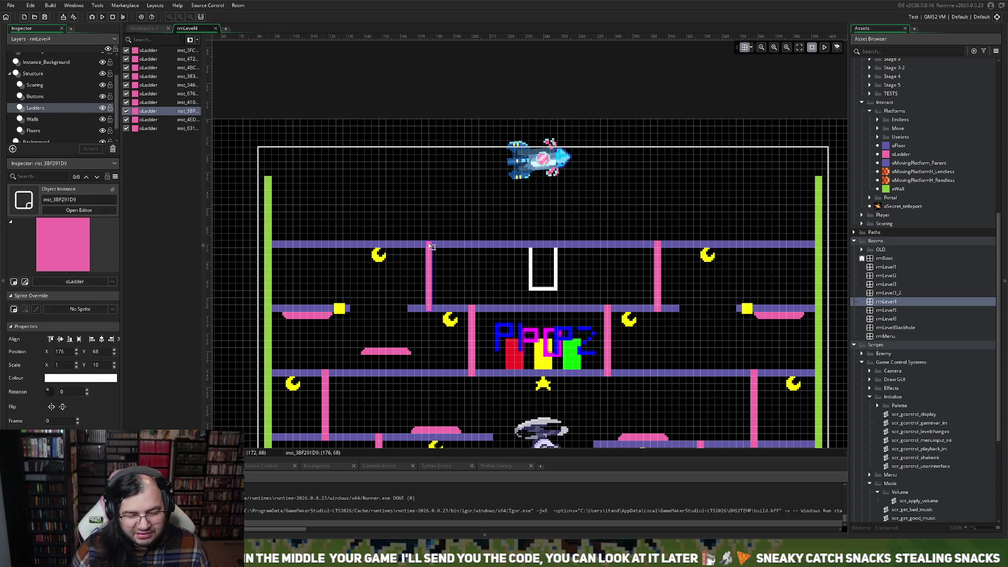
{"action": "left_click_drag", "start_coordinate": [428, 241], "coordinate": [426, 275]}
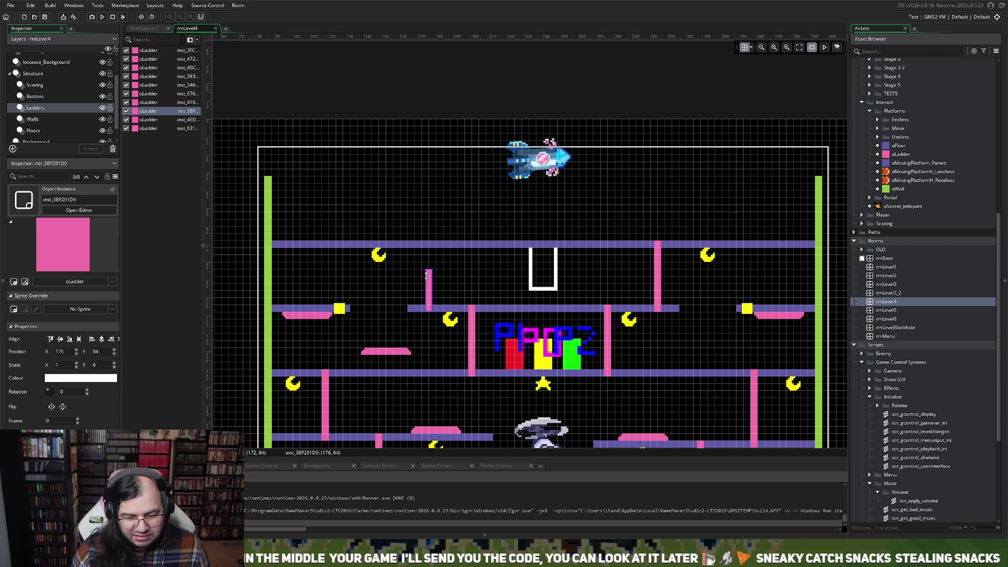
{"action": "left_click", "coordinate": [658, 261]}
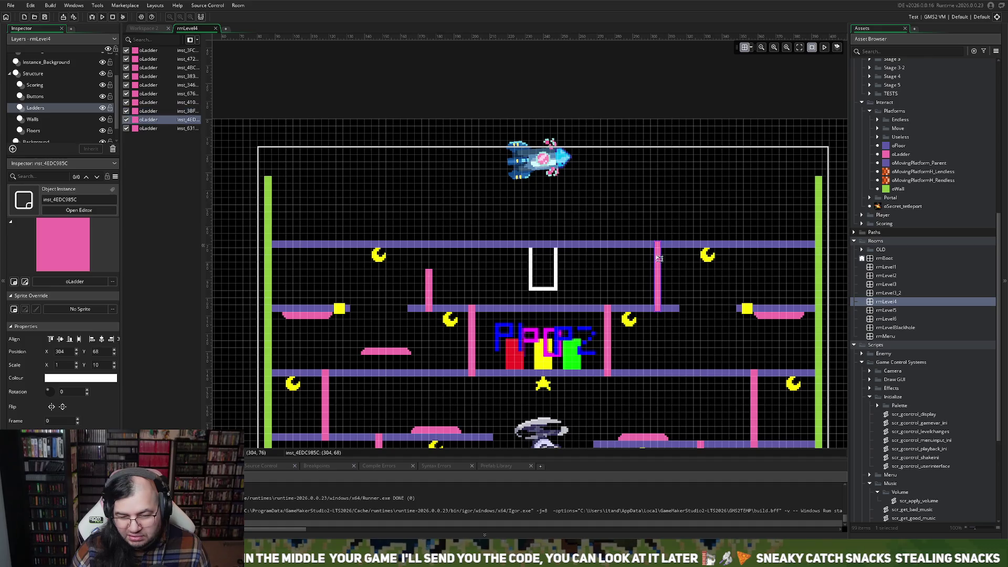
{"action": "left_click_drag", "start_coordinate": [657, 243], "coordinate": [656, 269]}
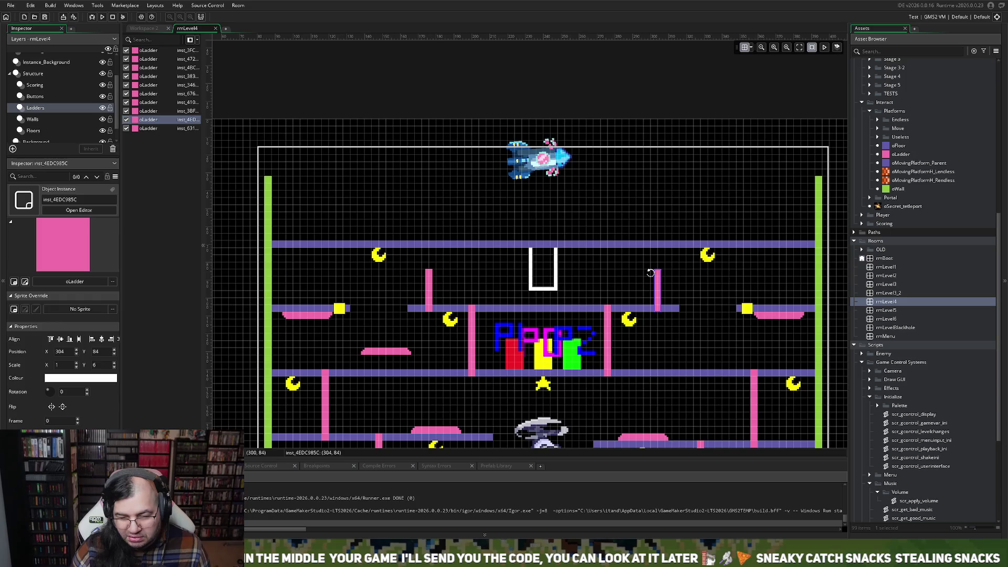
- Review the room, clear the ladder selection, and select the Instance_Background layer
{"action": "scroll", "coordinate": [671, 272], "scroll_direction": "down", "scroll_amount": 4}
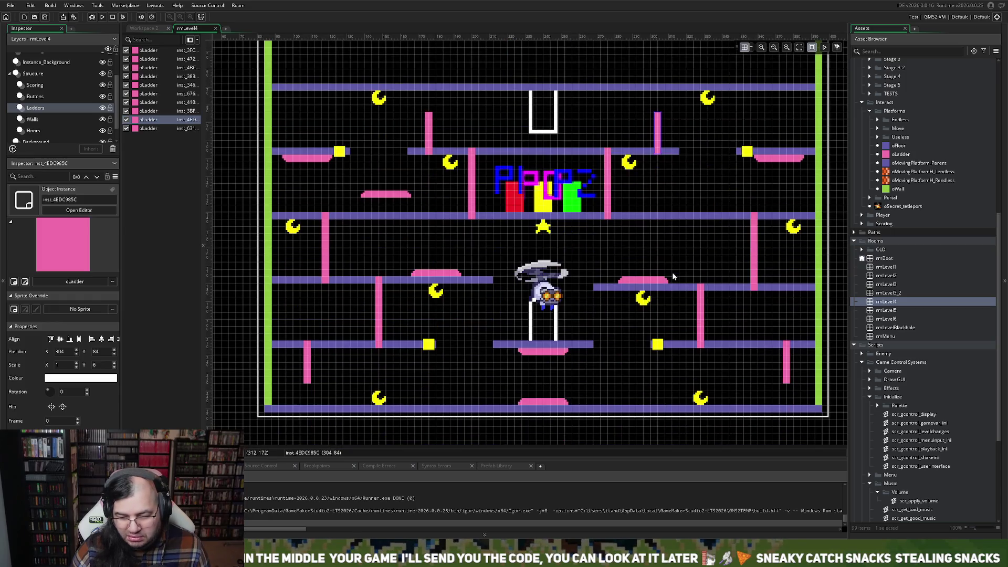
{"action": "scroll", "coordinate": [671, 272], "scroll_direction": "up", "scroll_amount": 1}
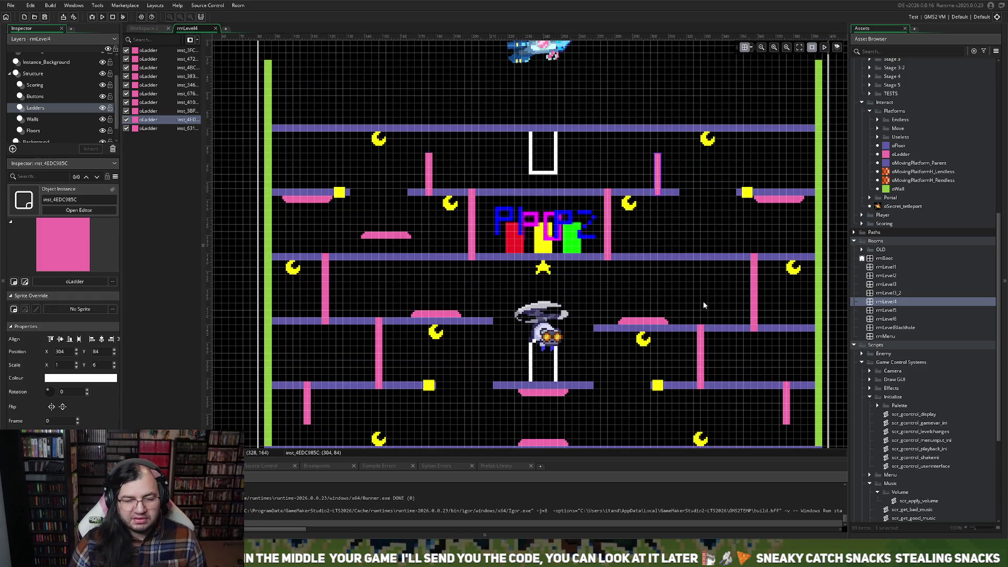
{"action": "scroll", "coordinate": [665, 293], "scroll_direction": "down", "scroll_amount": 2}
{"action": "scroll", "coordinate": [665, 294], "scroll_direction": "up", "scroll_amount": 2}
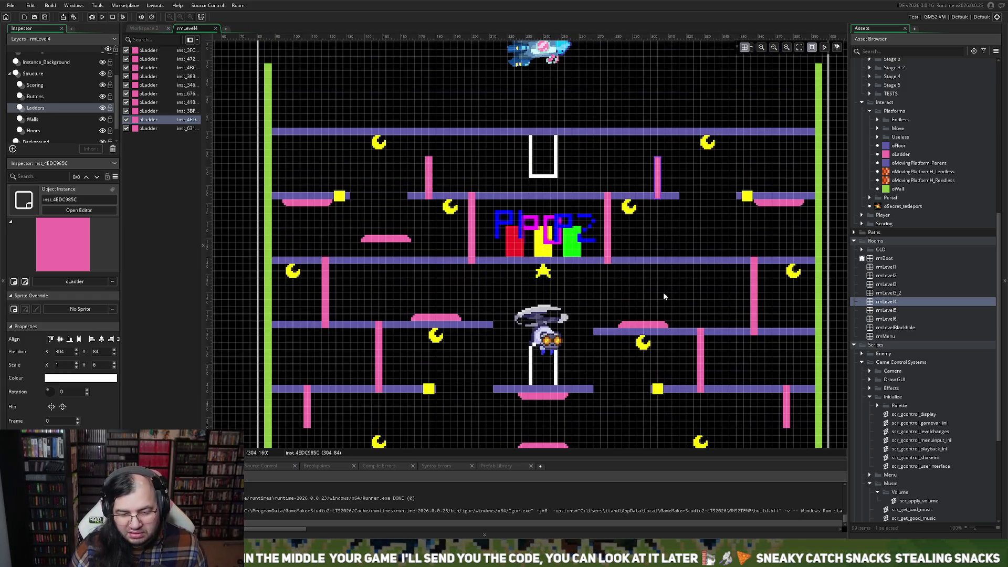
{"action": "scroll", "coordinate": [663, 296], "scroll_direction": "down", "scroll_amount": 1}
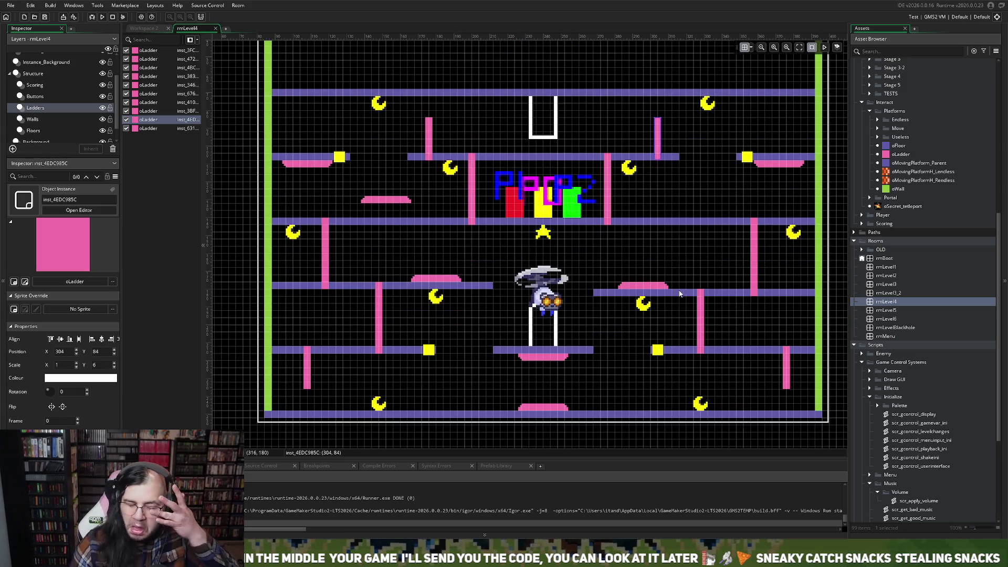
{"action": "left_click", "coordinate": [530, 338]}
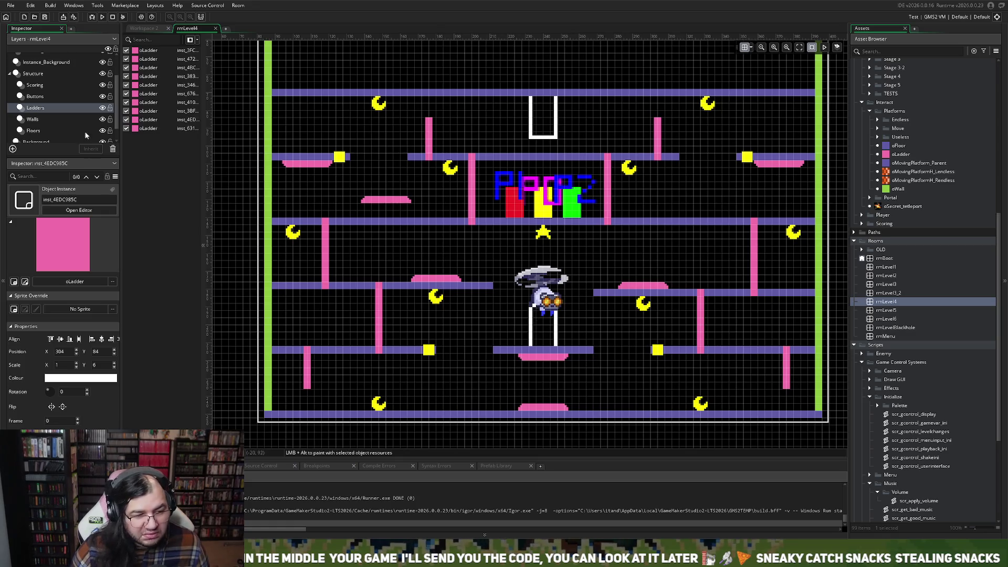
{"action": "scroll", "coordinate": [45, 88], "scroll_direction": "up", "scroll_amount": 1}
{"action": "left_click", "coordinate": [47, 78]}
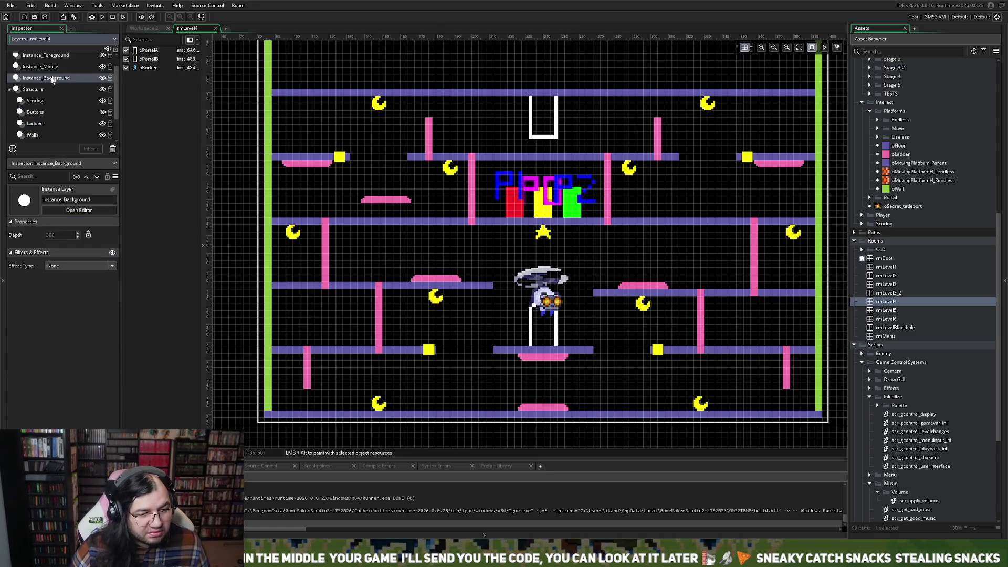
- Move oPortalA to the room's bottom and raise its charge pad to Y 212
{"action": "mouse_move", "coordinate": [550, 341]}
{"action": "left_mouse_down"}
{"action": "mouse_move", "coordinate": [498, 387]}
{"action": "mouse_move", "coordinate": [544, 397]}
{"action": "left_mouse_up"}
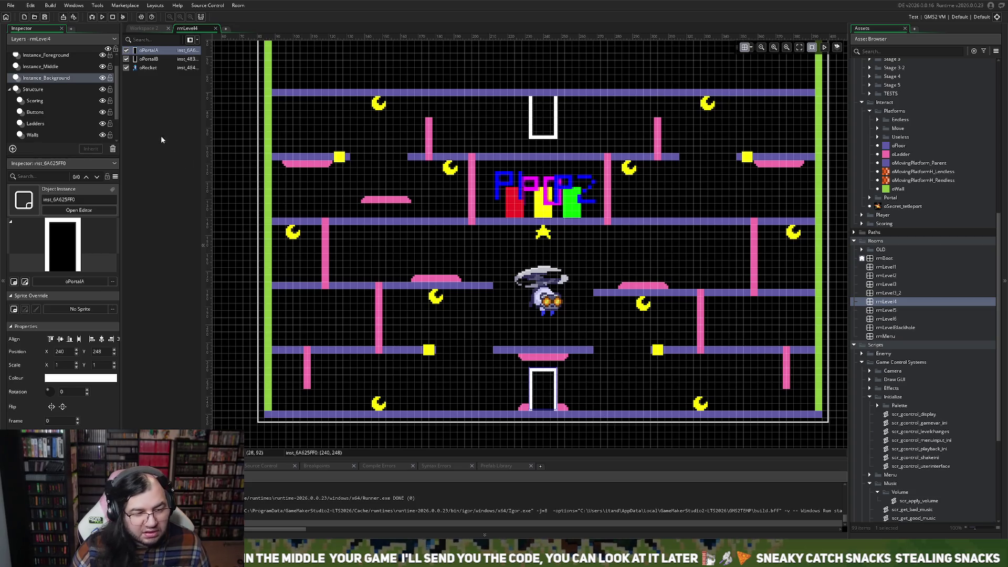
{"action": "left_click", "coordinate": [37, 105]}
{"action": "left_click", "coordinate": [35, 112]}
{"action": "left_click", "coordinate": [525, 385]}
{"action": "mouse_move", "coordinate": [525, 385]}
{"action": "left_mouse_down"}
{"action": "mouse_move", "coordinate": [525, 318]}
{"action": "mouse_move", "coordinate": [522, 344]}
{"action": "left_mouse_up"}
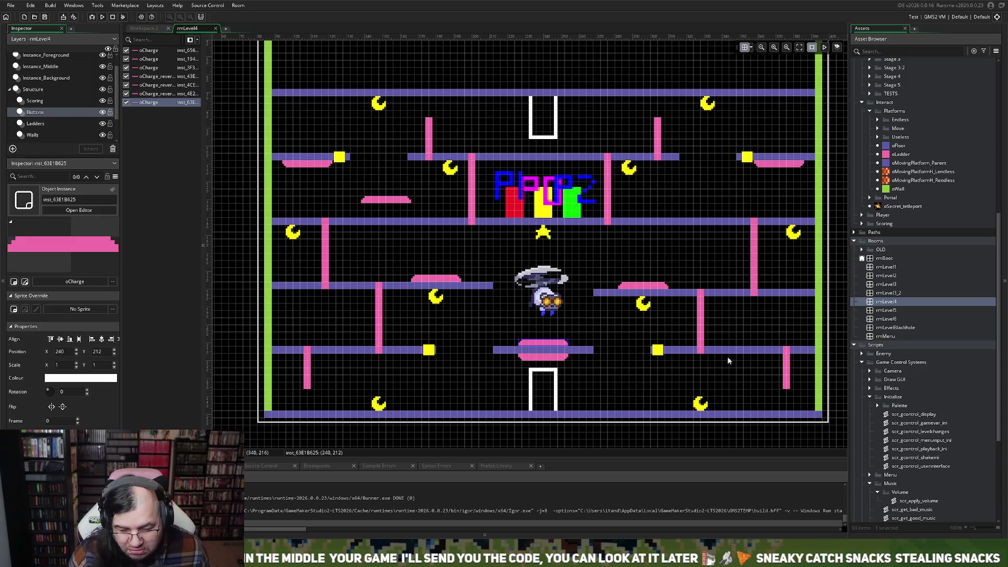
- On the Floors layer, raise a floor piece one cell onto the pink pad
{"action": "scroll", "coordinate": [724, 342], "scroll_direction": "up", "scroll_amount": 2}
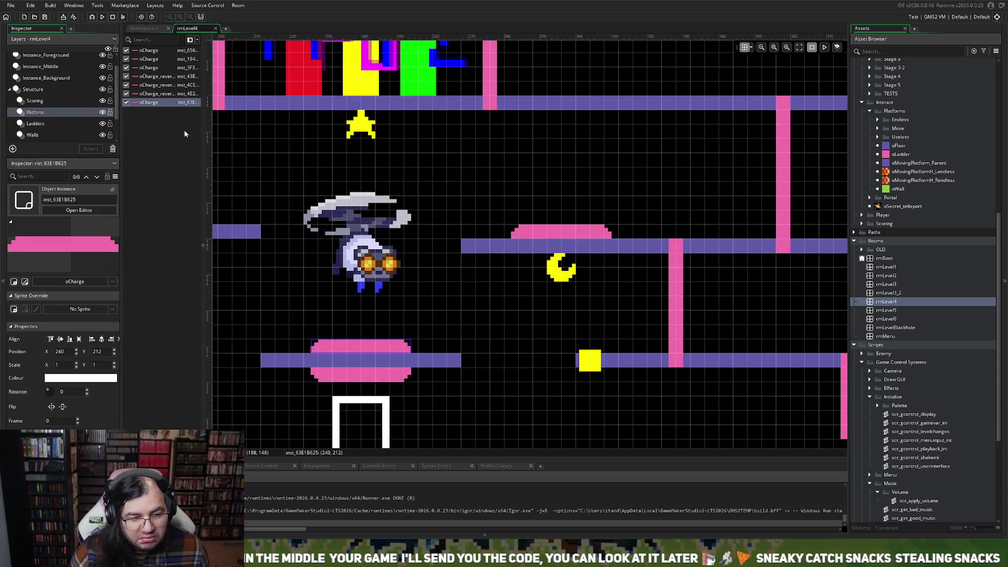
{"action": "left_click", "coordinate": [38, 103]}
{"action": "left_click", "coordinate": [33, 134]}
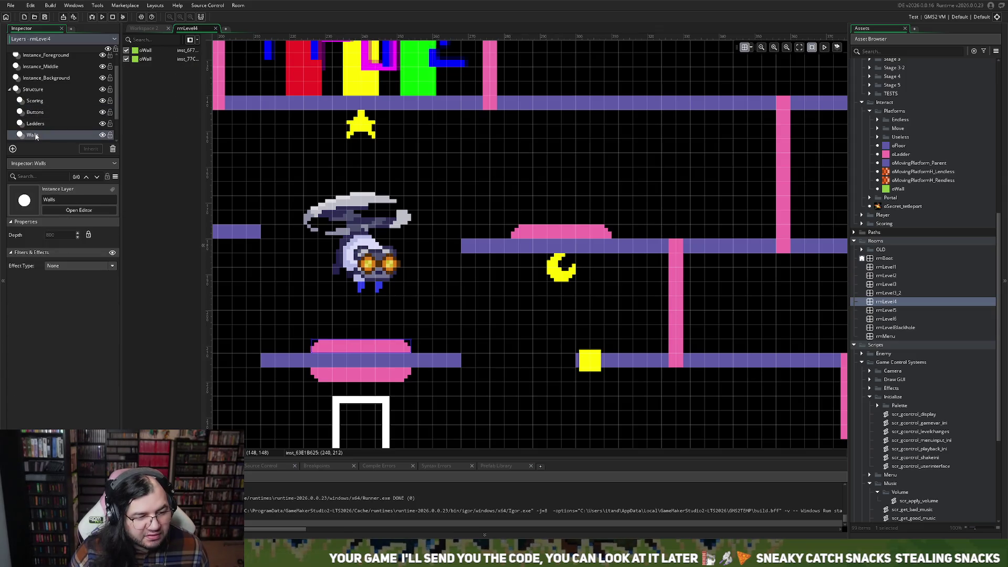
{"action": "scroll", "coordinate": [37, 131], "scroll_direction": "down", "scroll_amount": 1}
{"action": "left_click", "coordinate": [44, 131]}
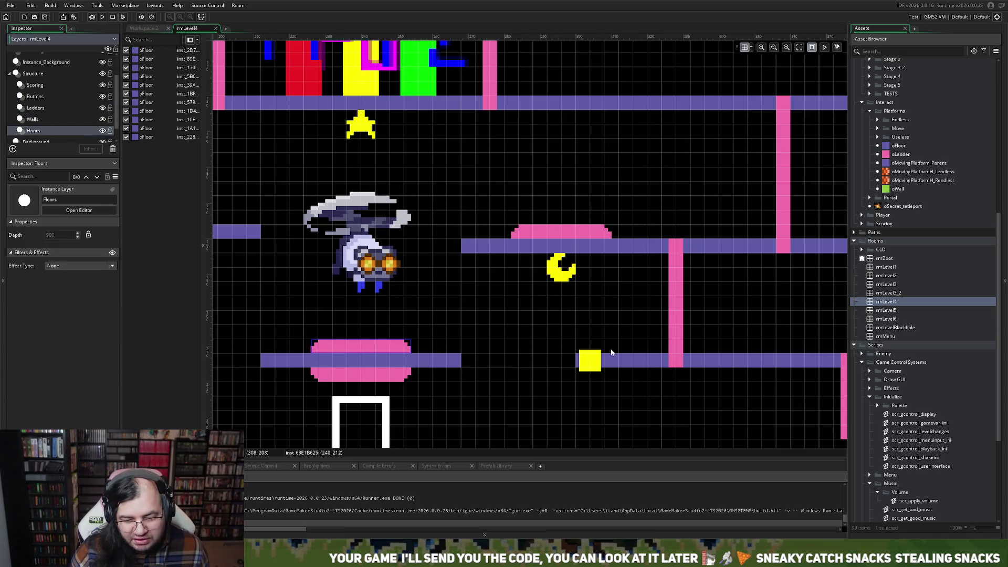
{"action": "left_click_drag", "start_coordinate": [474, 241], "coordinate": [474, 227]}
- Extend the middle ladder up to the second floor and shorten the right ladder to Y scale 10
{"action": "scroll", "coordinate": [505, 247], "scroll_direction": "right", "scroll_amount": 3}
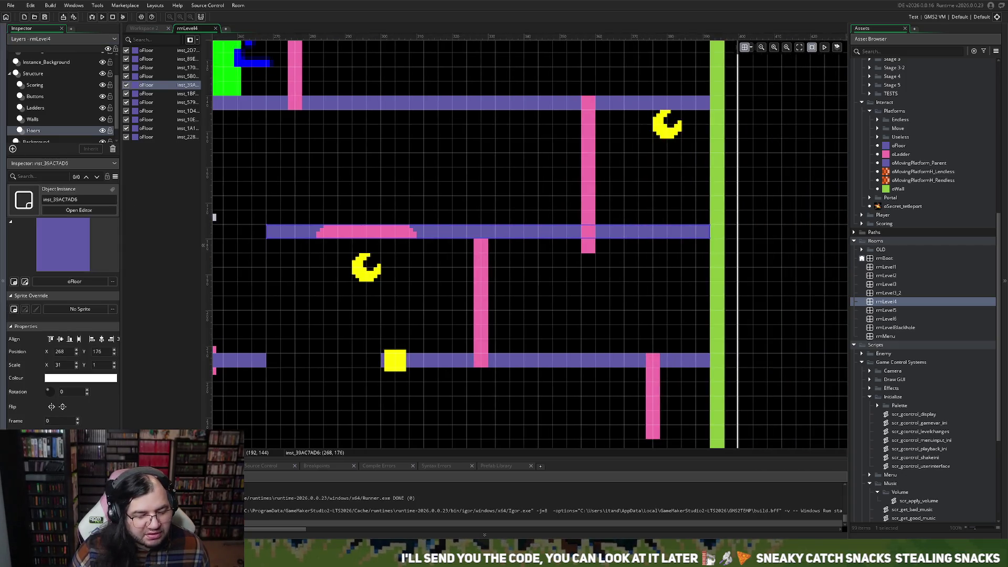
{"action": "left_click", "coordinate": [35, 108]}
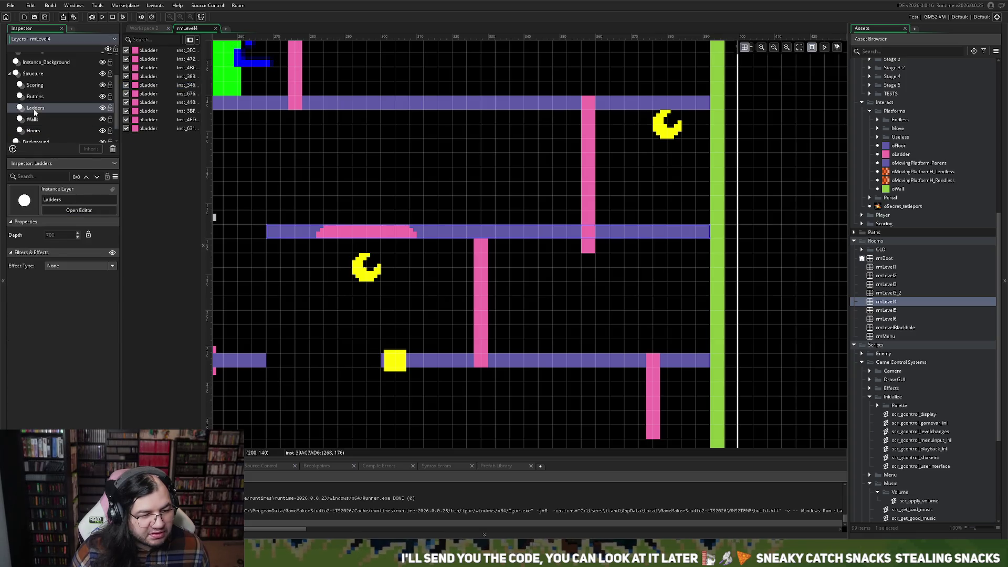
{"action": "left_click", "coordinate": [476, 267]}
{"action": "left_click_drag", "start_coordinate": [481, 239], "coordinate": [480, 225]}
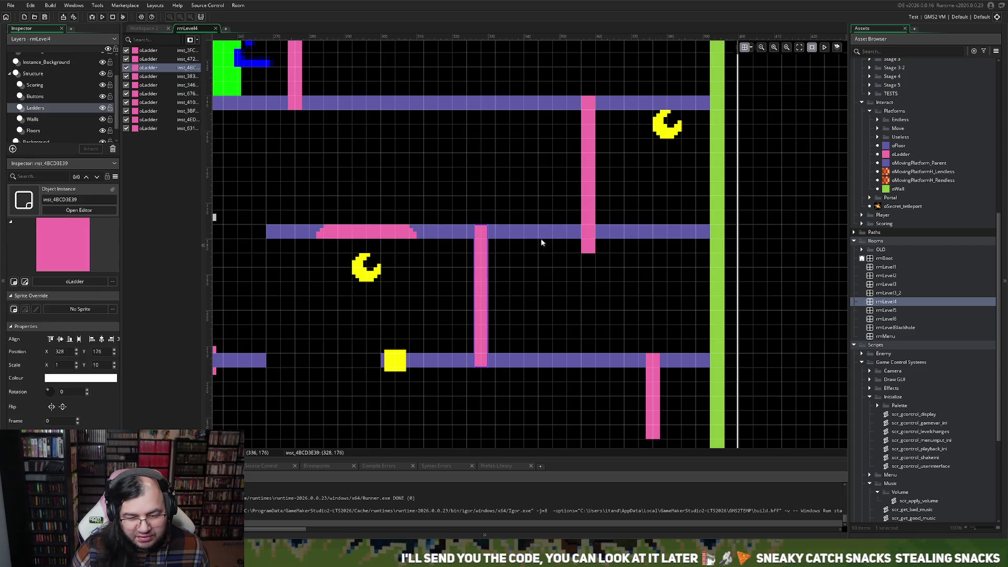
{"action": "left_click", "coordinate": [591, 254]}
{"action": "left_click_drag", "start_coordinate": [592, 255], "coordinate": [591, 239]}
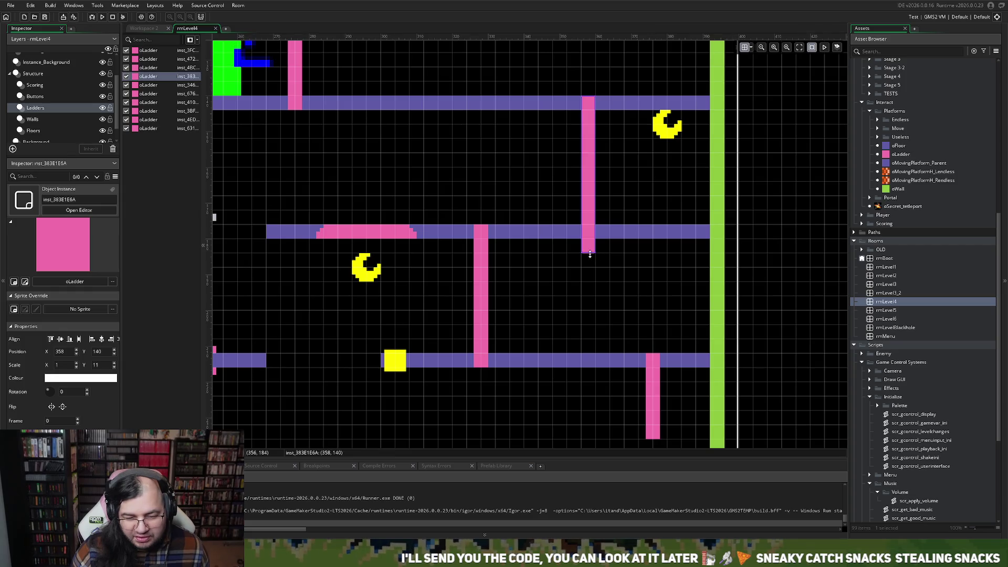
- Return to the Buttons layer and select a pink charge pad
{"action": "scroll", "coordinate": [533, 294], "scroll_direction": "left", "scroll_amount": 3}
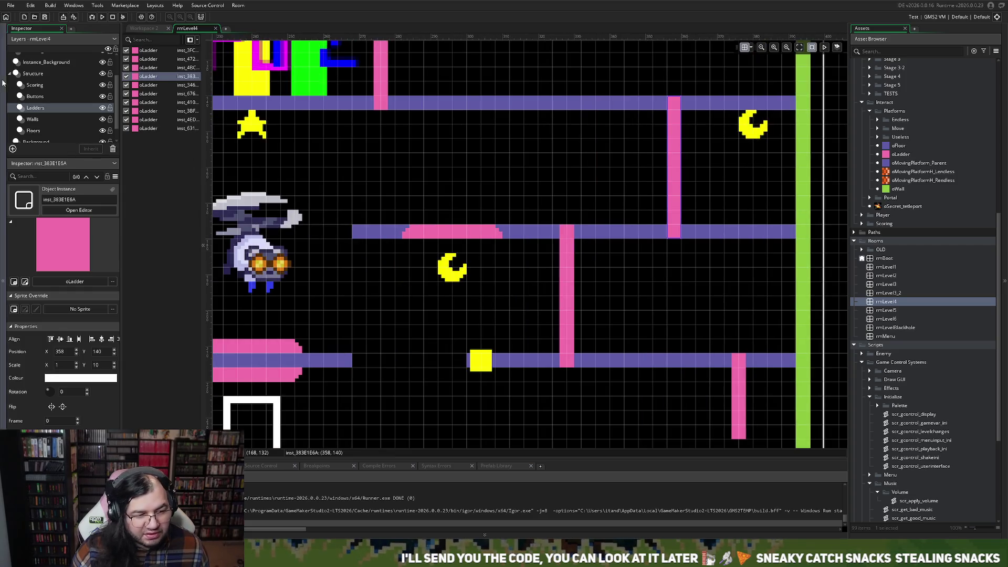
{"action": "left_click", "coordinate": [37, 97]}
{"action": "left_click", "coordinate": [474, 235]}
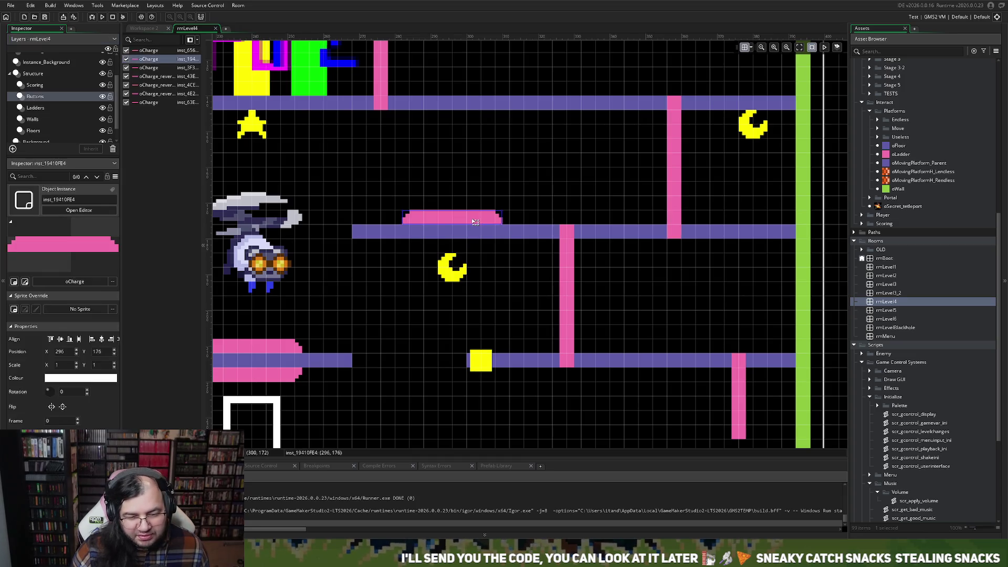
{"action": "scroll", "coordinate": [472, 233], "scroll_direction": "down", "scroll_amount": 4}
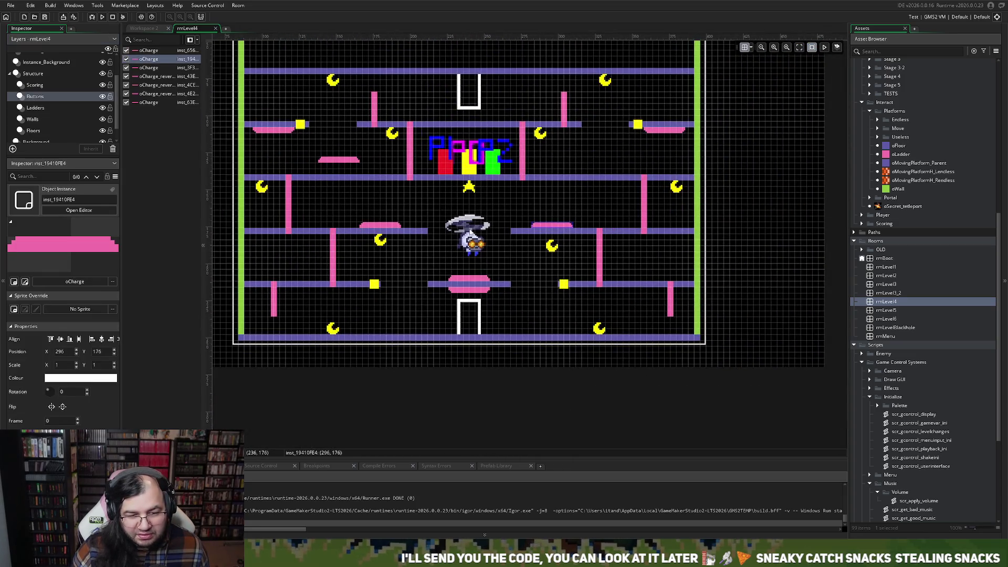
- Drag the upper-left oCharge to position 240,104, just below the top portal
{"action": "left_click", "coordinate": [382, 161]}
{"action": "mouse_move", "coordinate": [383, 162]}
{"action": "left_mouse_down"}
{"action": "mouse_move", "coordinate": [492, 263]}
{"action": "mouse_move", "coordinate": [516, 266]}
{"action": "mouse_move", "coordinate": [527, 117]}
{"action": "mouse_move", "coordinate": [515, 123]}
{"action": "left_mouse_up"}
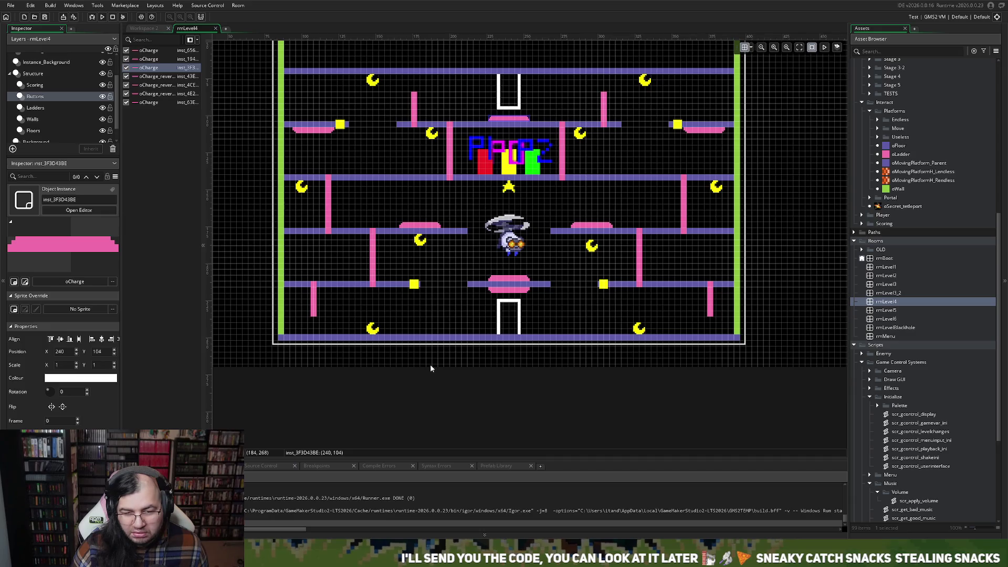
{"action": "scroll", "coordinate": [430, 368], "scroll_direction": "up", "scroll_amount": 3}
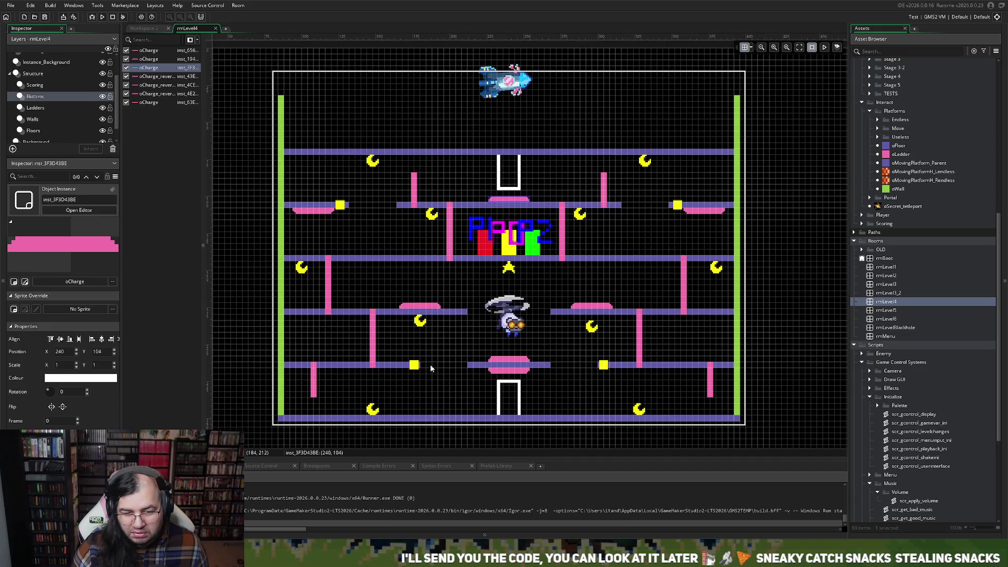
{"action": "scroll", "coordinate": [430, 367], "scroll_direction": "down", "scroll_amount": 1}
{"action": "scroll", "coordinate": [430, 368], "scroll_direction": "up", "scroll_amount": 3}
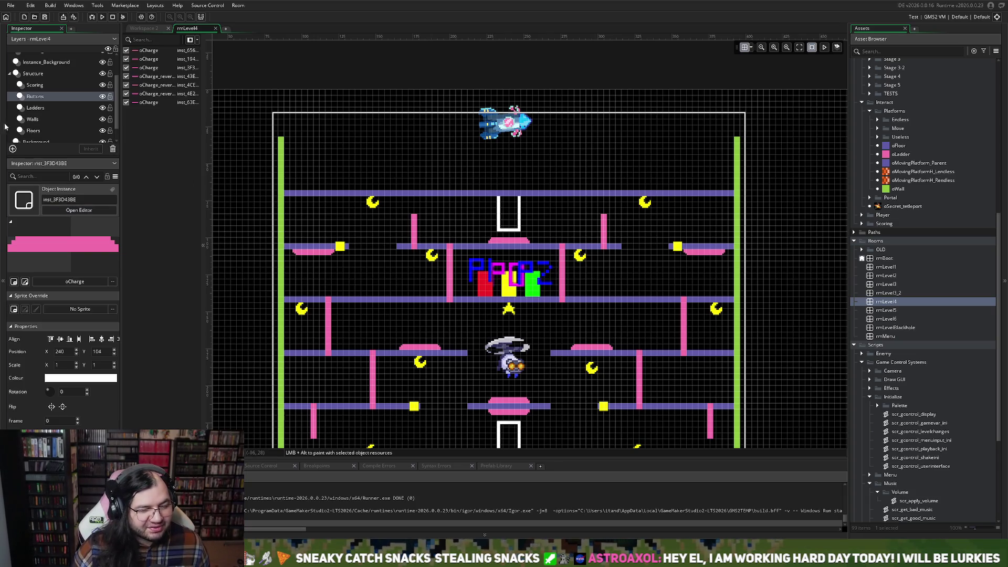
{"action": "left_click", "coordinate": [33, 96]}
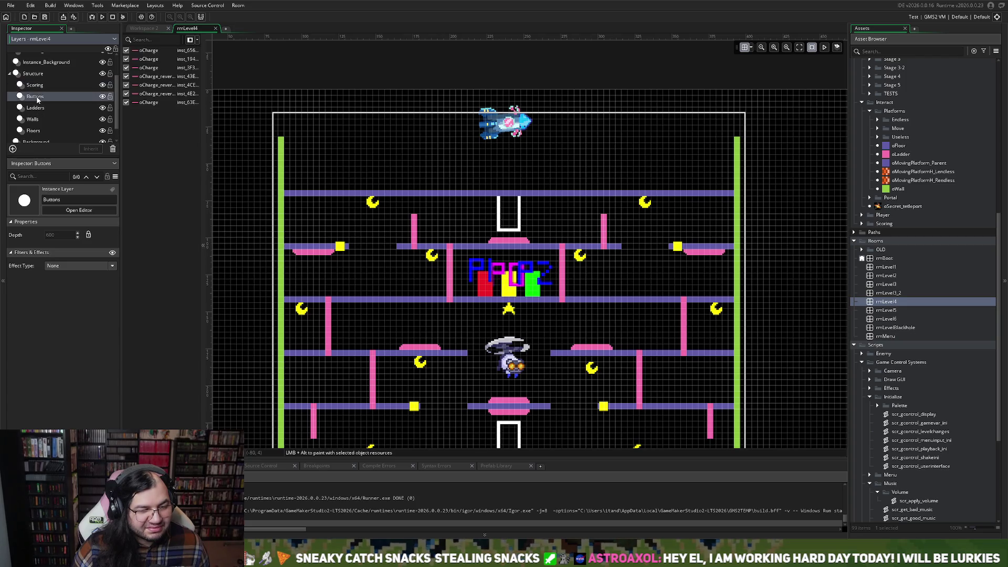
- Duplicate a short ladder and place the copy under the top floor near the right wall
{"action": "left_click", "coordinate": [37, 109]}
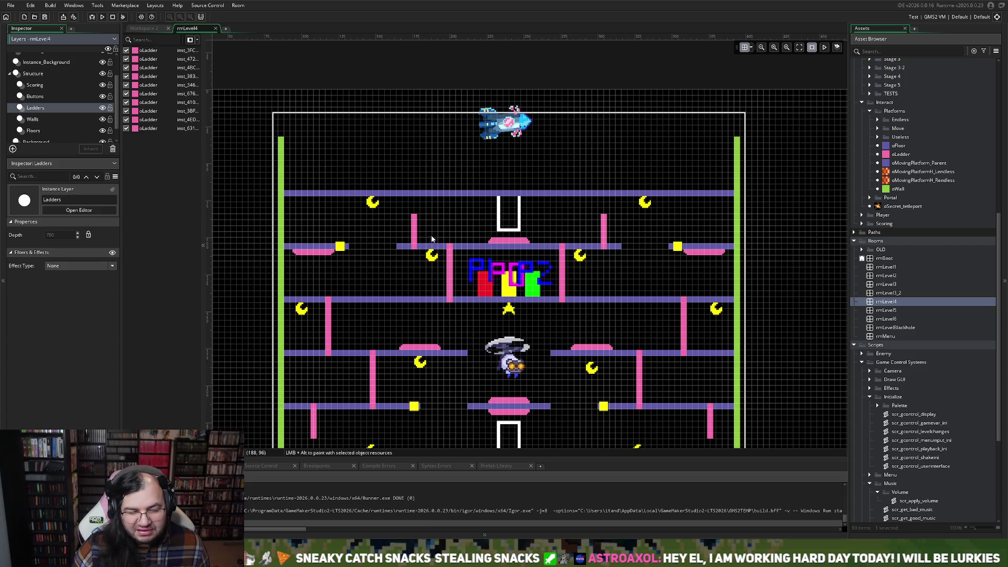
{"action": "left_click", "coordinate": [605, 237]}
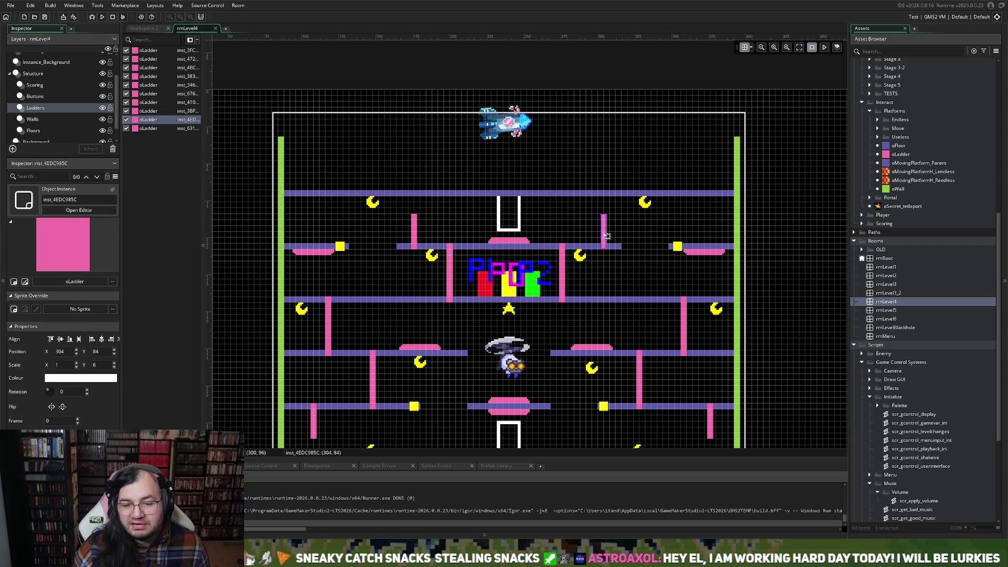
{"action": "key", "text": "ctrl+d"}
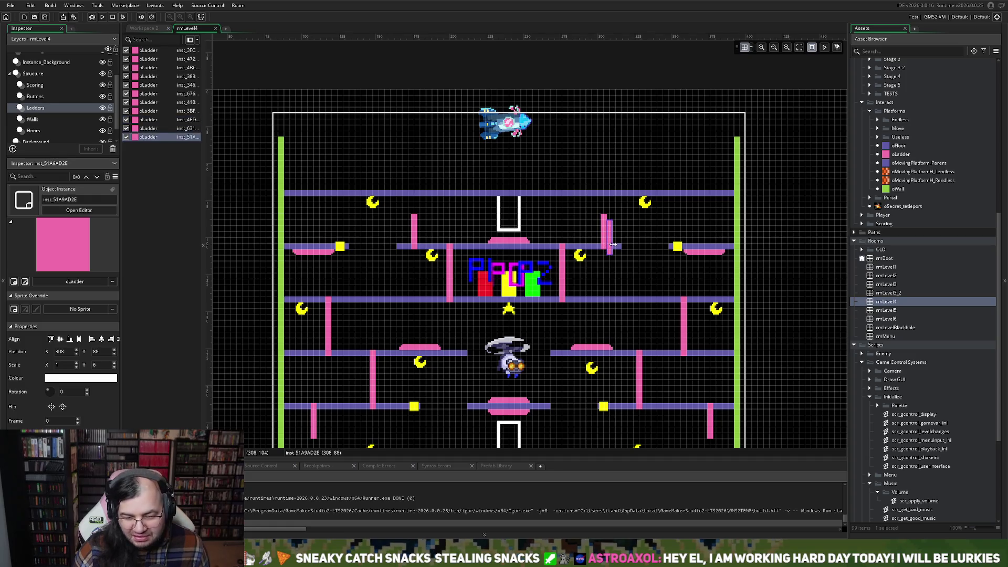
{"action": "left_click_drag", "start_coordinate": [612, 247], "coordinate": [560, 227]}
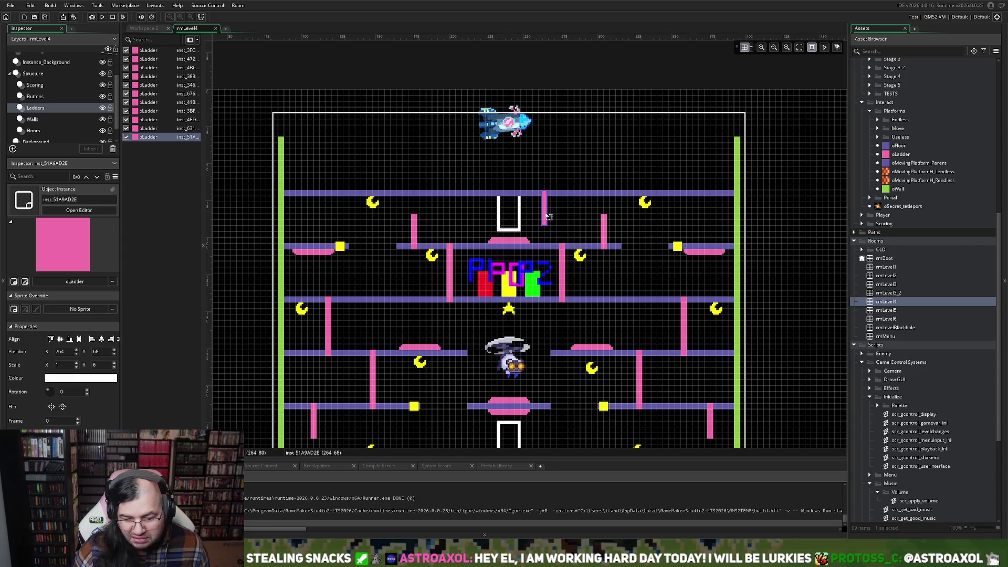
{"action": "left_click_drag", "start_coordinate": [547, 216], "coordinate": [696, 217]}
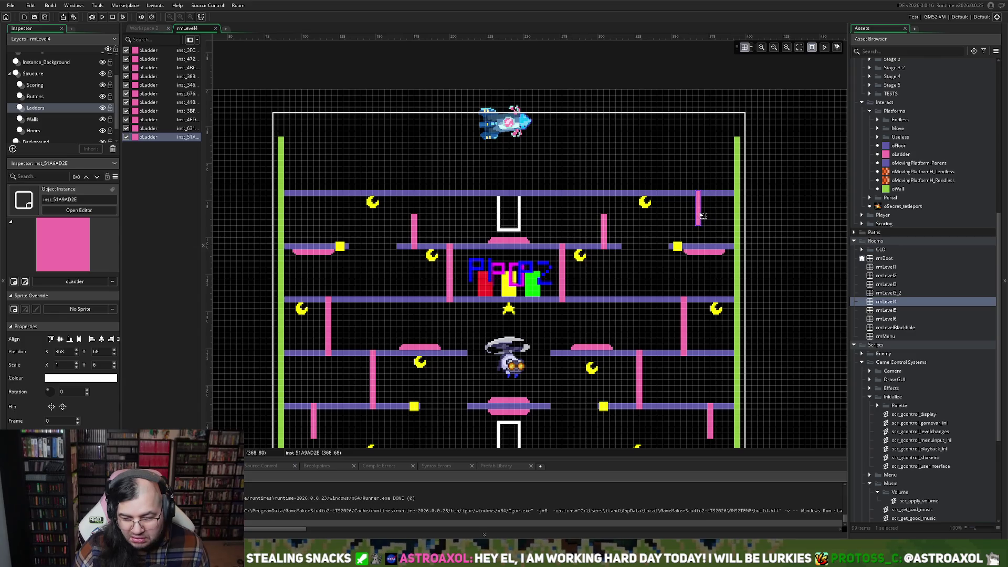
- Copy and paste that ladder, placing the new one near the left wall
{"action": "key", "text": "ctrl+c"}
{"action": "key", "text": "ctrl+v"}
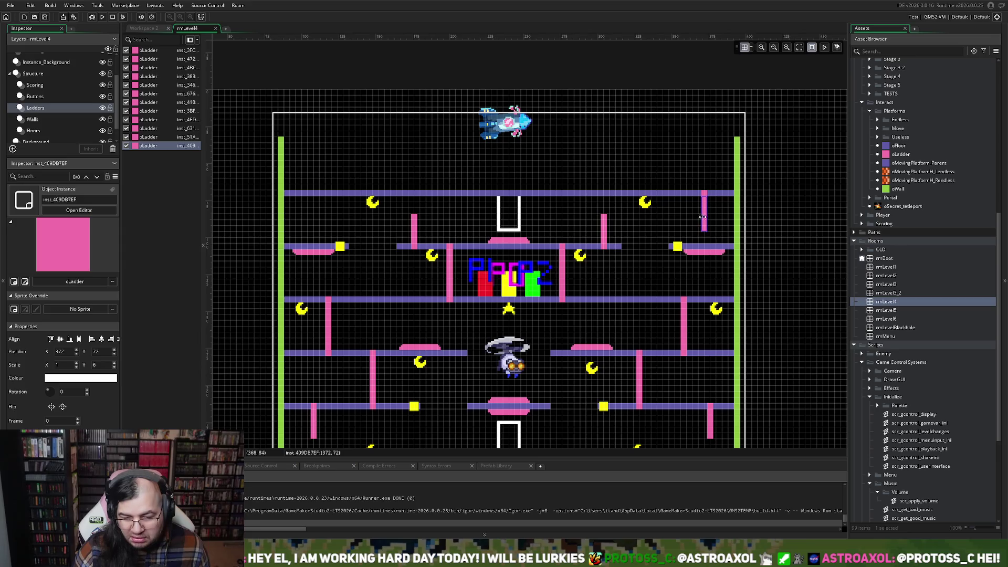
{"action": "left_click_drag", "start_coordinate": [696, 221], "coordinate": [321, 214]}
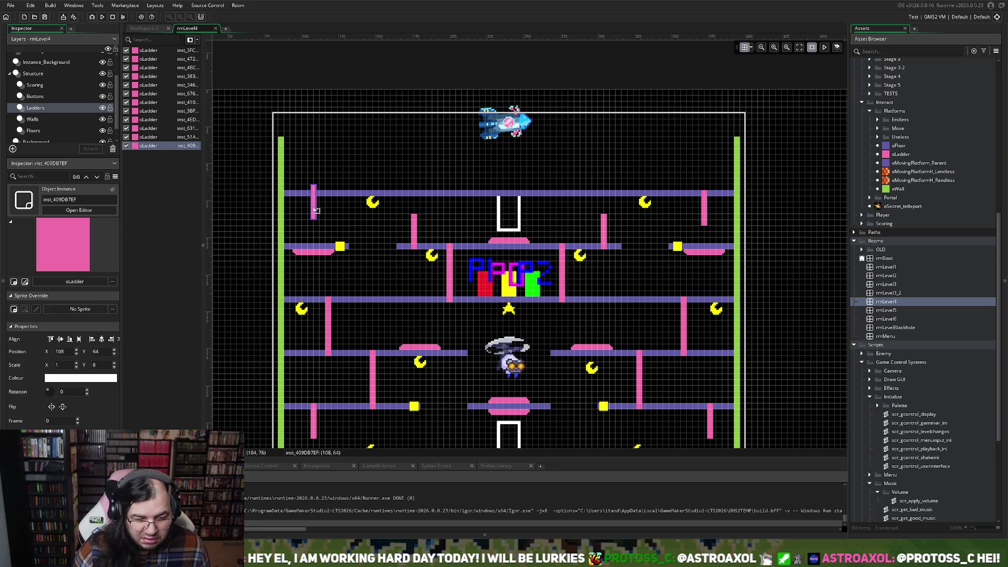
{"action": "scroll", "coordinate": [321, 309], "scroll_direction": "down", "scroll_amount": 3}
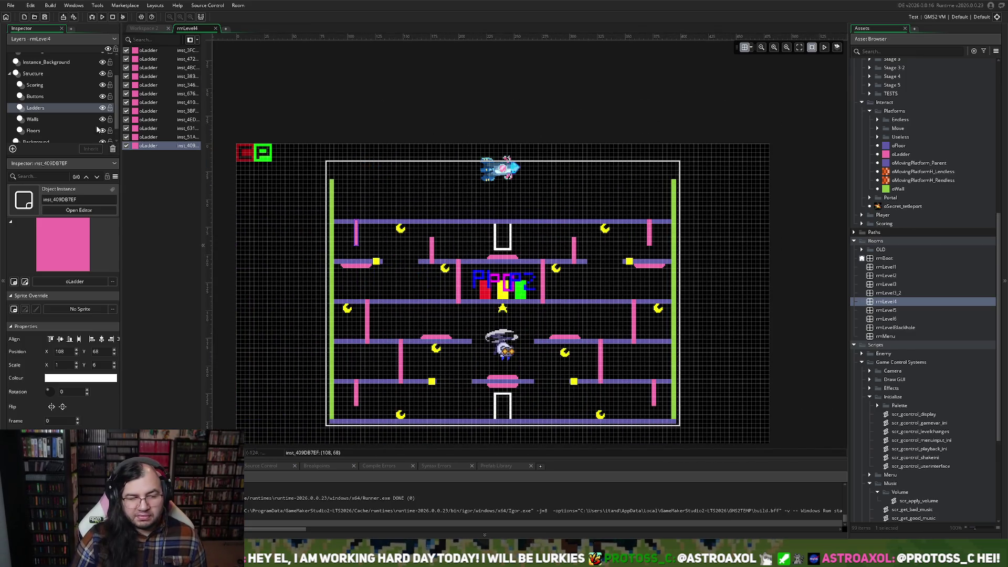
- Lower oRocket to Position Y 60, then run a test build of the game
{"action": "left_click", "coordinate": [50, 63]}
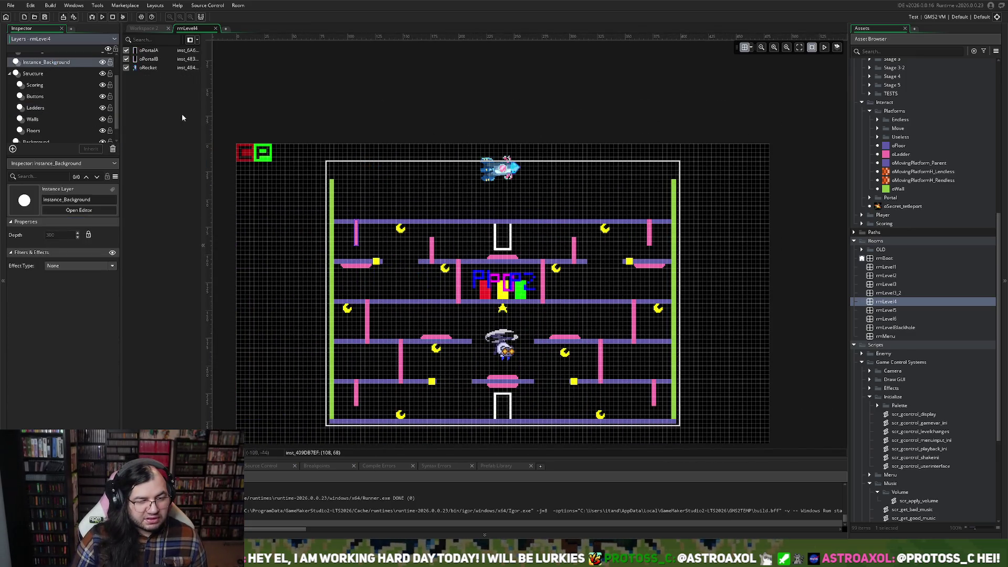
{"action": "left_click_drag", "start_coordinate": [503, 173], "coordinate": [509, 210]}
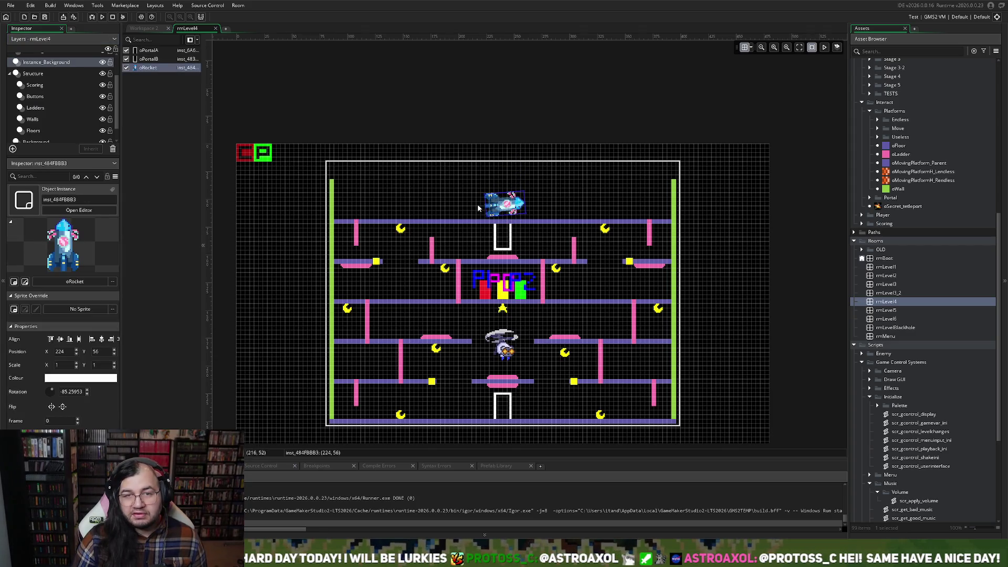
{"action": "left_click", "coordinate": [443, 225]}
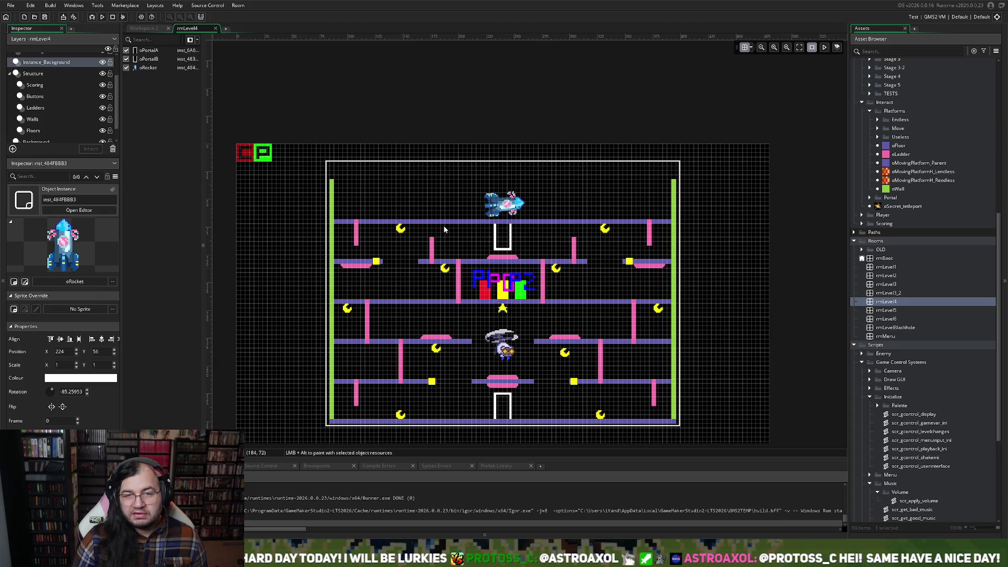
{"action": "scroll", "coordinate": [442, 226], "scroll_direction": "down", "scroll_amount": 1}
{"action": "scroll", "coordinate": [443, 231], "scroll_direction": "down", "scroll_amount": 1}
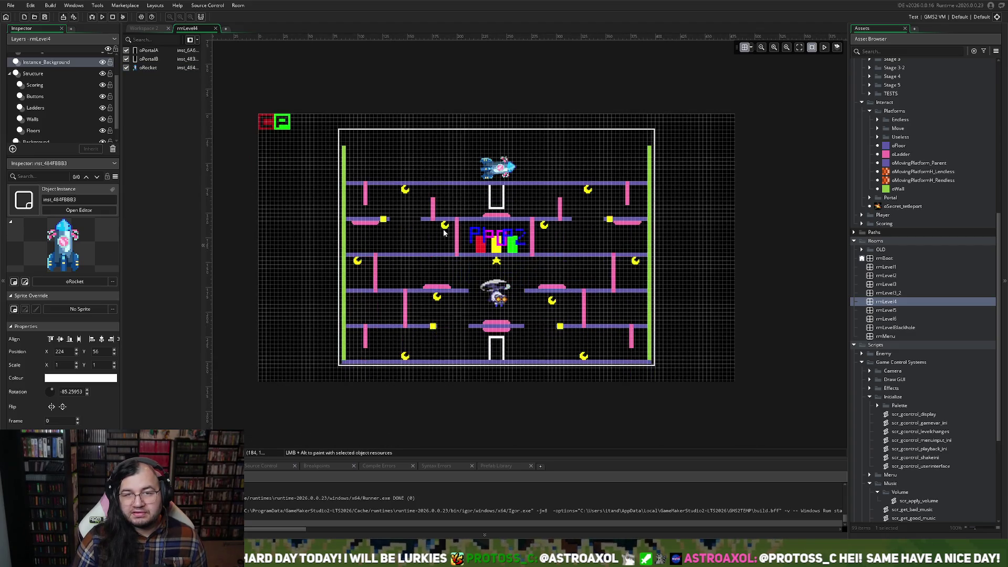
{"action": "scroll", "coordinate": [450, 252], "scroll_direction": "up", "scroll_amount": 1}
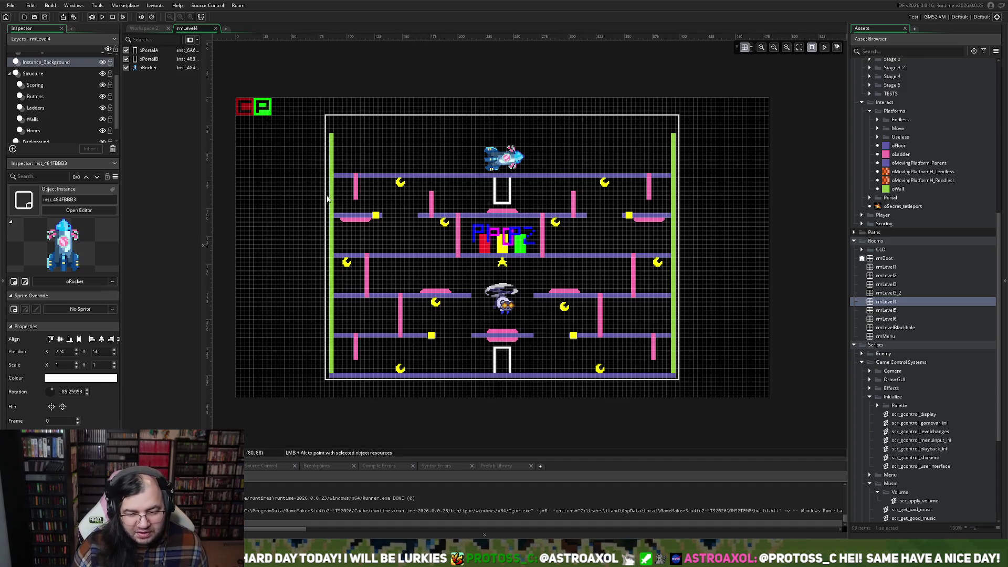
{"action": "left_click_drag", "start_coordinate": [506, 161], "coordinate": [506, 164]}
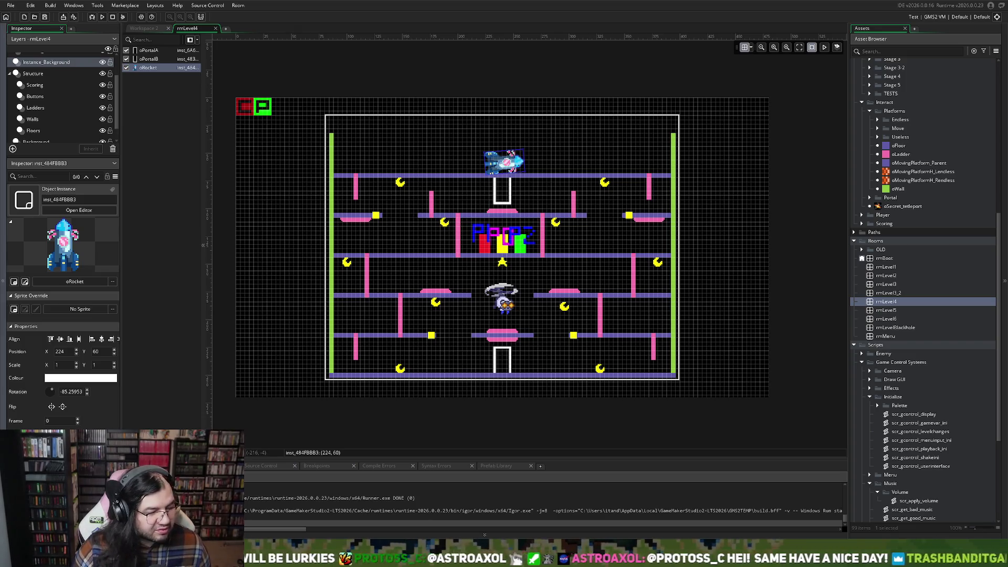
{"action": "left_click", "coordinate": [102, 17]}
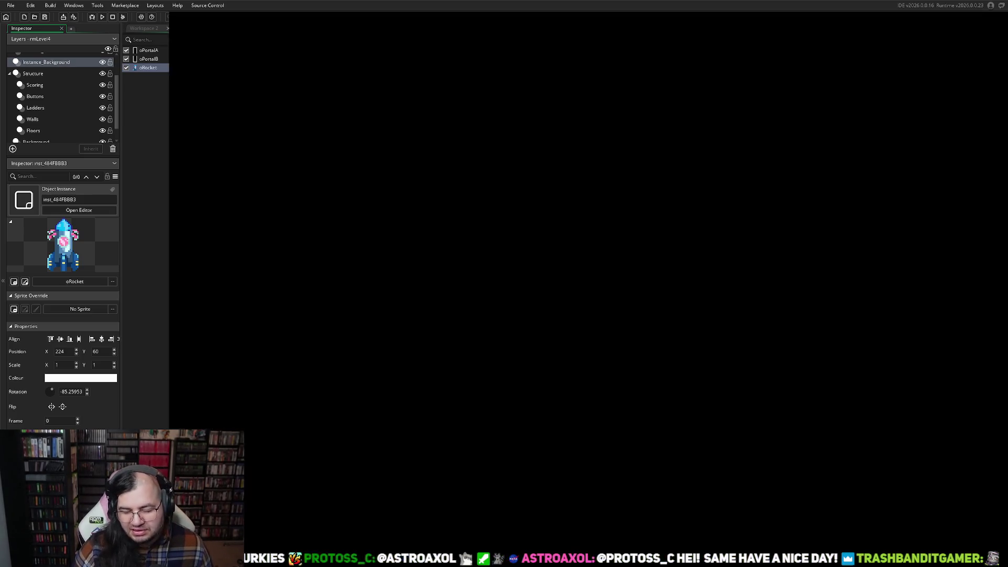
- In the game menu, set STAGE 4 and ROUND 1 and choose BEGIN
{"action": "key", "text": "Return"}
{"action": "key", "text": "Down"}
{"action": "key", "text": "Down"}
{"action": "key", "text": "Right"}
{"action": "key", "text": "Up"}
{"action": "key", "text": "Down"}
{"action": "key", "text": "Left"}
{"action": "key", "text": "Up"}
{"action": "key", "text": "Right"}
{"action": "key", "text": "Right"}
{"action": "key", "text": "Right"}
{"action": "key", "text": "Up"}
{"action": "key", "text": "Return"}
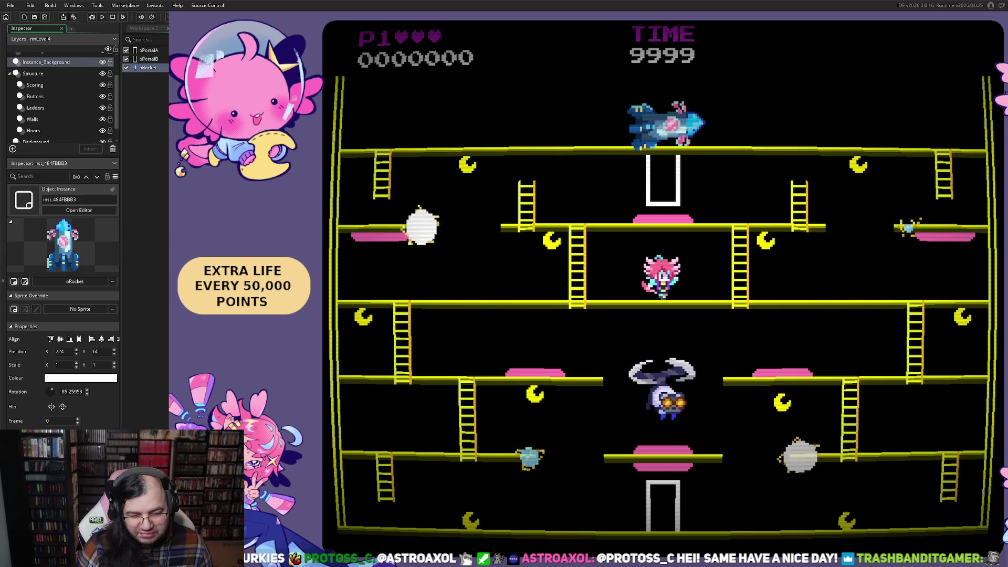
- Play the player down through the platforms to the bottom floor and into the bottom portal
{"action": "key", "text": "Left"}
{"action": "key", "text": "Right"}
{"action": "key", "text": "Left"}
{"action": "key", "text": "Right"}
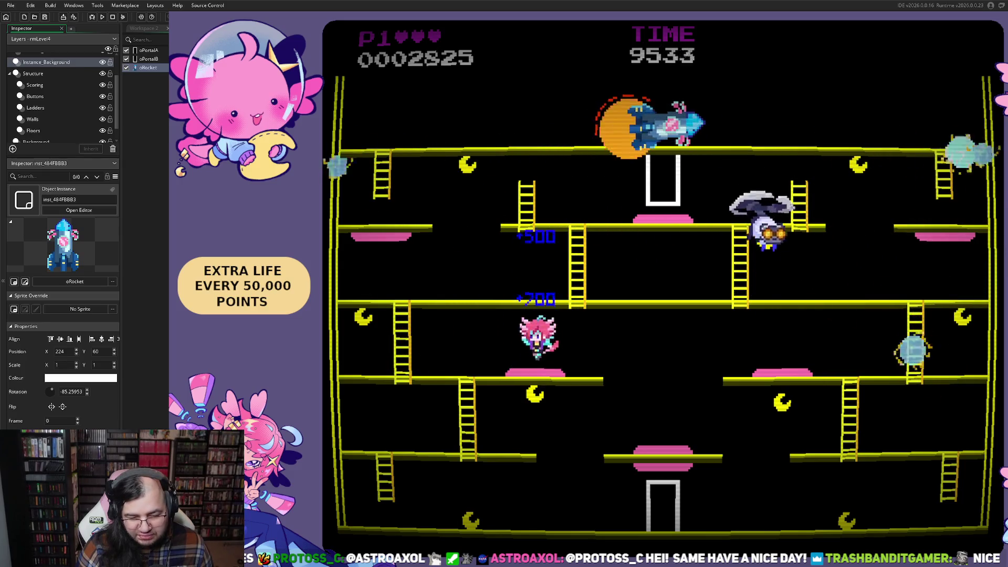
{"action": "key", "text": "Right"}
{"action": "key", "text": "Left"}
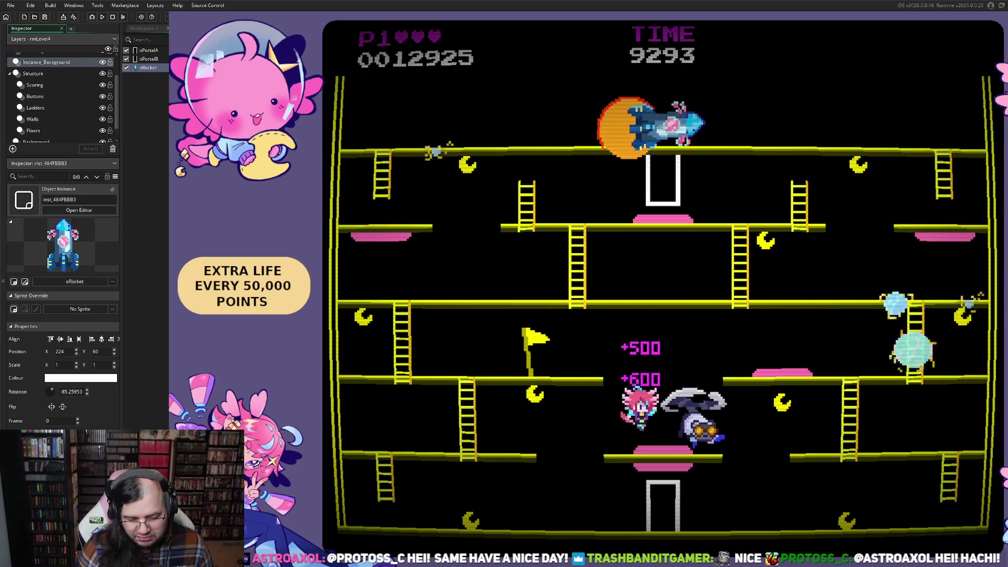
{"action": "key", "text": "Left"}
{"action": "key", "text": "Right"}
{"action": "key", "text": "Right"}
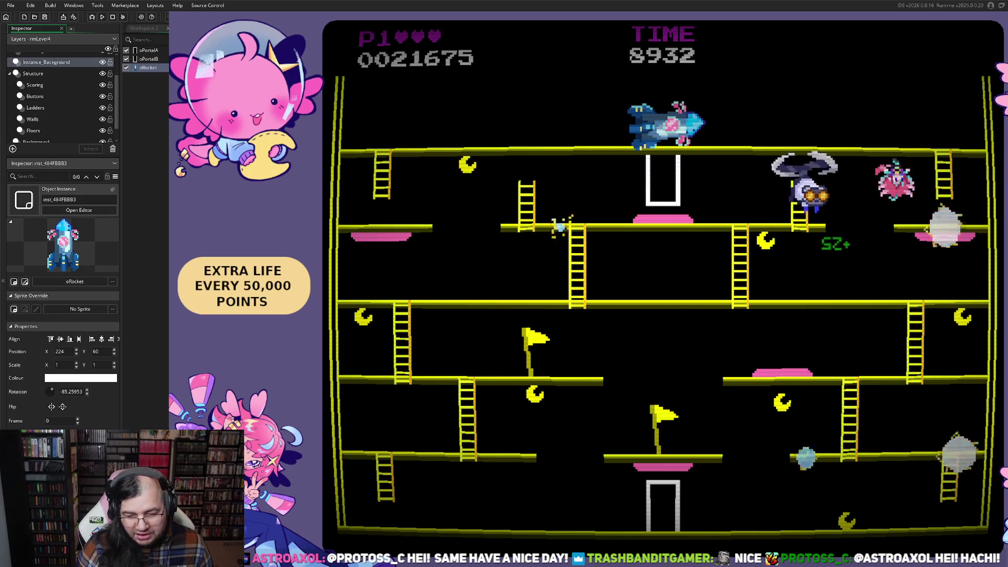
- Climb to the upper floor, steer up into the rocket, then float back down
{"action": "key", "text": "Left"}
{"action": "key", "text": "Left"}
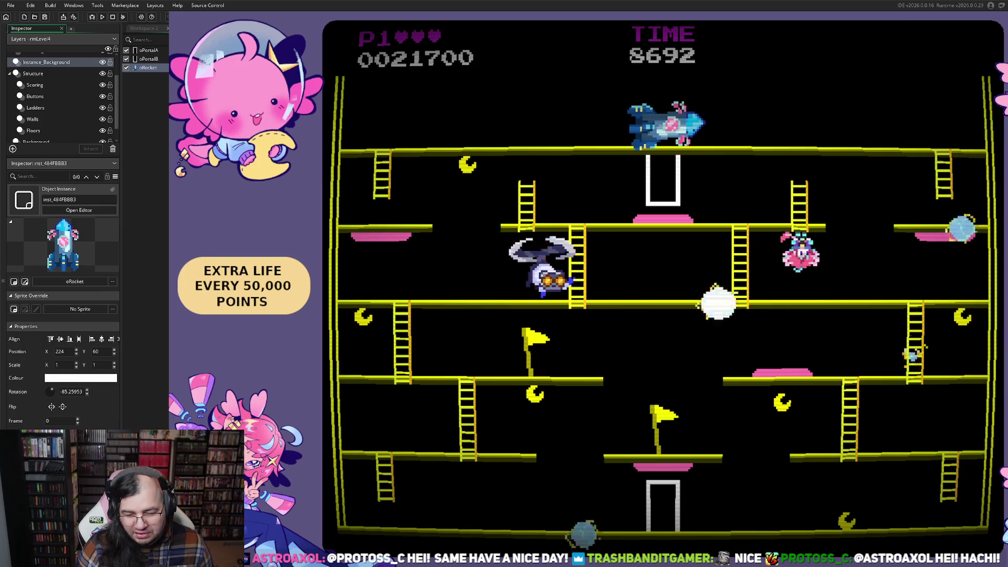
{"action": "key", "text": "Up"}
{"action": "key", "text": "Right"}
{"action": "key", "text": "Up"}
{"action": "key", "text": "Left"}
{"action": "key", "text": "Right"}
{"action": "key", "text": "Up"}
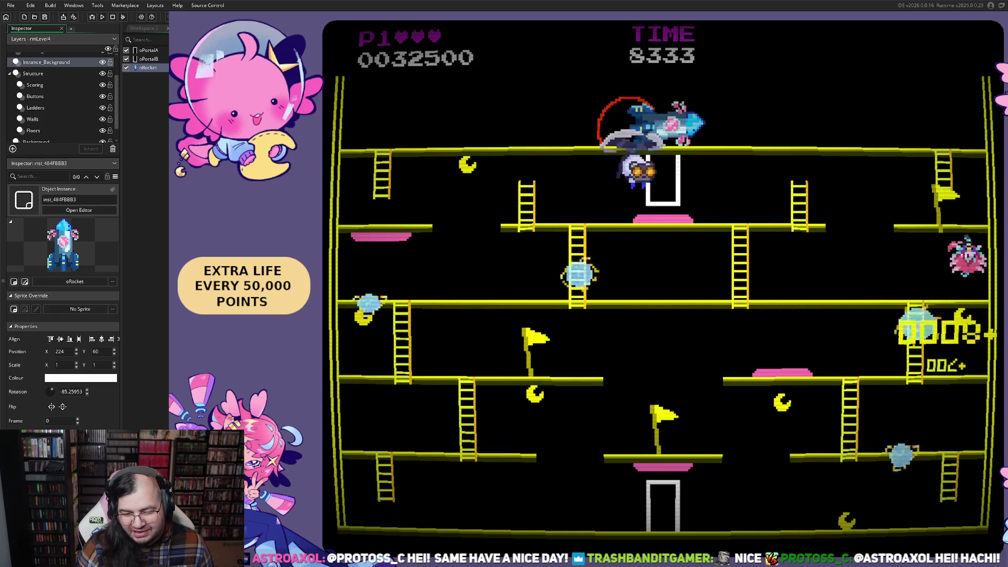
{"action": "key", "text": "Left"}
{"action": "key", "text": "Up"}
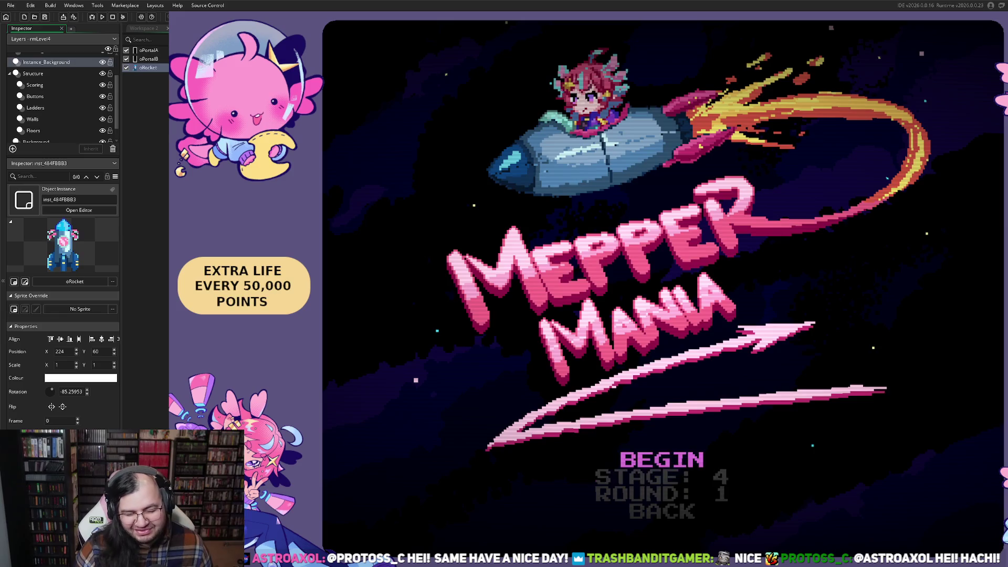
- Begin stage 4, round 1 again from the Mepper Mania title menu
{"action": "key", "text": "Return"}
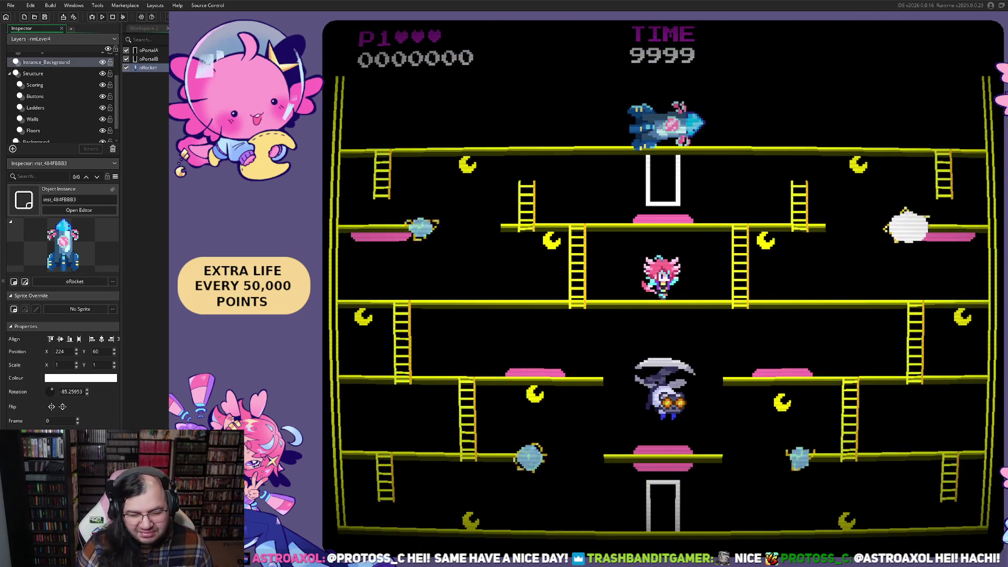
- Work the player down the floors and lower ladder into the bottom portal
{"action": "key", "text": "Left"}
{"action": "key", "text": "space"}
{"action": "key", "text": "Left"}
{"action": "key", "text": "space"}
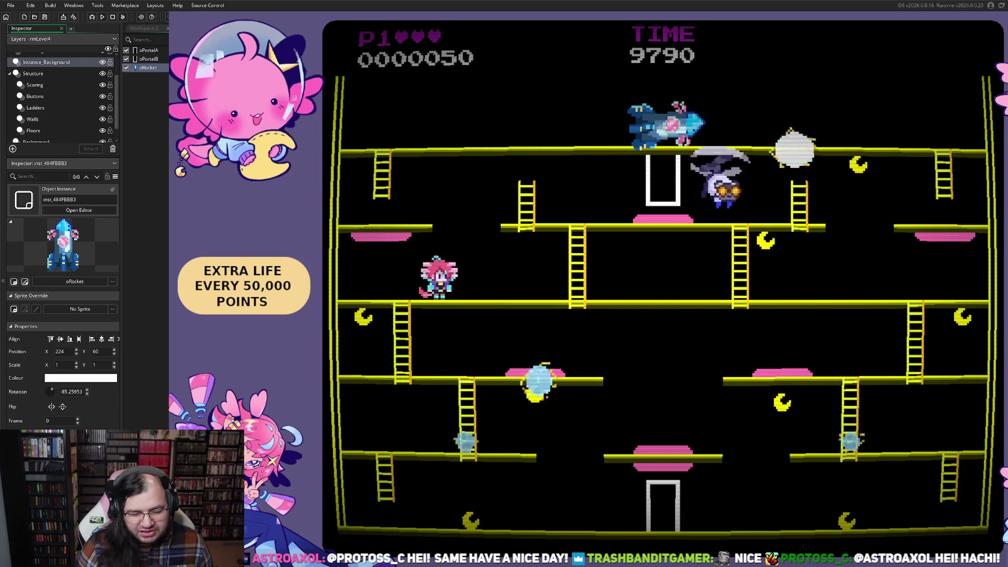
{"action": "key", "text": "Left"}
{"action": "key", "text": "space"}
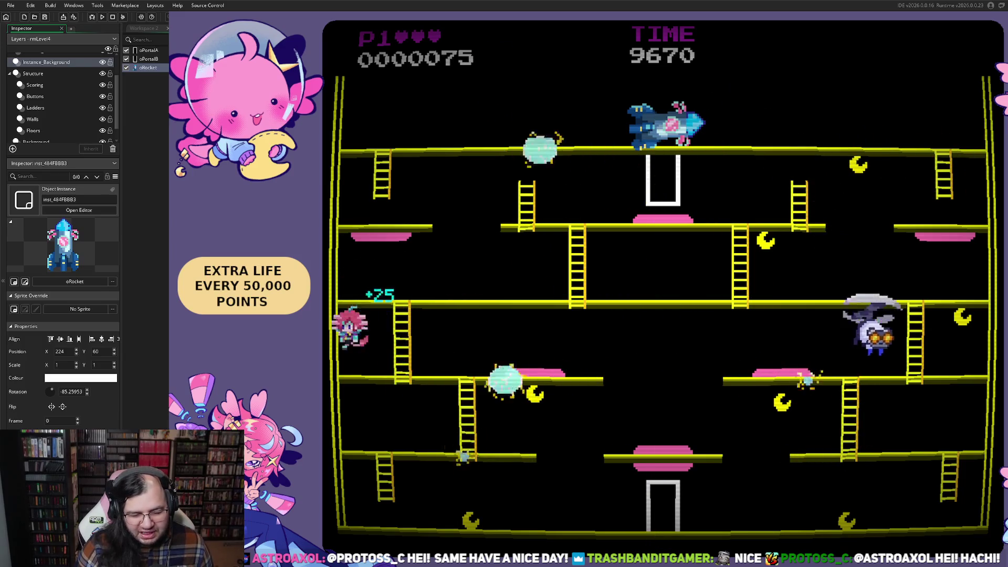
{"action": "key", "text": "Right"}
{"action": "key", "text": "space"}
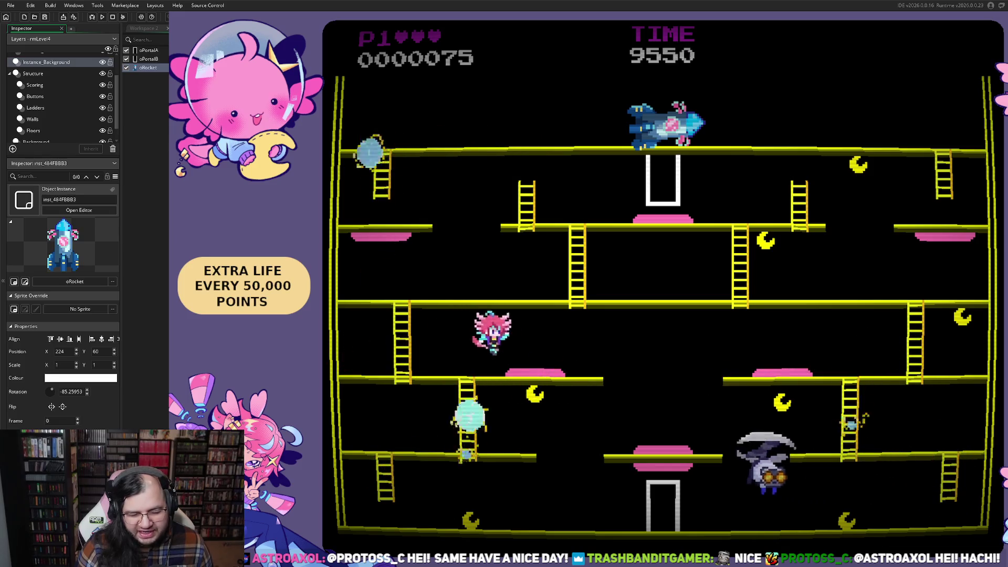
{"action": "key", "text": "space"}
{"action": "key", "text": "Left"}
{"action": "key", "text": "Right"}
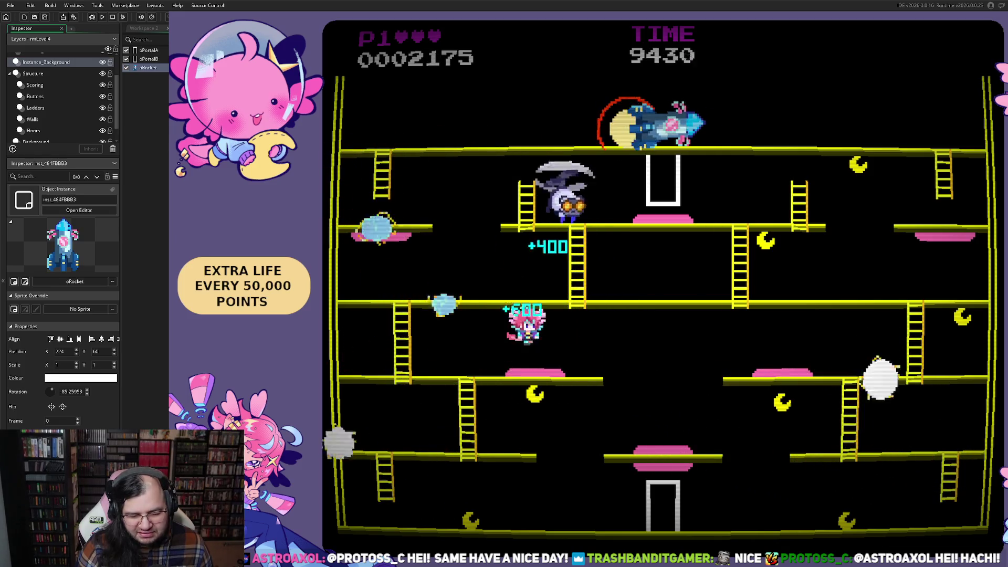
{"action": "key", "text": "Right"}
{"action": "key", "text": "Left"}
{"action": "key", "text": "Down"}
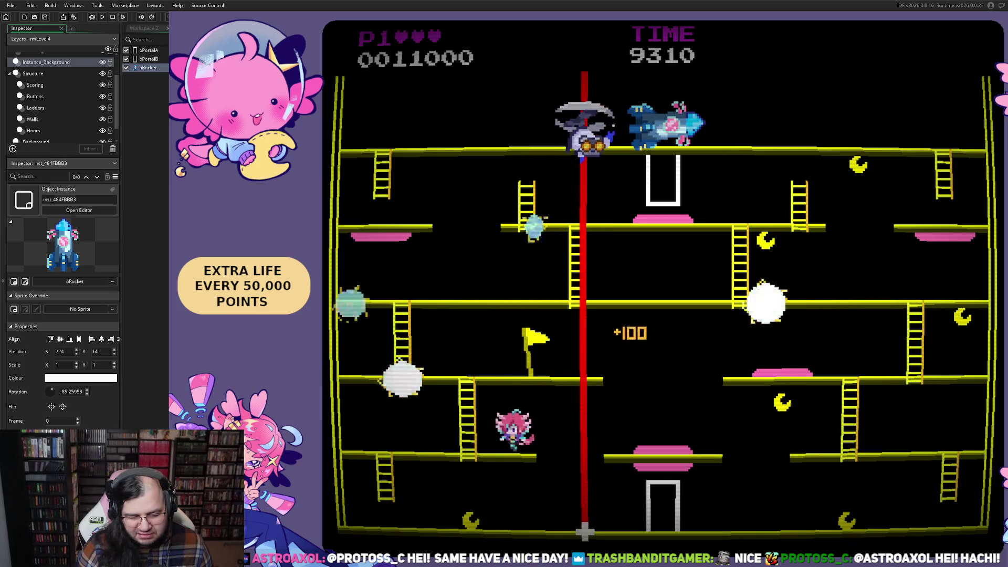
{"action": "key", "text": "Down"}
{"action": "key", "text": "Right"}
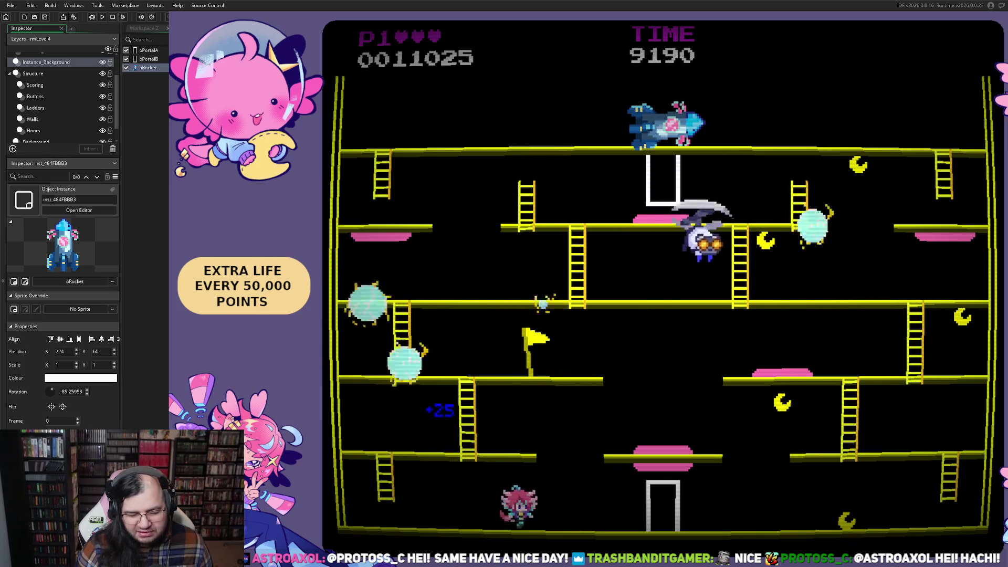
{"action": "key", "text": "Right"}
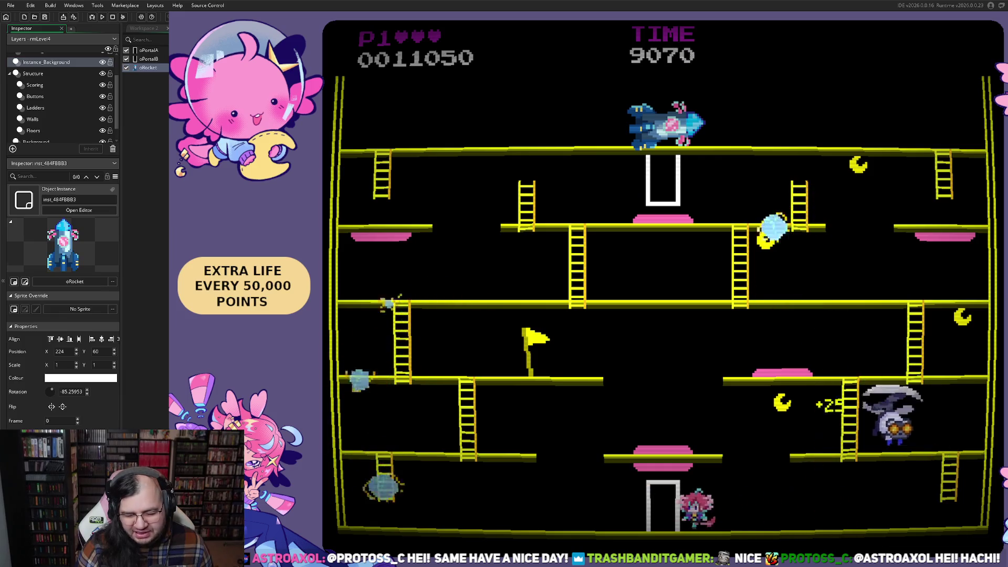
- Emerge at the top, cross the floors and climb the ladder to the rocket
{"action": "key", "text": "Right"}
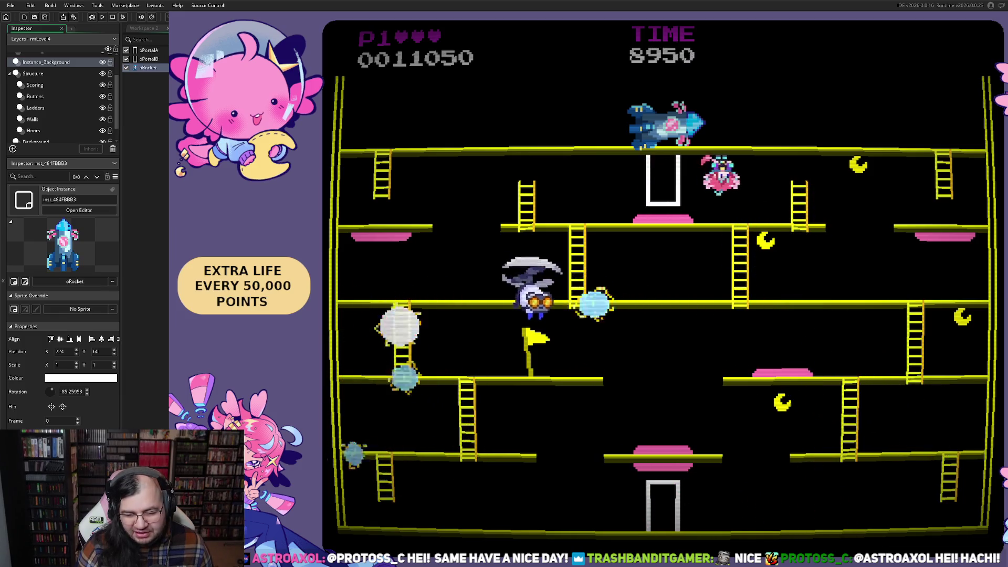
{"action": "key", "text": "Right"}
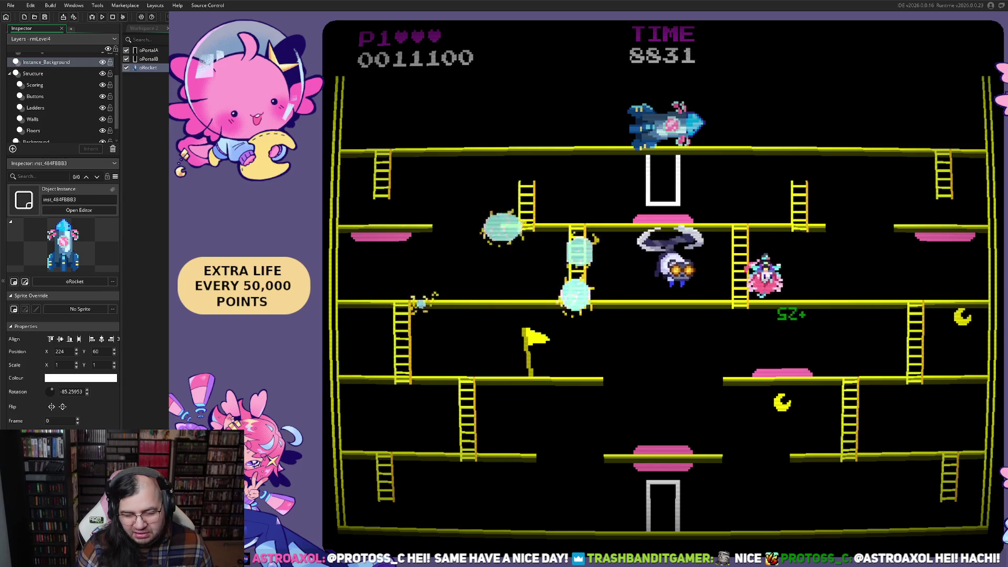
{"action": "key", "text": "Right"}
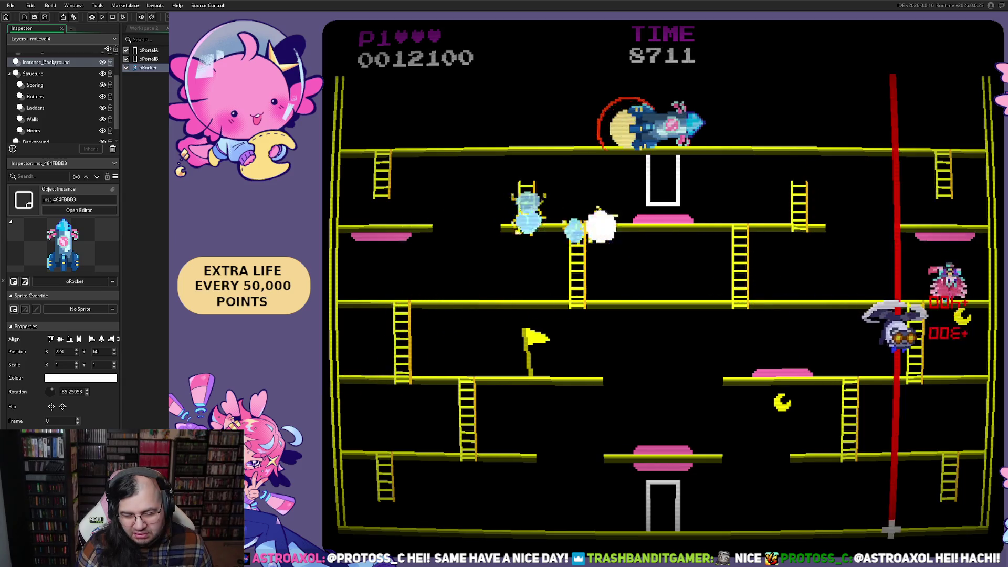
{"action": "key", "text": "Left"}
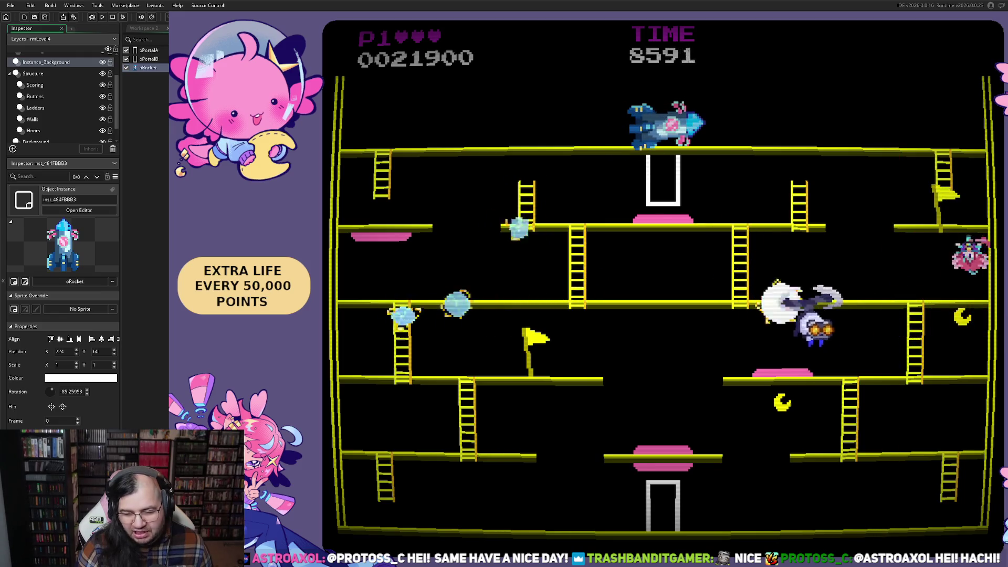
{"action": "key", "text": "Up"}
{"action": "key", "text": "Left"}
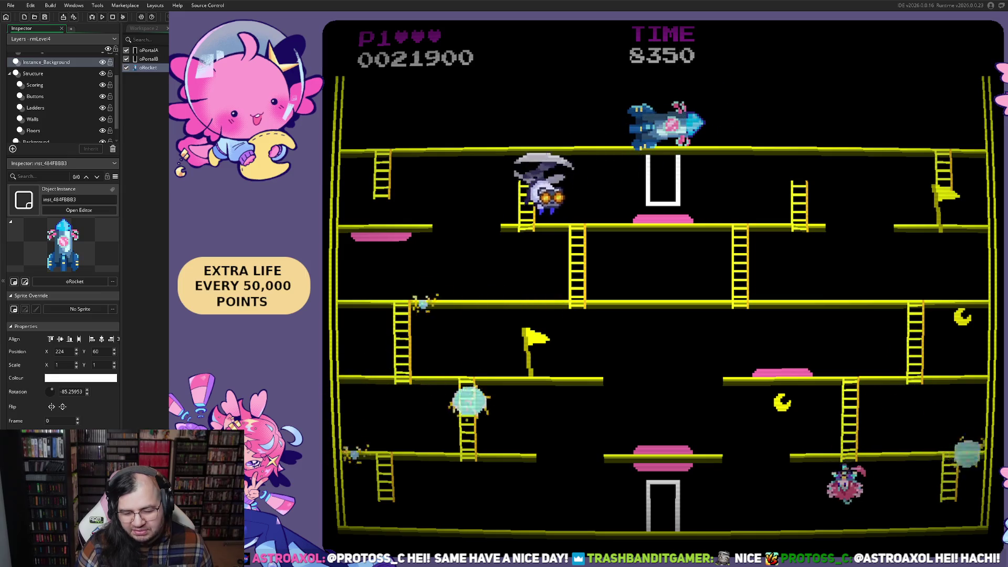
{"action": "key", "text": "Right"}
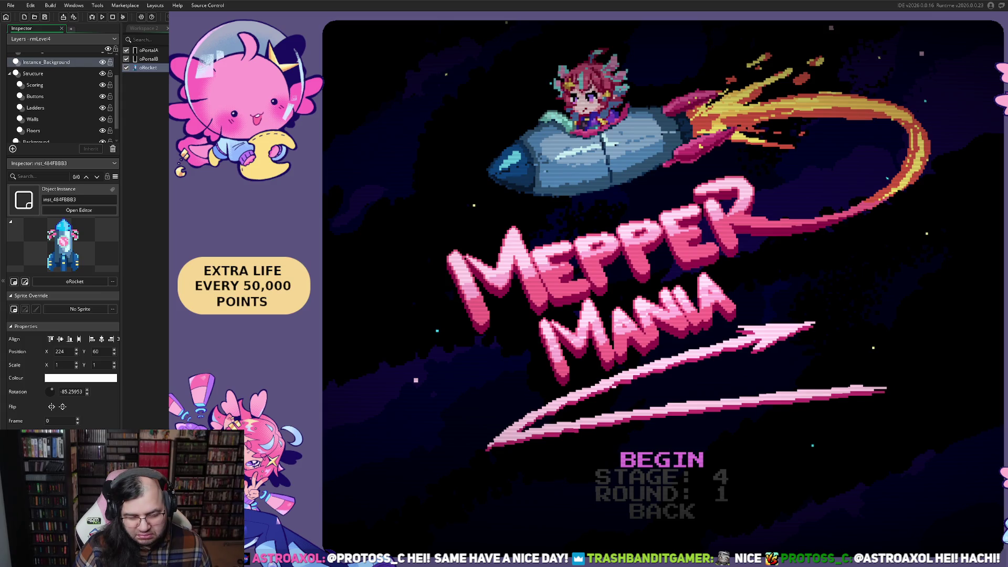
- Begin stage 4 and climb the player up and down the ladders
{"action": "key", "text": "Return"}
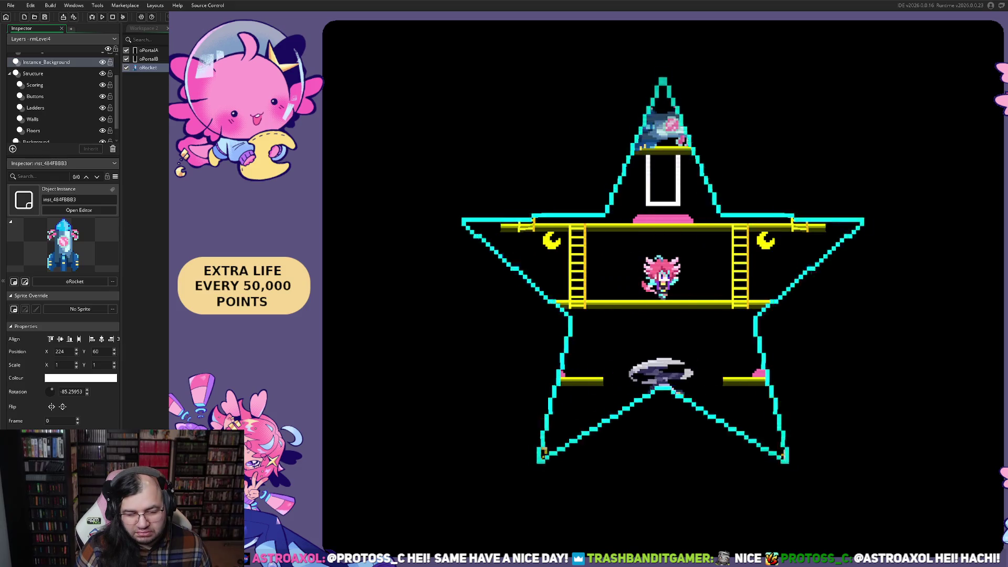
{"action": "key", "text": "Left"}
{"action": "key", "text": "Up"}
{"action": "key", "text": "Left"}
{"action": "key", "text": "Right"}
{"action": "key", "text": "Down"}
{"action": "key", "text": "Left"}
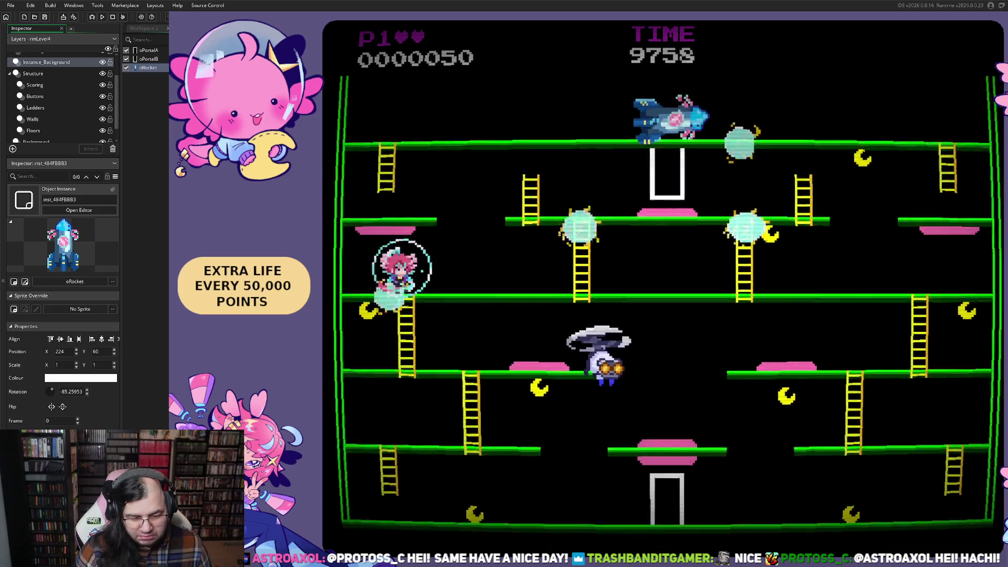
- Move the respawned player right, then pause and close the test game
{"action": "key", "text": "Right"}
{"action": "key", "text": "Right"}
{"action": "key", "text": "Escape"}
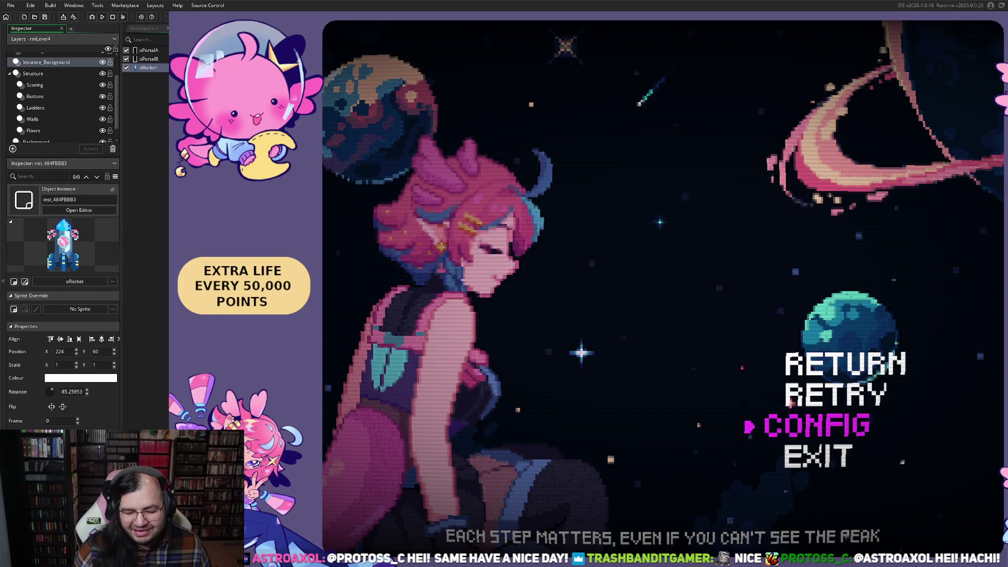
{"action": "key", "text": "alt+F4"}
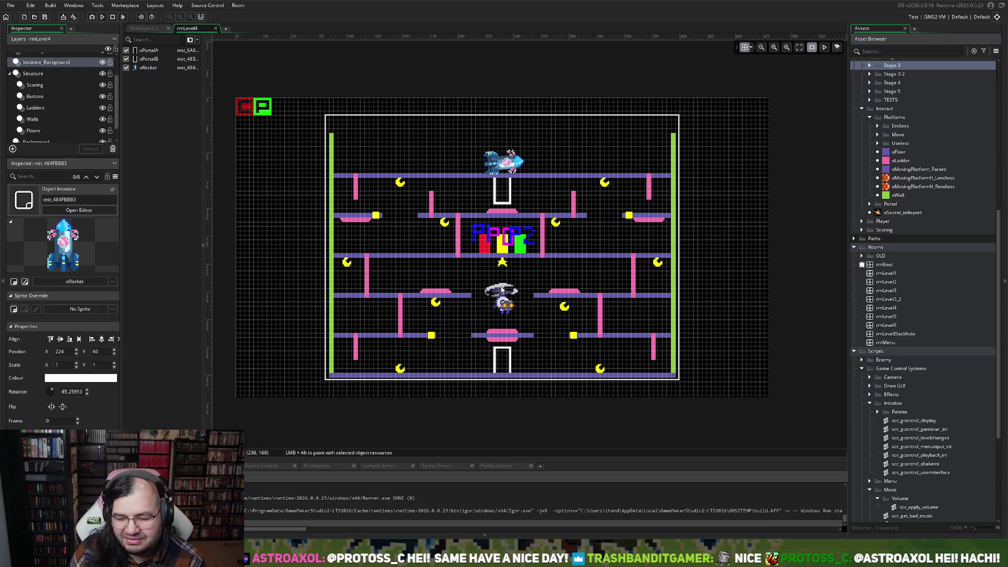
- Select a moon on the moons-and-stars layer, then open oEnemy_Moth from the Asset Browser
{"action": "scroll", "coordinate": [905, 306], "scroll_direction": "up", "scroll_amount": 10}
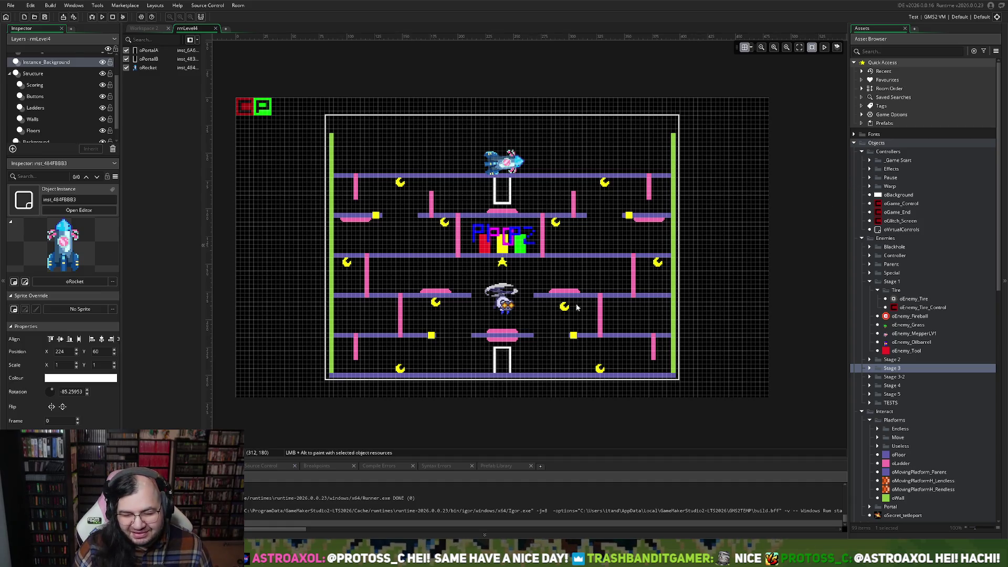
{"action": "left_click", "coordinate": [35, 85]}
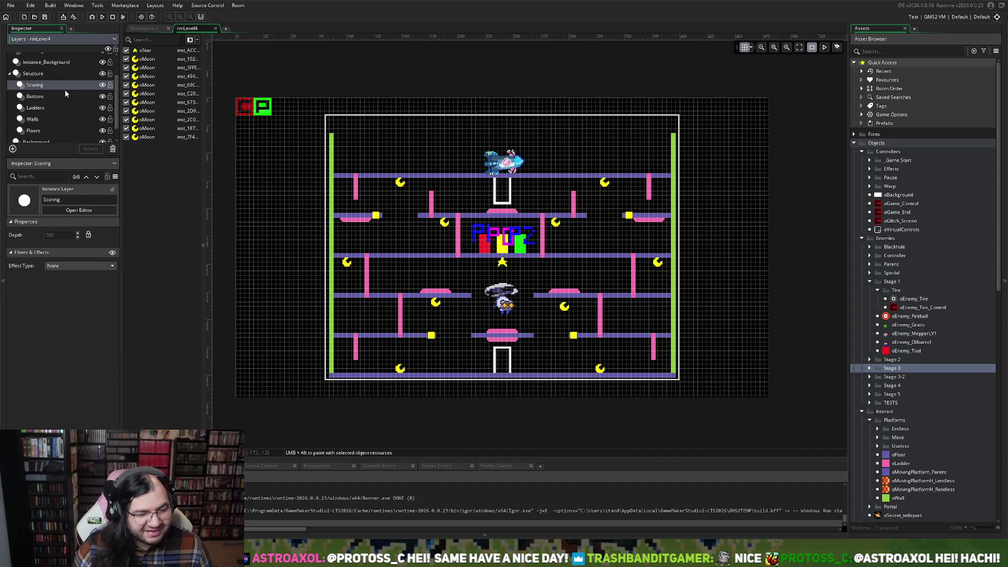
{"action": "left_click", "coordinate": [563, 310]}
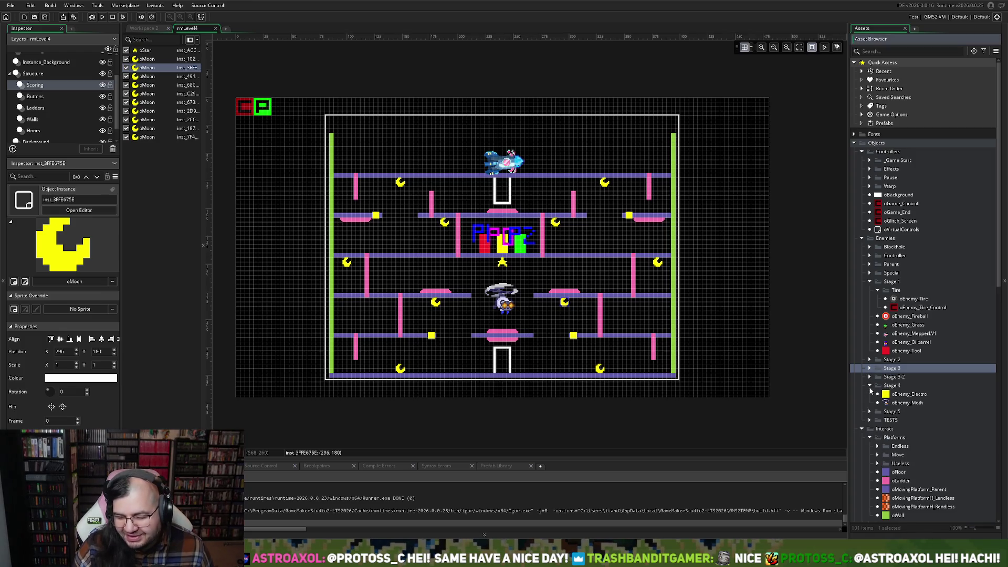
{"action": "double_click", "coordinate": [893, 402]}
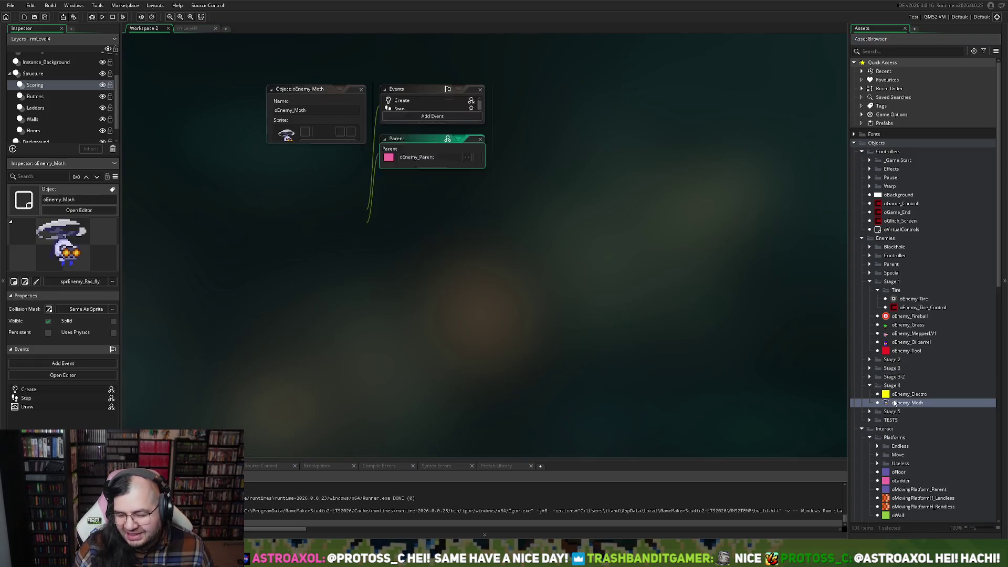
- Review oEnemy_Moth's Step event code
{"action": "left_click", "coordinate": [417, 108]}
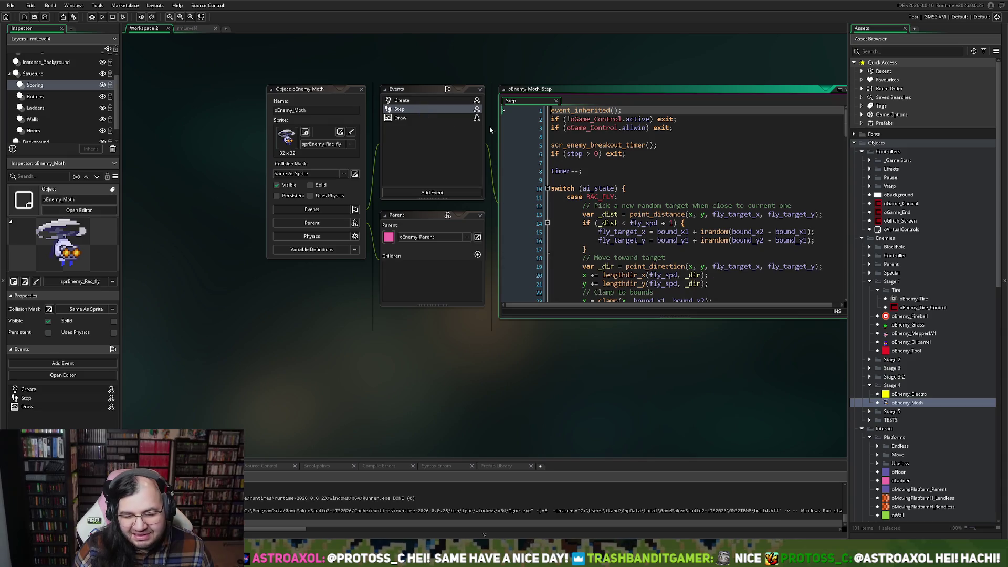
{"action": "scroll", "coordinate": [620, 179], "scroll_direction": "down", "scroll_amount": 3}
{"action": "right_click", "coordinate": [620, 179]}
{"action": "left_click", "coordinate": [606, 153]}
{"action": "scroll", "coordinate": [597, 168], "scroll_direction": "down", "scroll_amount": 2}
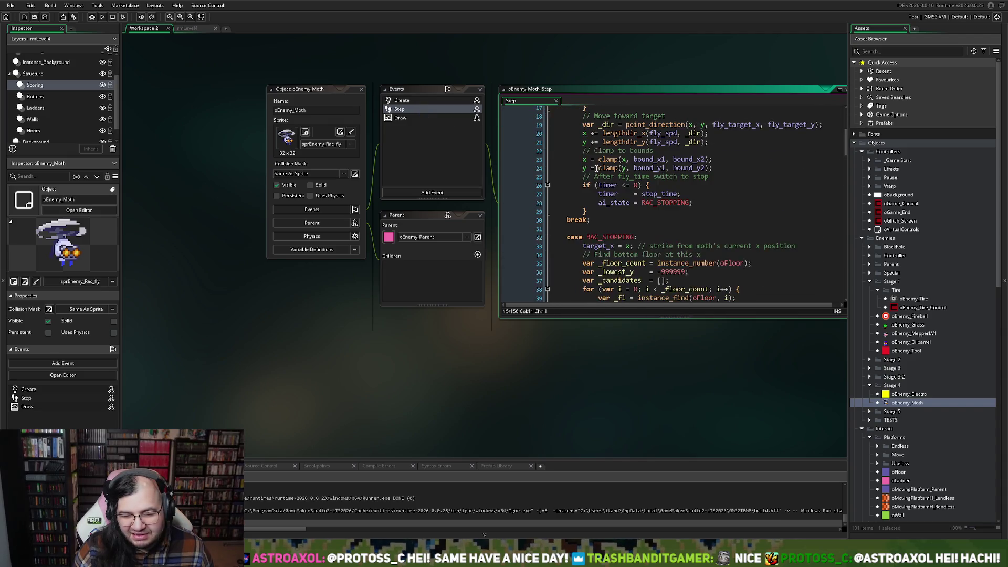
{"action": "scroll", "coordinate": [575, 169], "scroll_direction": "up", "scroll_amount": 2}
{"action": "scroll", "coordinate": [428, 109], "scroll_direction": "up", "scroll_amount": 1}
- Remove blank lines in the Create code, setting fly_spd to 1.1 at difficulty 1, and close the object
{"action": "left_click", "coordinate": [406, 127]}
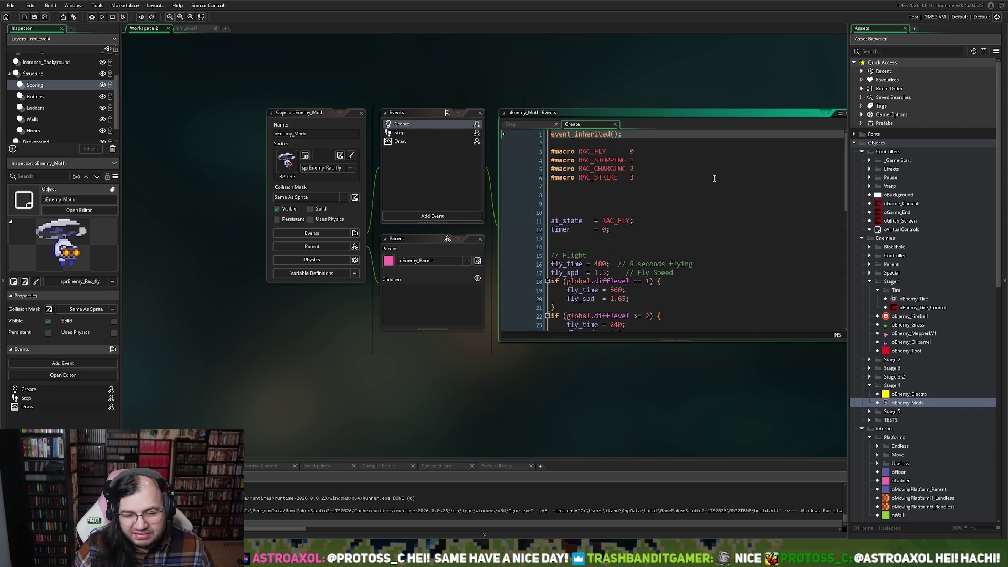
{"action": "key", "text": "Delete"}
{"action": "key", "text": "Delete"}
{"action": "key", "text": "Delete"}
{"action": "left_click", "coordinate": [590, 221]}
{"action": "key", "text": "BackSpace"}
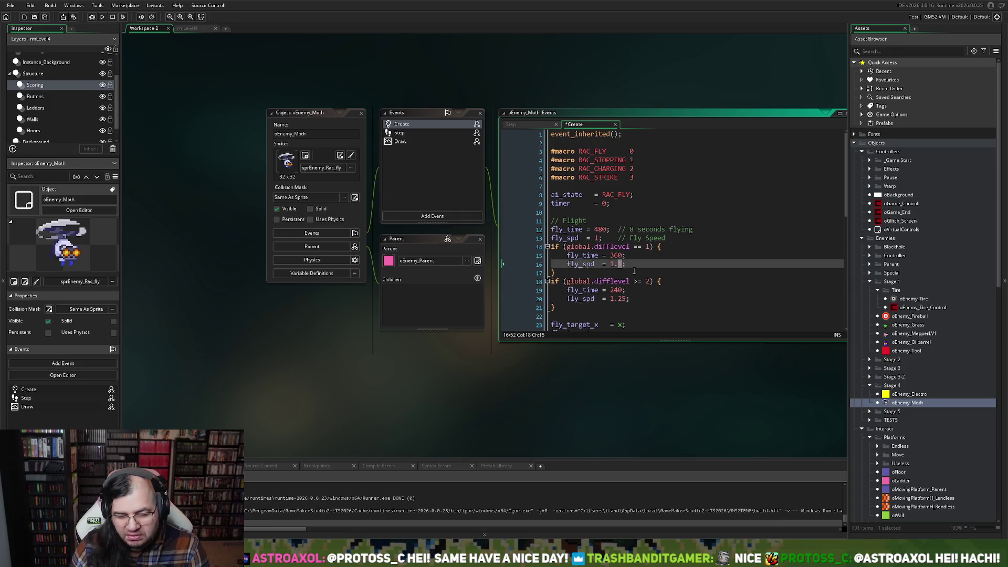
{"action": "left_click", "coordinate": [362, 114]}
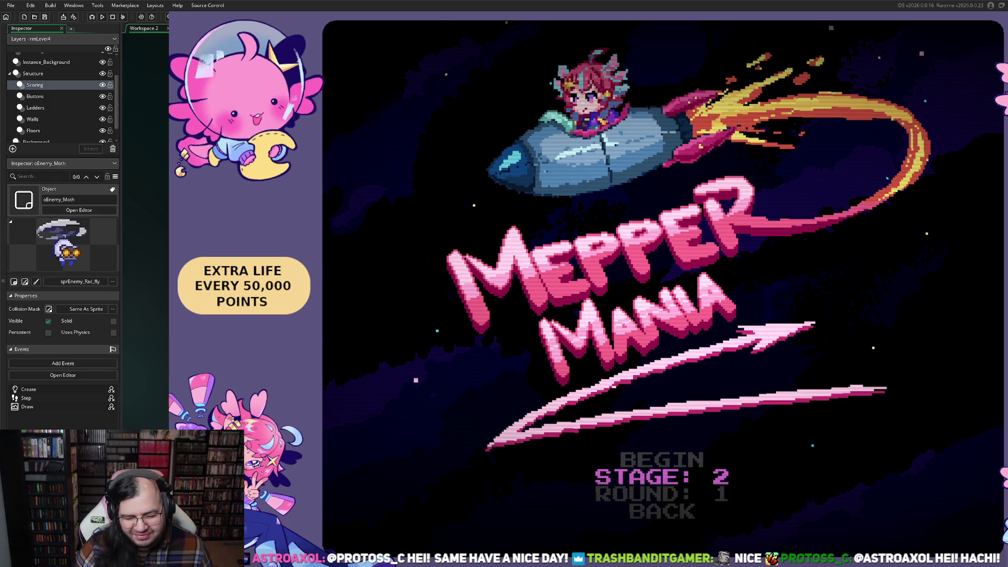
- Begin the stage and run the player down the ladders to the bottom floor
{"action": "key", "text": "Return"}
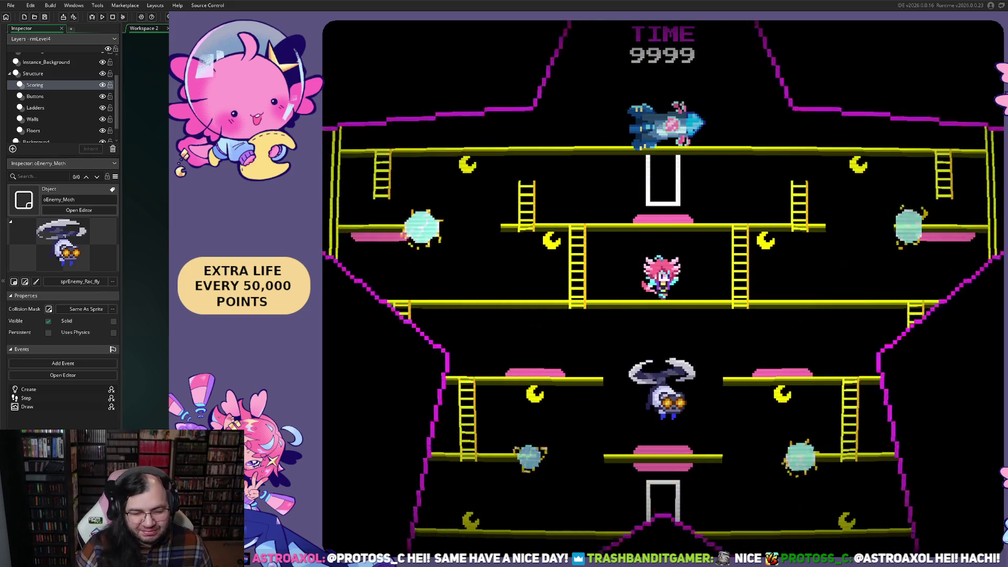
{"action": "key", "text": "Right"}
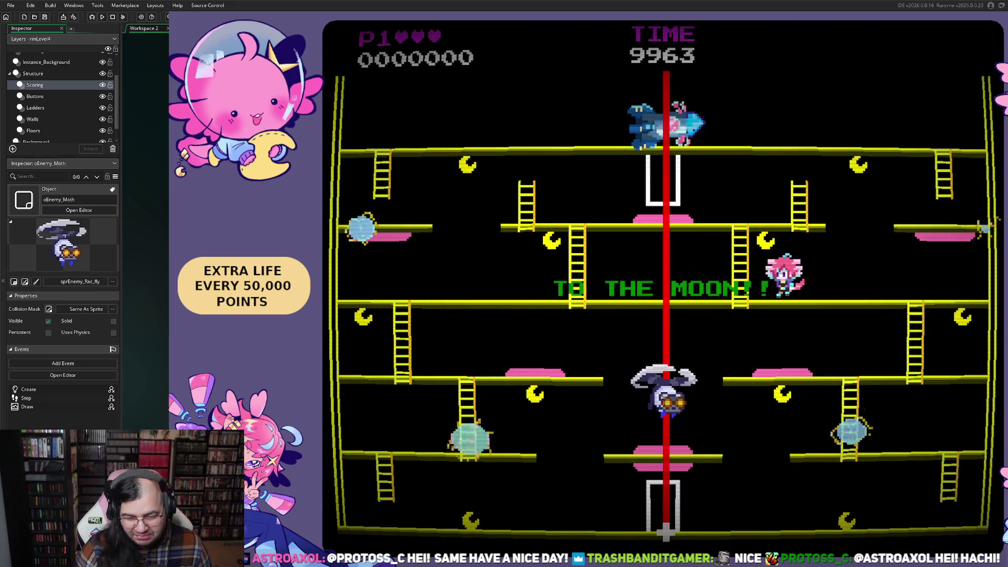
{"action": "key", "text": "Left"}
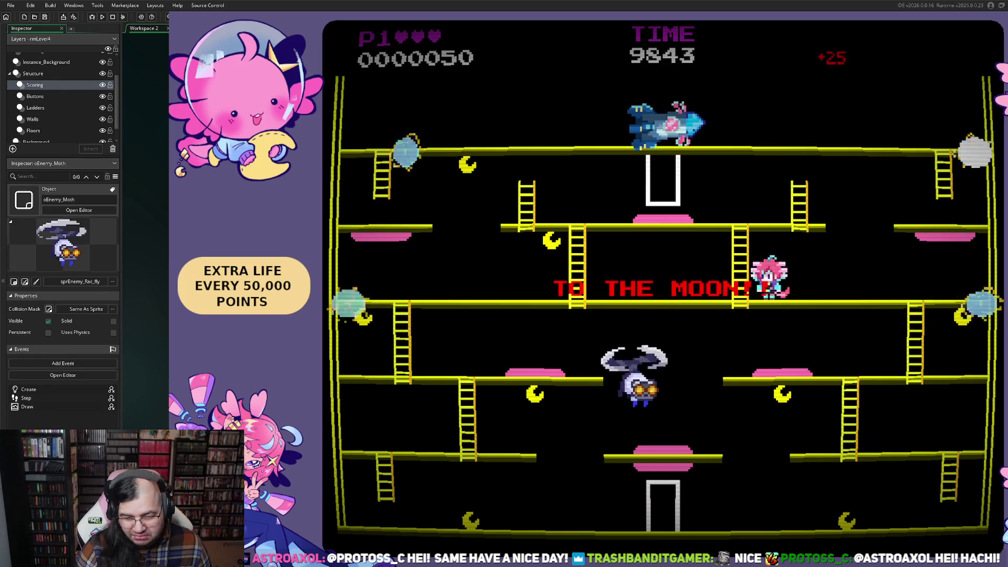
{"action": "key", "text": "Right"}
{"action": "key", "text": "Right"}
{"action": "key", "text": "Down"}
{"action": "key", "text": "Left"}
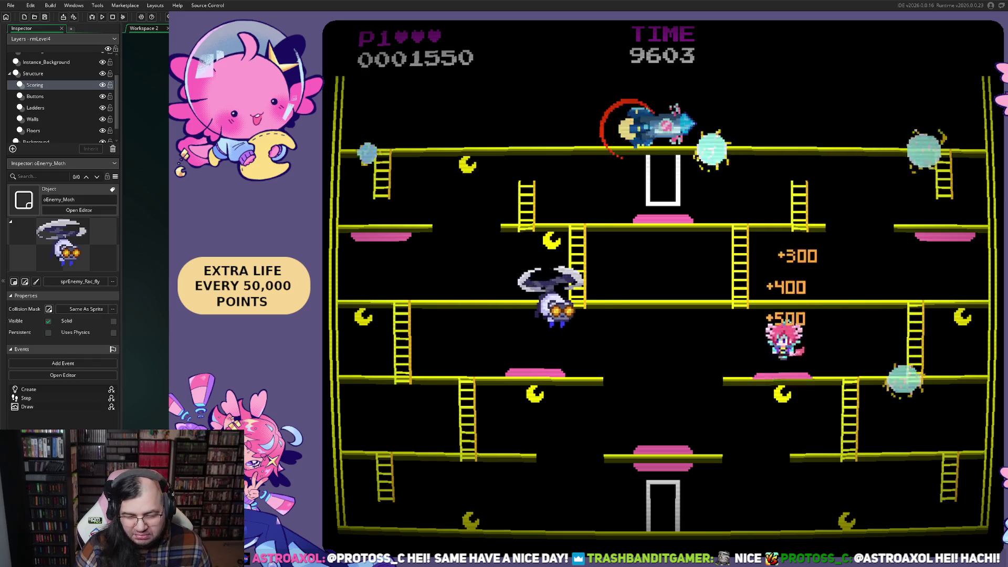
{"action": "key", "text": "Left"}
{"action": "key", "text": "Left"}
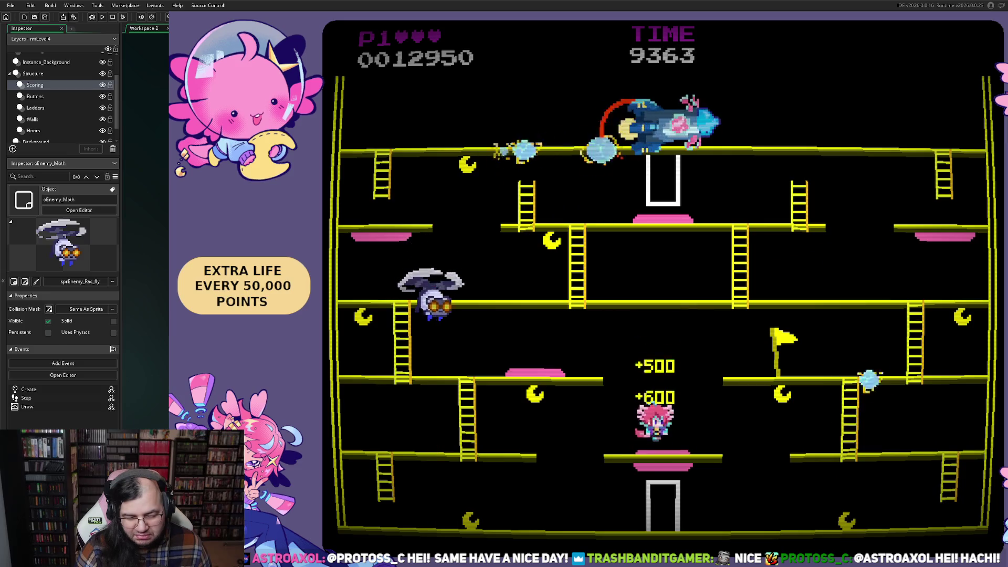
{"action": "key", "text": "Left"}
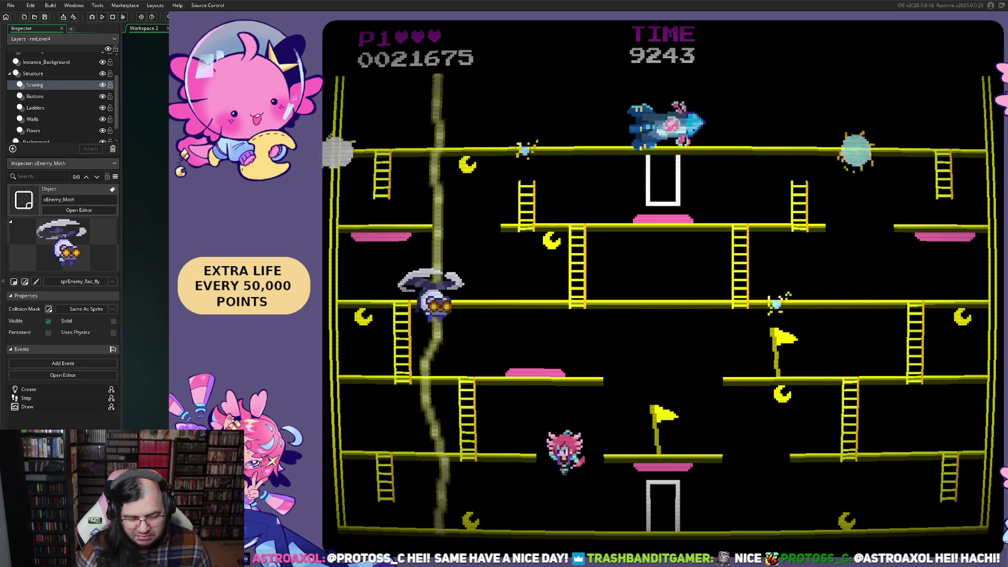
{"action": "key", "text": "Down"}
{"action": "key", "text": "Right"}
{"action": "key", "text": "Right"}
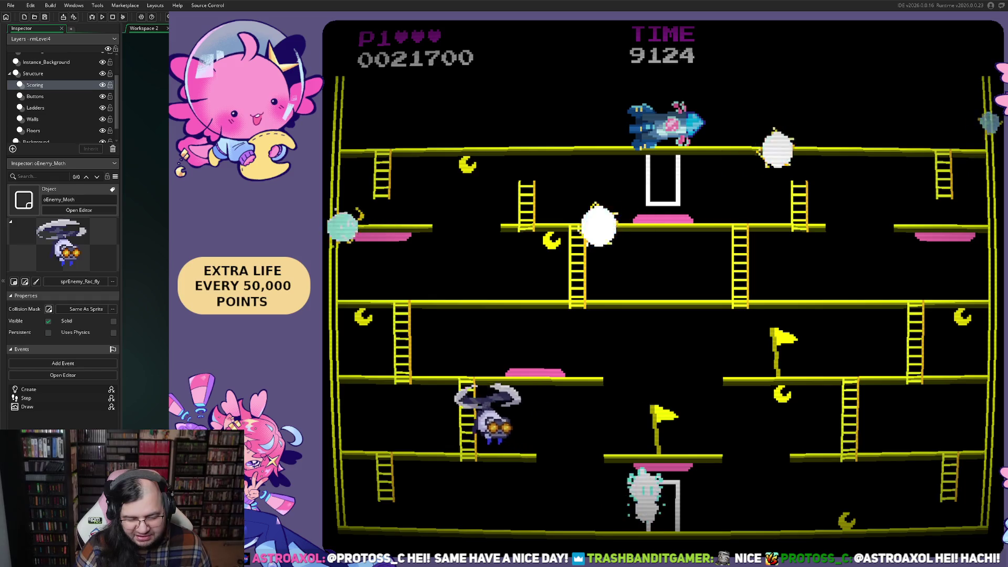
- Climb to the top, drop back through the bottom door, reach 54,200 and show debug hitboxes
{"action": "key", "text": "Left"}
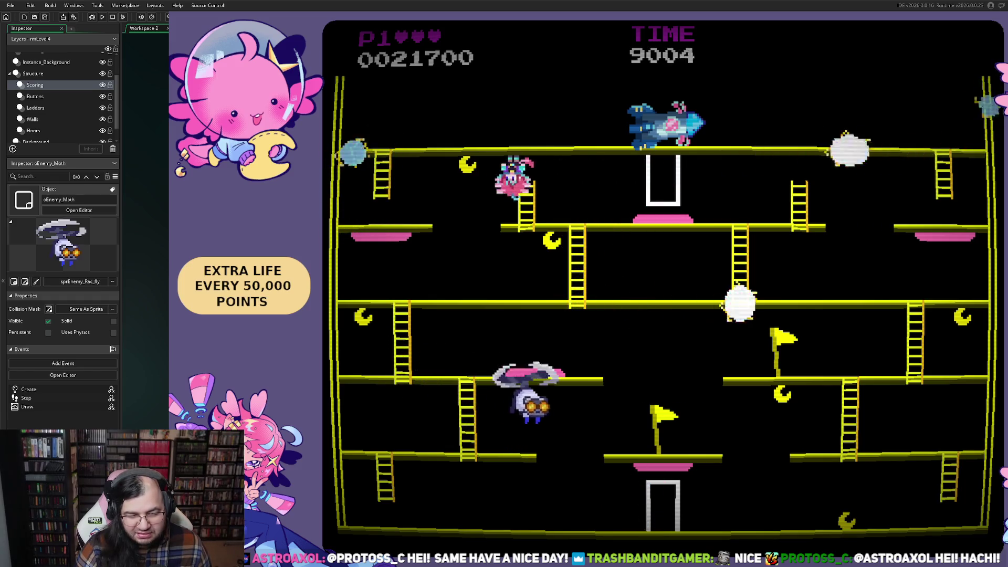
{"action": "key", "text": "Left"}
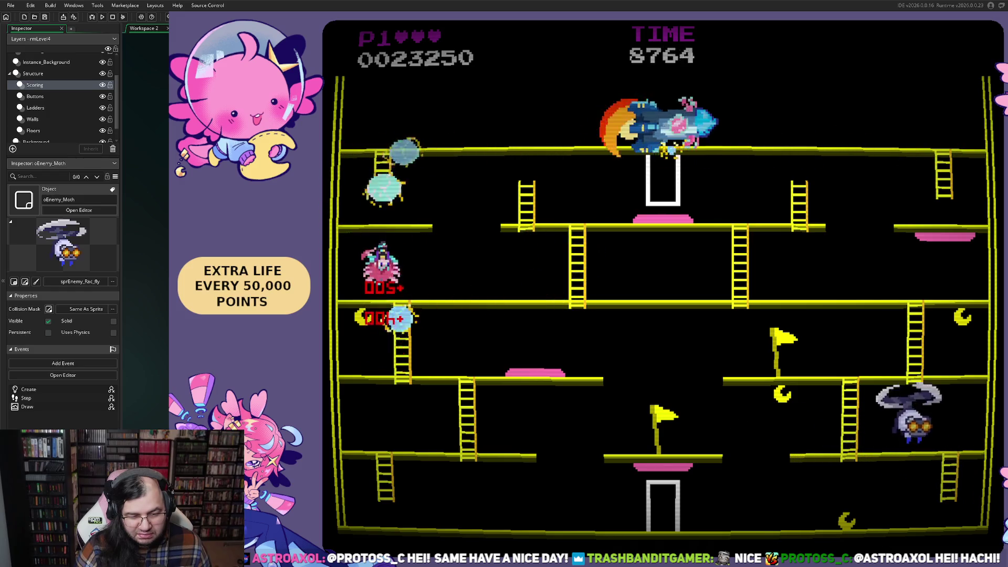
{"action": "key", "text": "Right"}
{"action": "key", "text": "Right"}
{"action": "key", "text": "Up"}
{"action": "key", "text": "Right"}
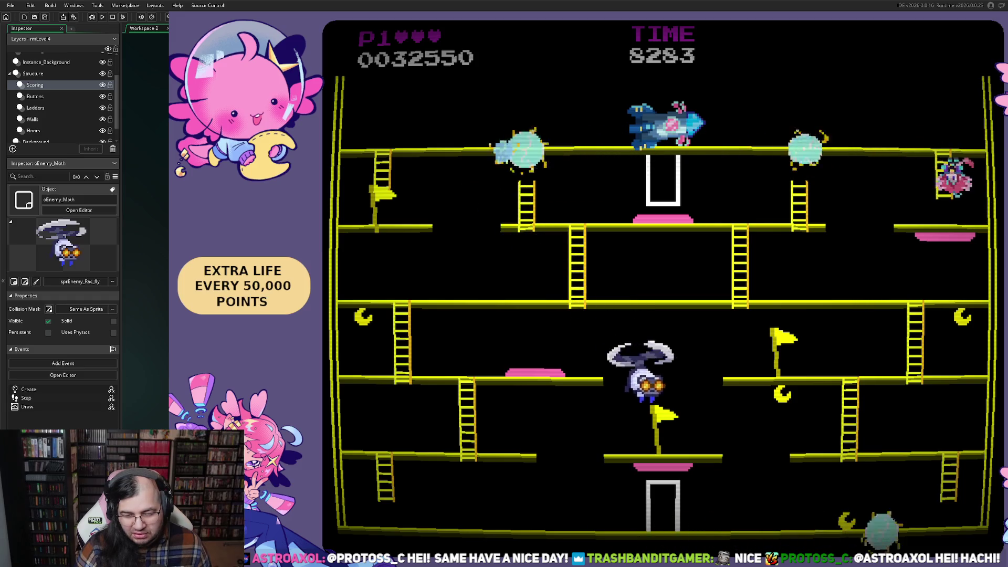
{"action": "key", "text": "Left"}
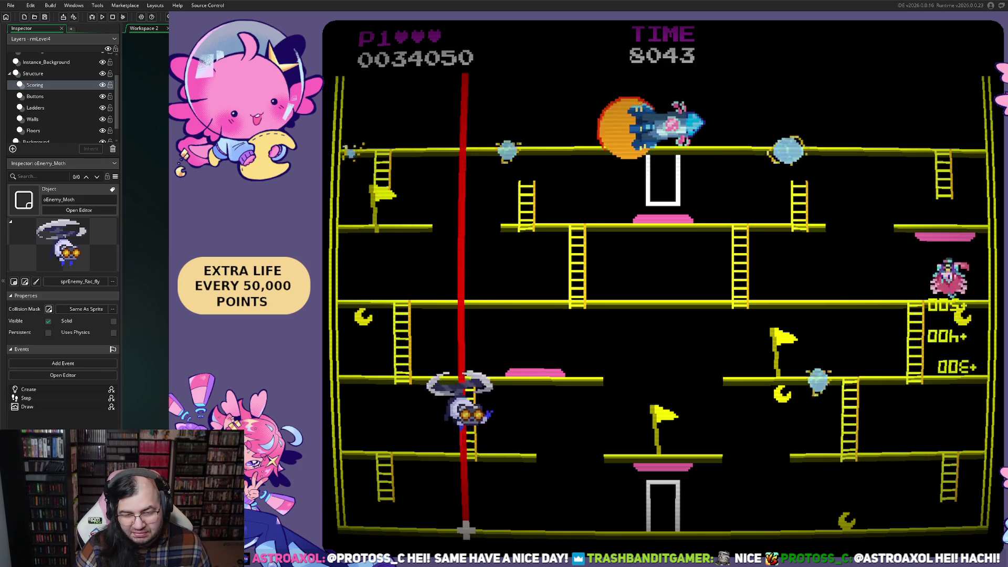
{"action": "key", "text": "Left"}
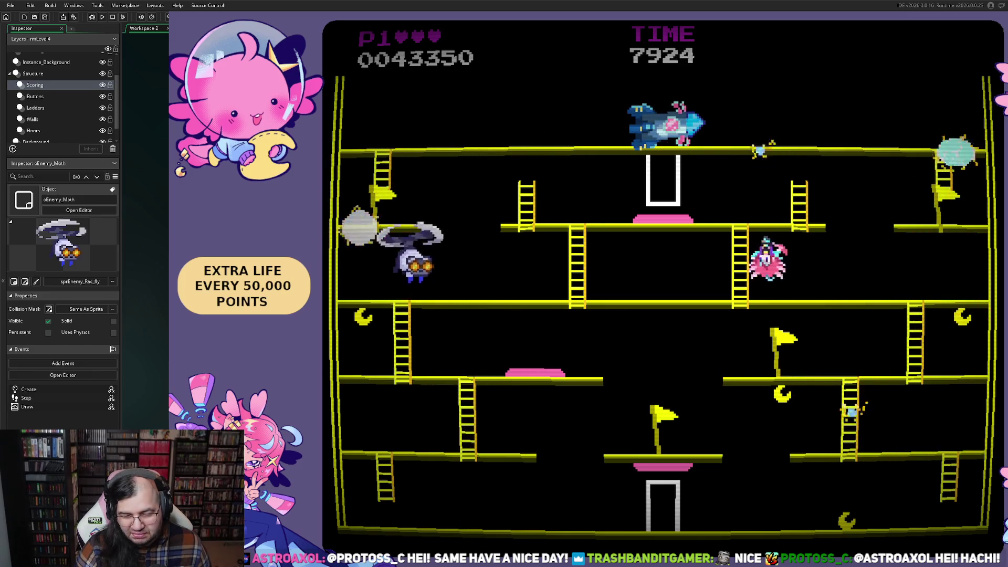
{"action": "key", "text": "Down"}
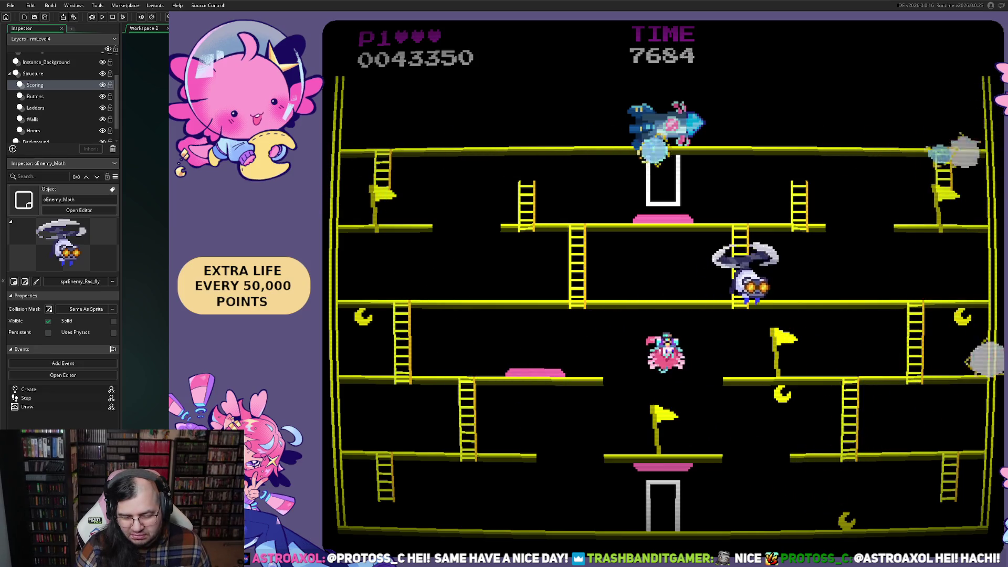
{"action": "key", "text": "Left"}
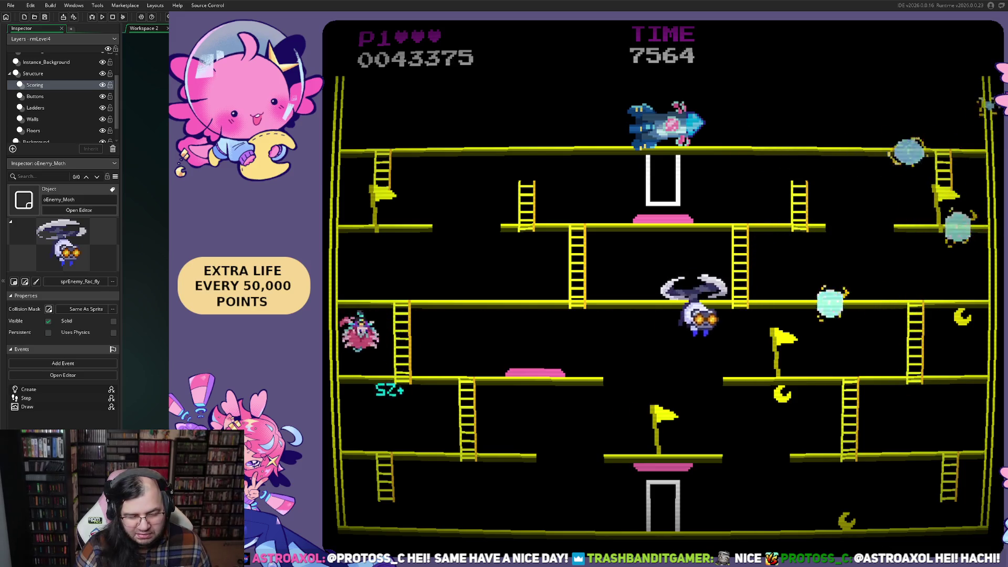
{"action": "key", "text": "Right"}
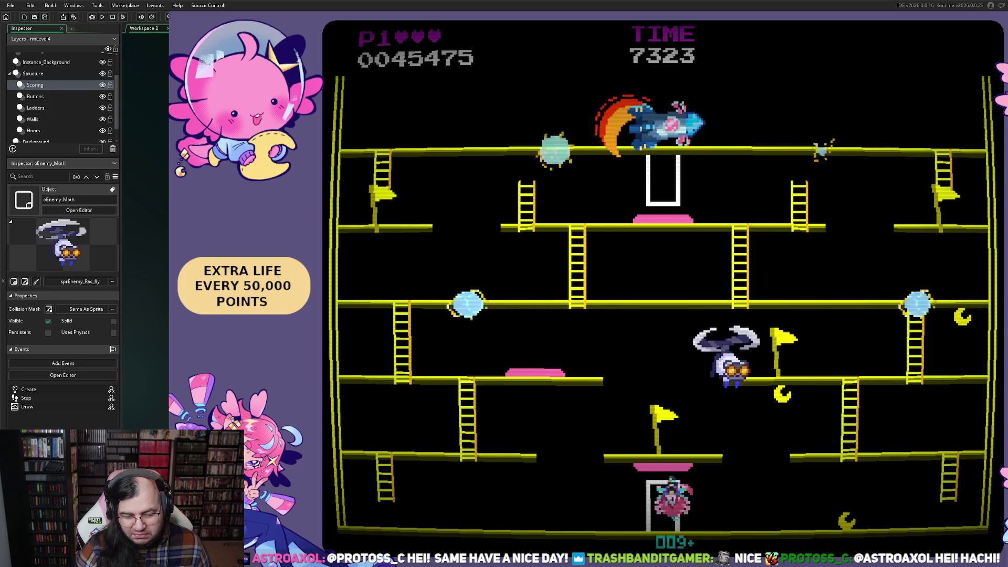
{"action": "key", "text": "Right"}
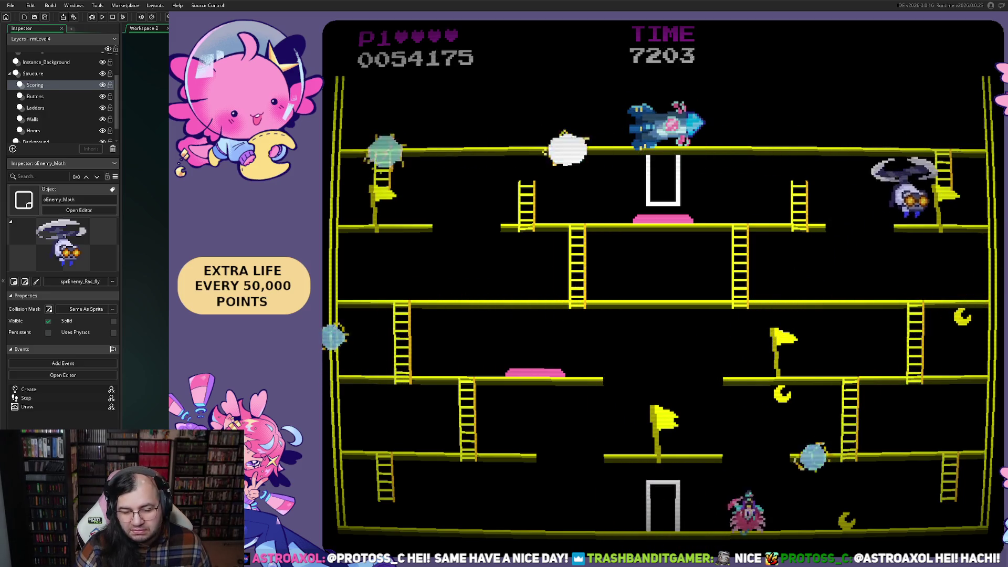
{"action": "key", "text": "Up"}
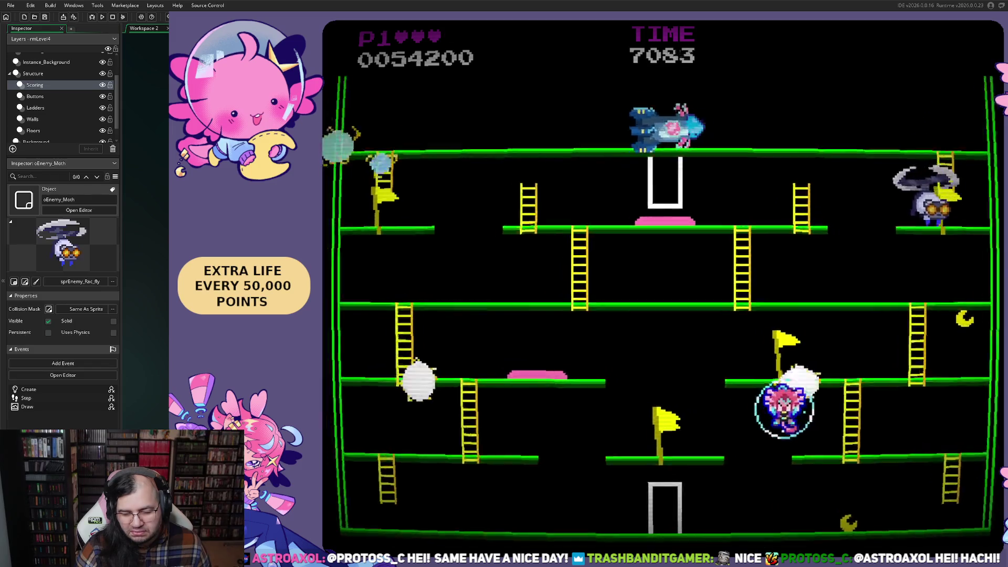
{"action": "key", "text": "F1"}
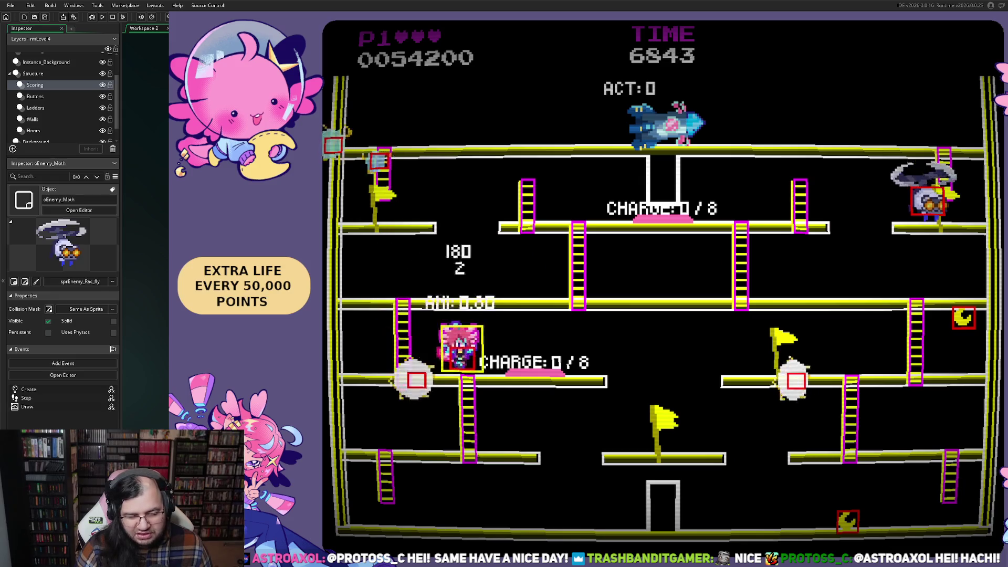
- Drop the player to the bottom floor and take the bottom portal to the top
{"action": "key", "text": "Right"}
{"action": "key", "text": "Left"}
{"action": "key", "text": "Right"}
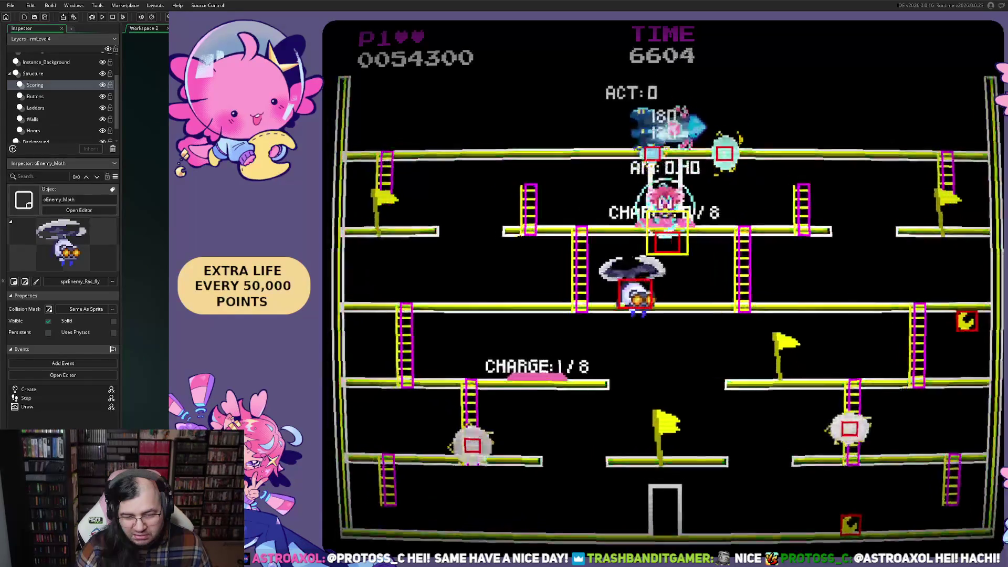
{"action": "key", "text": "Left"}
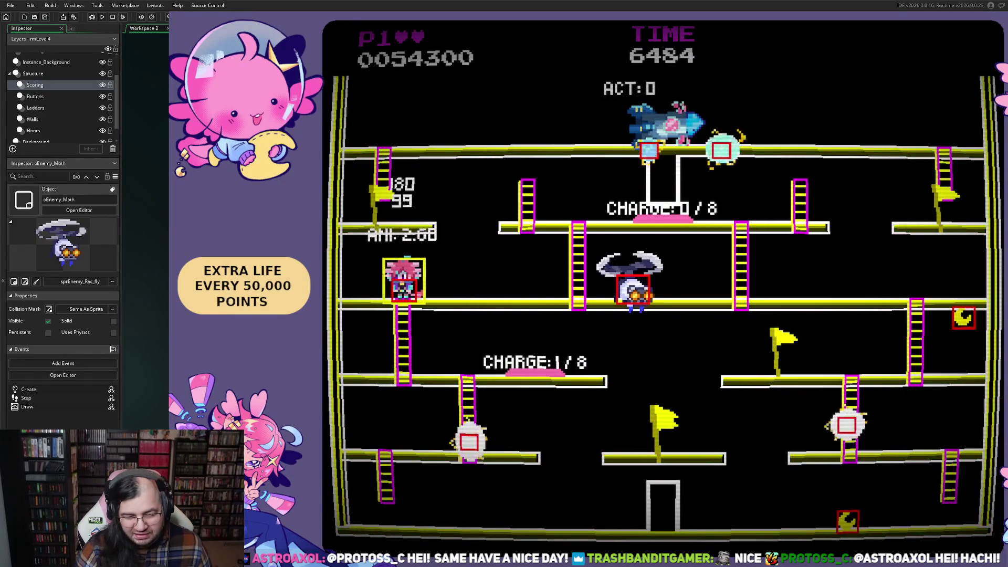
{"action": "key", "text": "Right"}
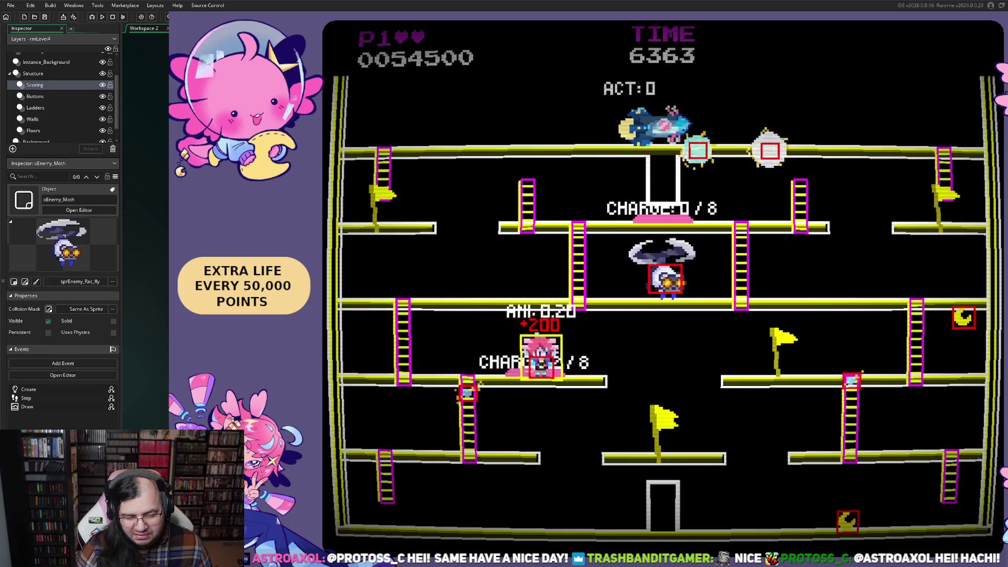
{"action": "key", "text": "Left"}
{"action": "key", "text": "Right"}
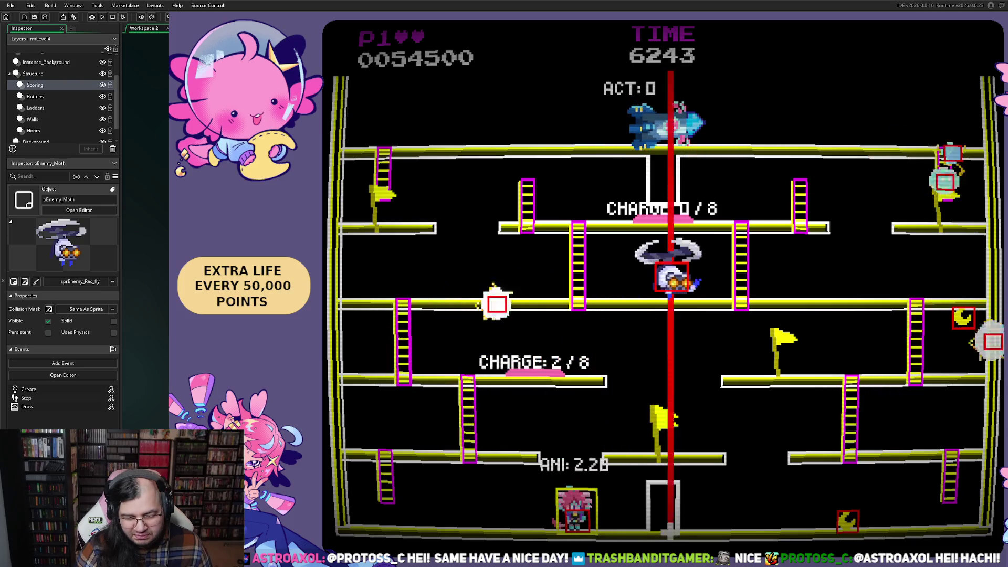
{"action": "key", "text": "Up"}
- Climb down to the second floor and walk onto the lower charge pad
{"action": "key", "text": "Left"}
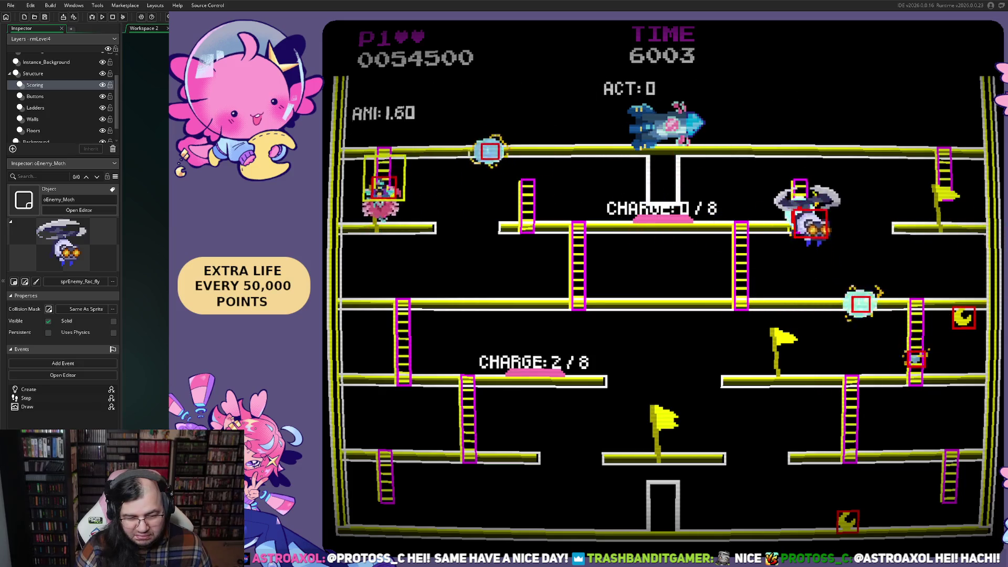
{"action": "key", "text": "Right"}
{"action": "key", "text": "Down"}
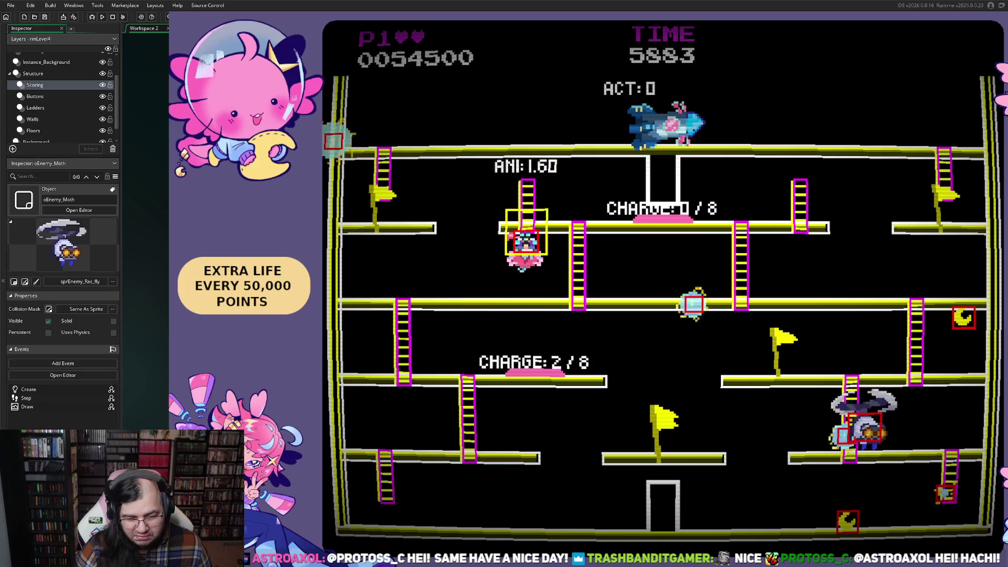
{"action": "key", "text": "Left"}
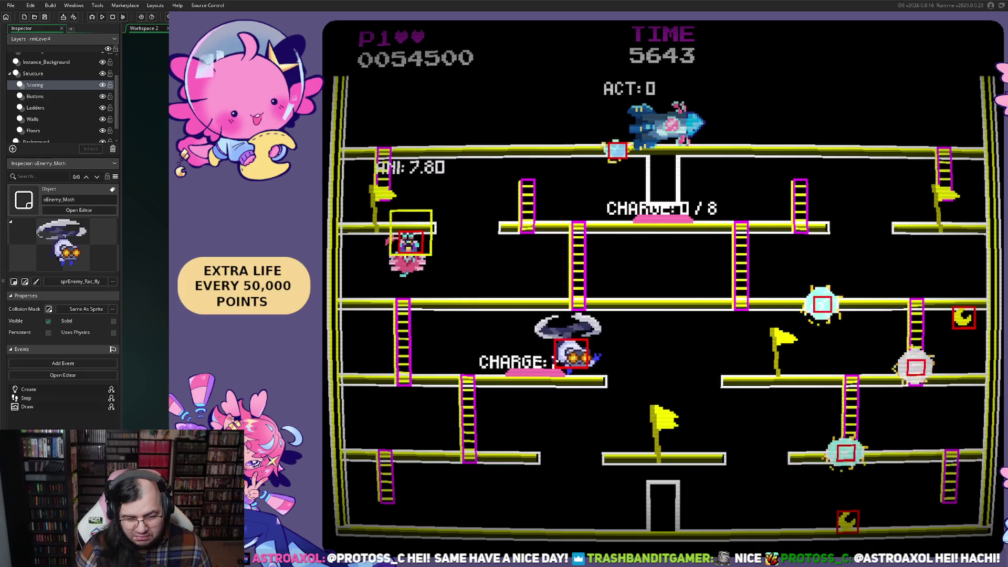
{"action": "key", "text": "Left"}
{"action": "key", "text": "Right"}
{"action": "key", "text": "Right"}
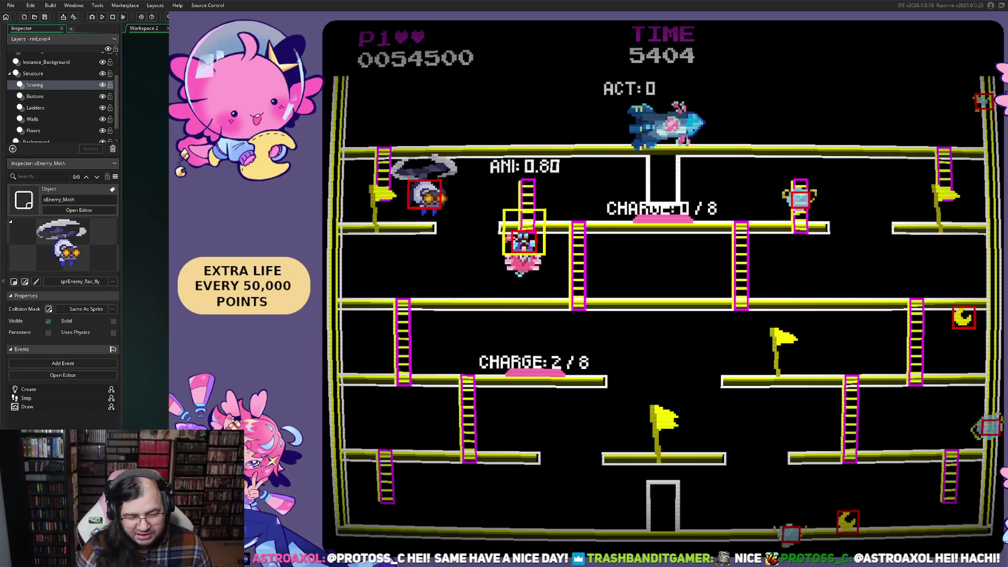
{"action": "key", "text": "Right"}
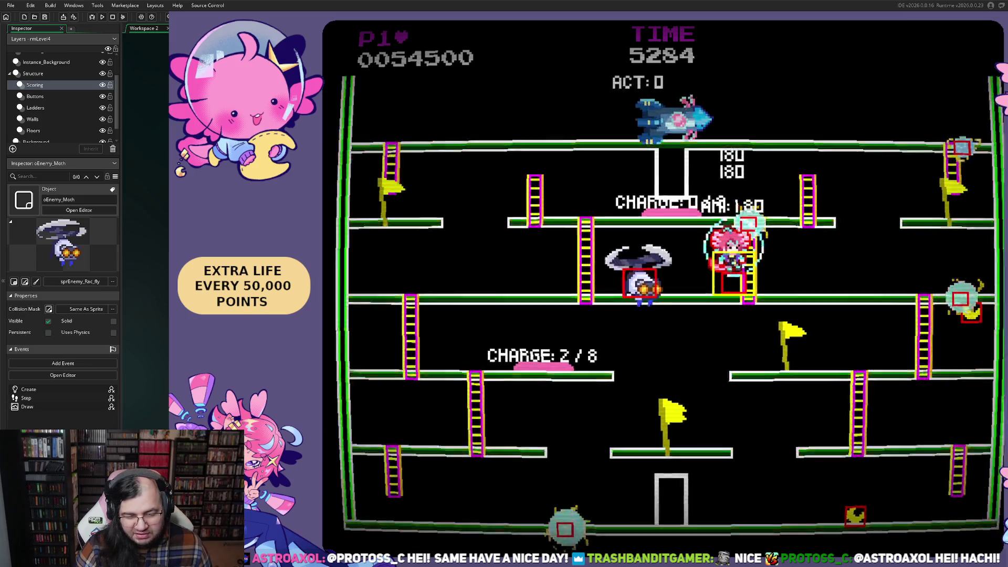
{"action": "key", "text": "Left"}
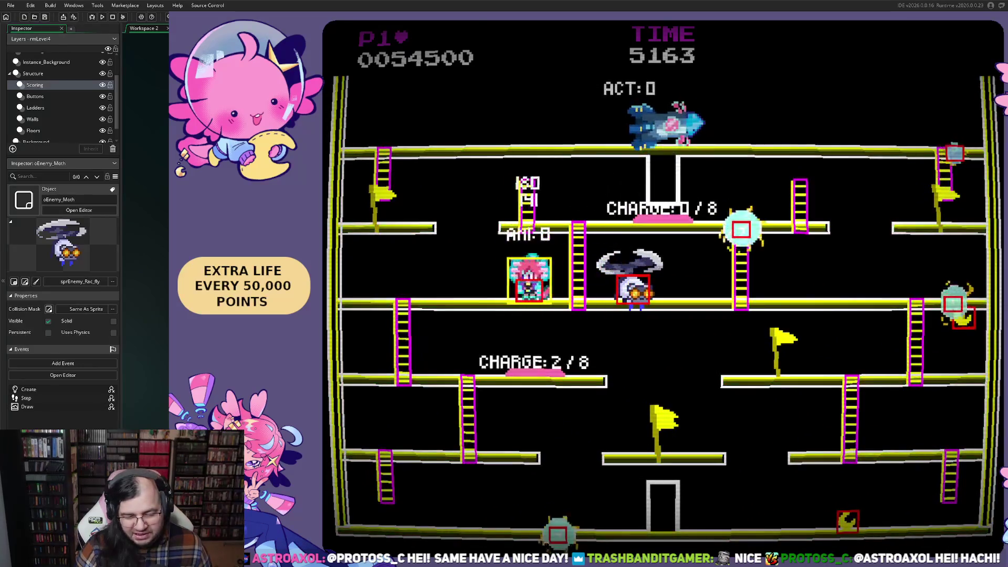
{"action": "key", "text": "Right"}
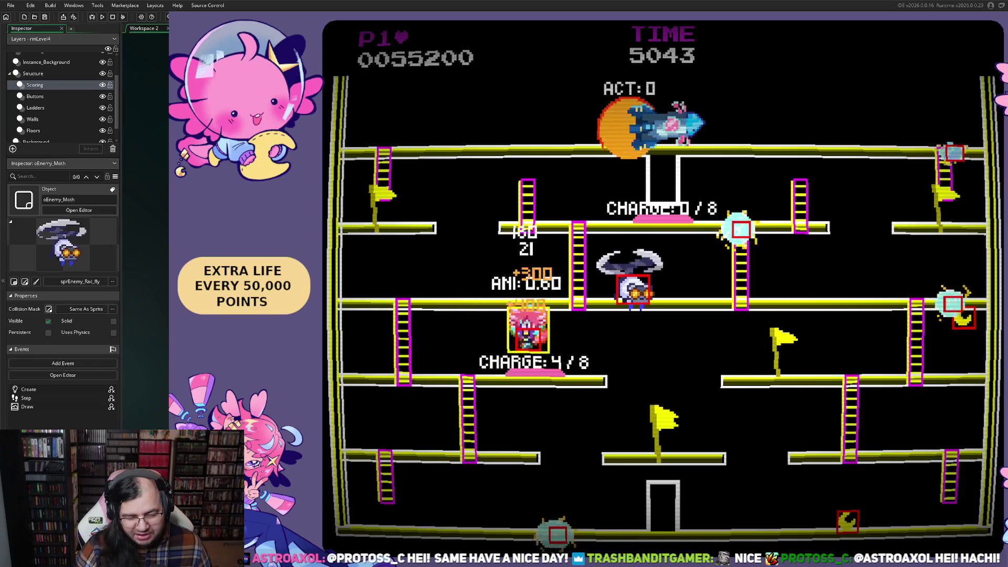
- Drop to the bottom floor and warp through the bottom portal again
{"action": "key", "text": "Right"}
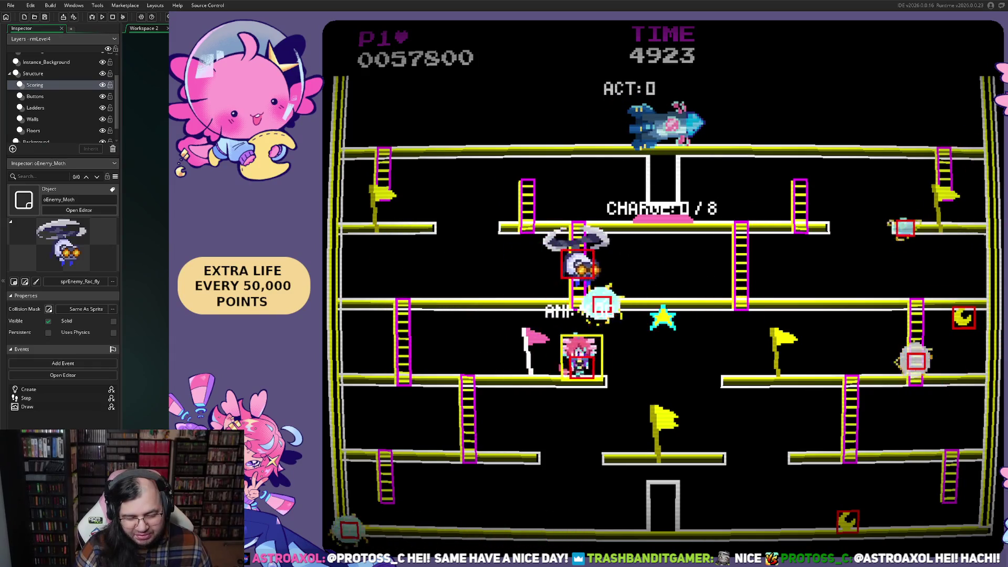
{"action": "key", "text": "Right"}
{"action": "key", "text": "Left"}
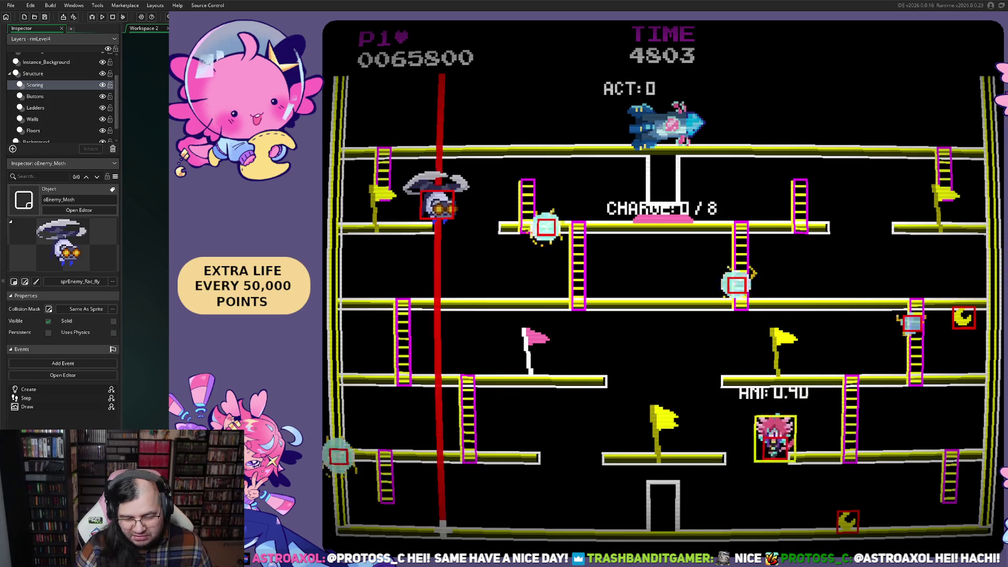
{"action": "key", "text": "Right"}
{"action": "key", "text": "Left"}
{"action": "key", "text": "Right"}
{"action": "key", "text": "Up"}
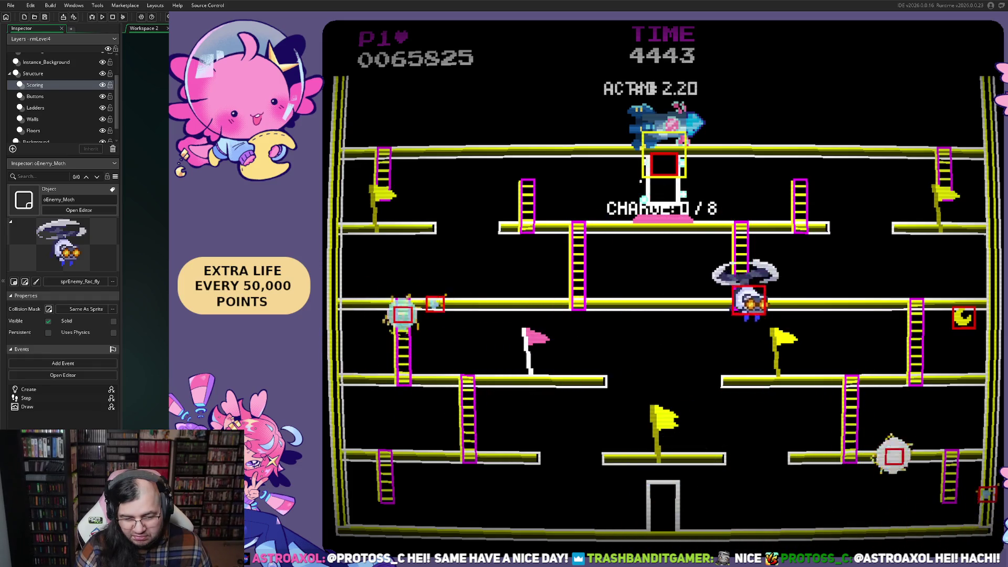
- Step out of the top portal and climb the upper ladders to the top floor
{"action": "key", "text": "Left"}
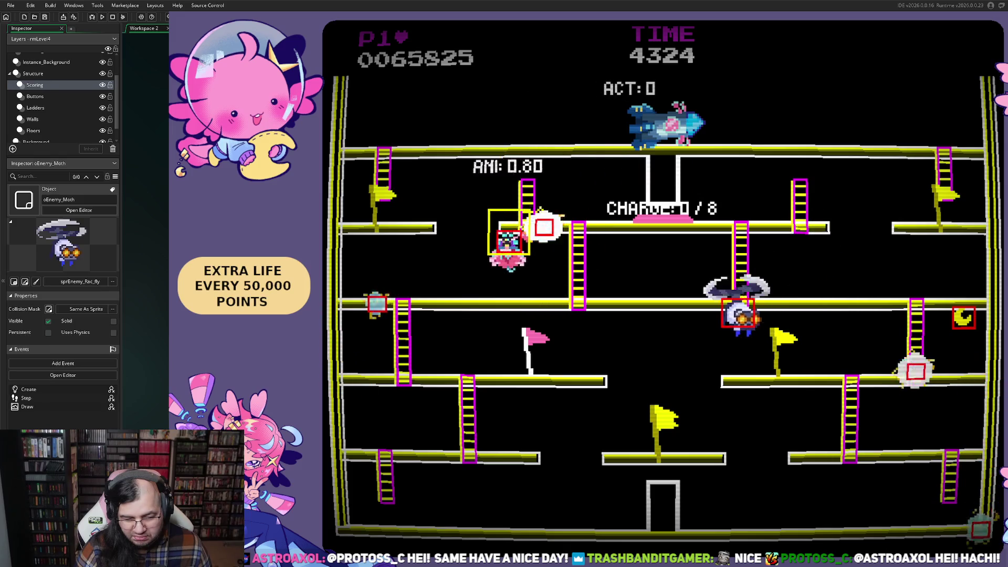
{"action": "key", "text": "Up"}
{"action": "key", "text": "Right"}
{"action": "key", "text": "Left"}
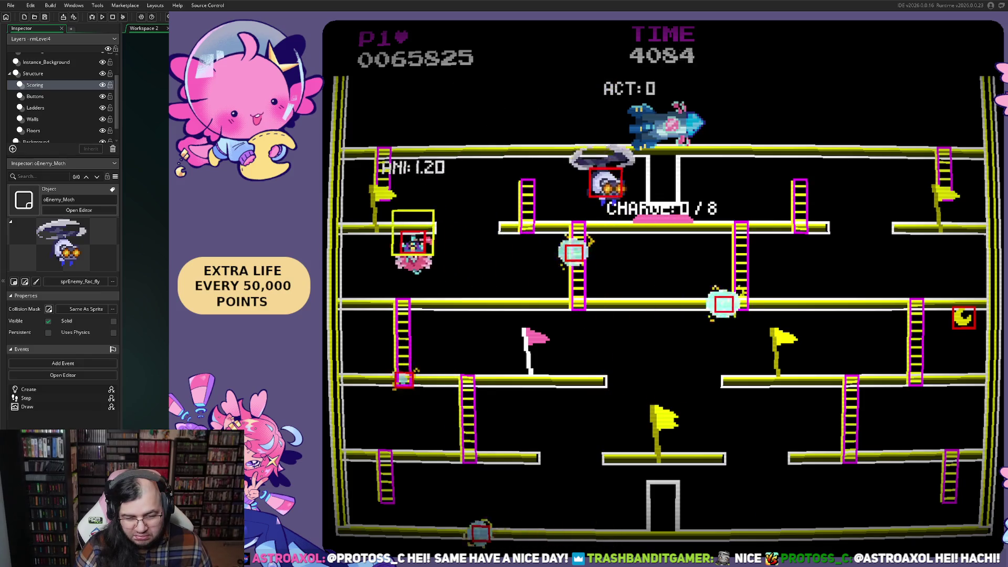
{"action": "key", "text": "Right"}
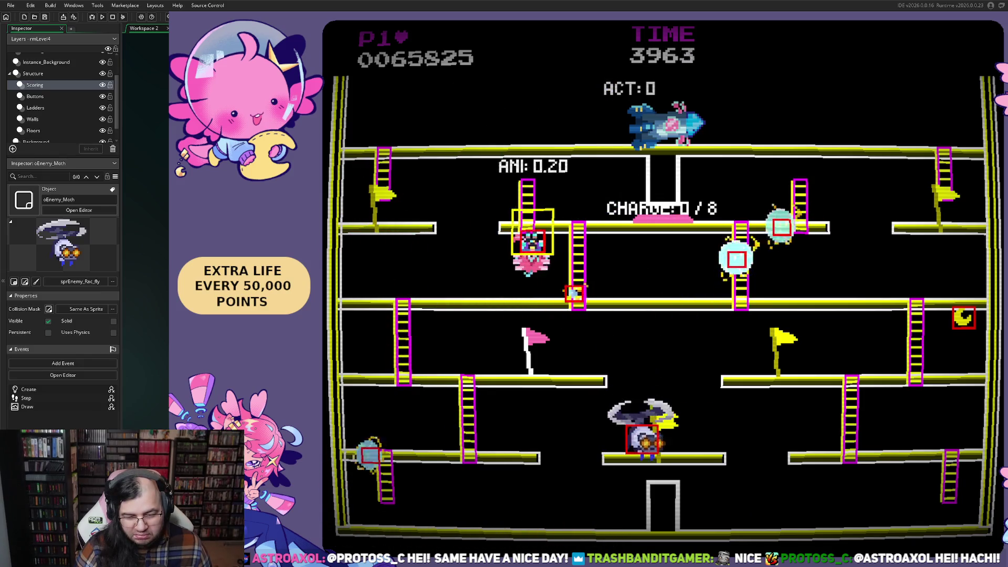
{"action": "key", "text": "Left"}
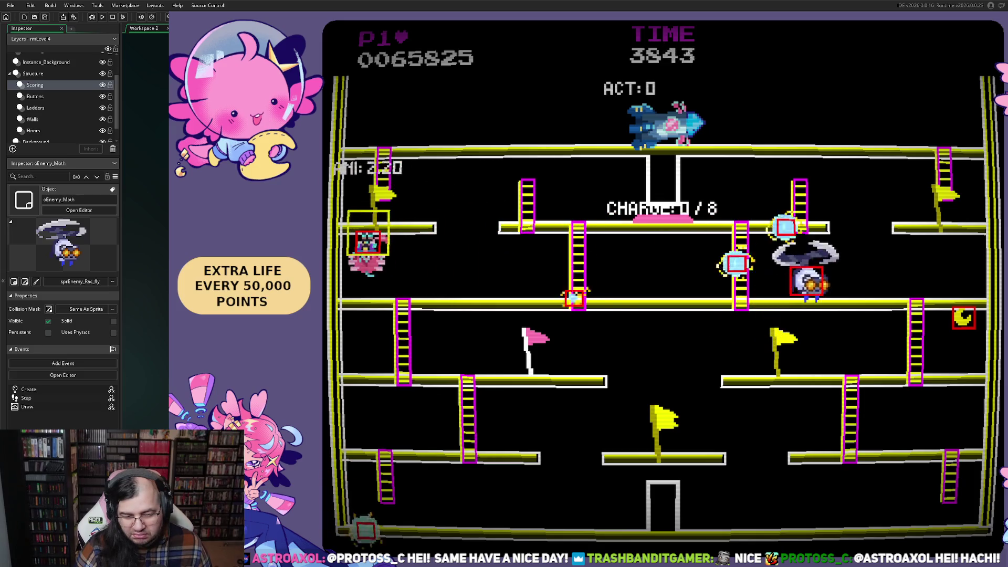
{"action": "key", "text": "Right"}
{"action": "key", "text": "Up"}
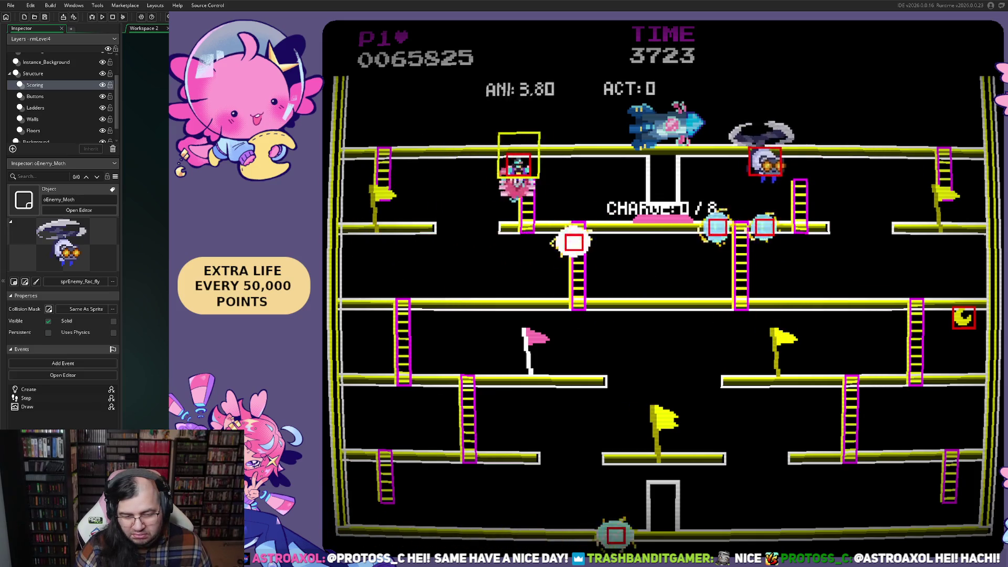
{"action": "key", "text": "Right"}
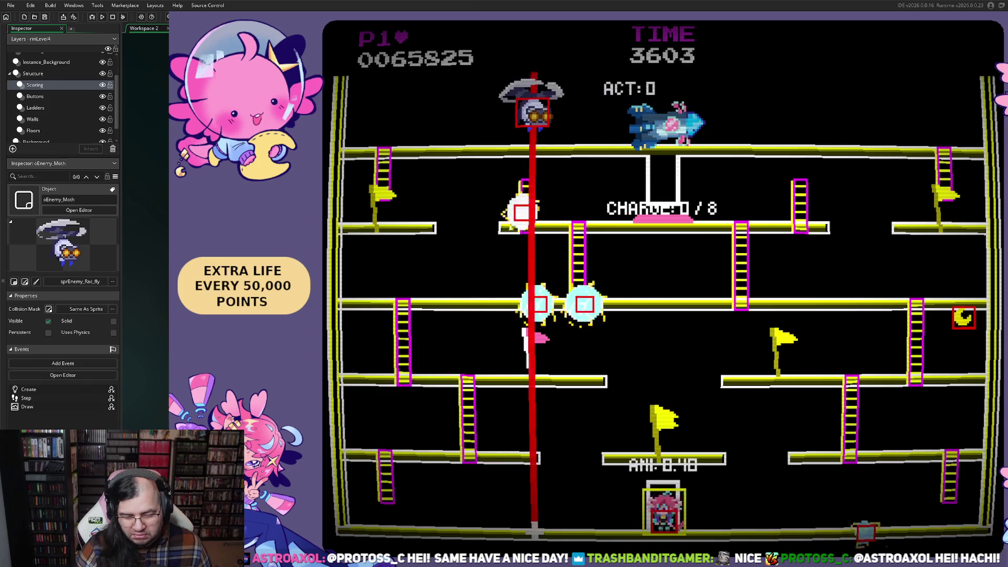
- Climb from the bottom floor up the ladders and fill the top charge pad
{"action": "key", "text": "Right"}
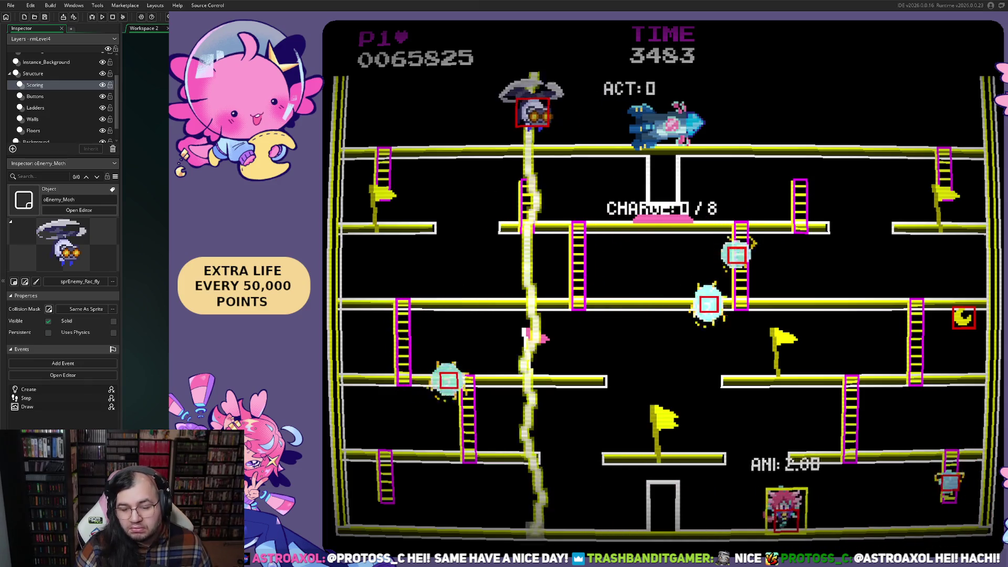
{"action": "key", "text": "Right"}
{"action": "key", "text": "Up"}
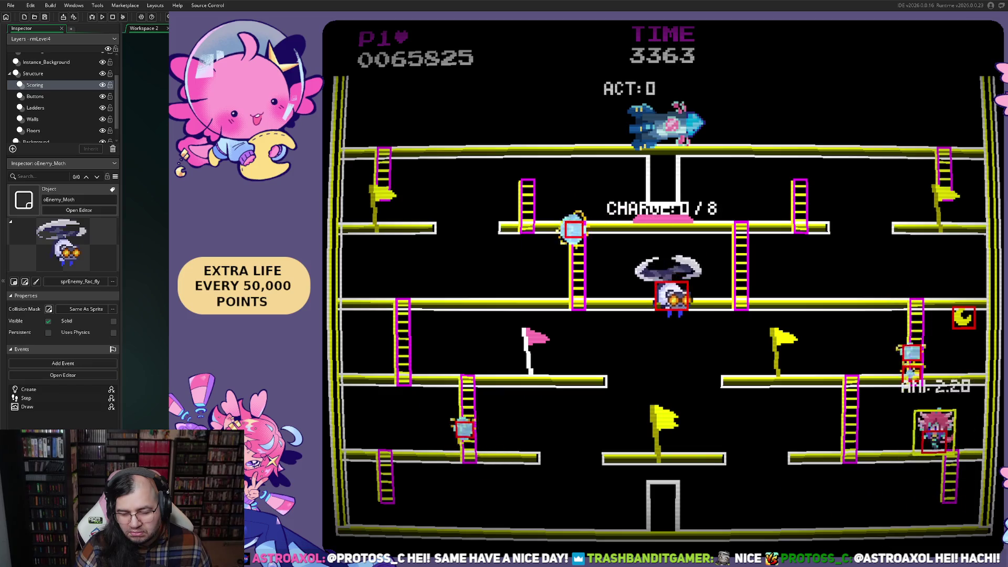
{"action": "key", "text": "Left"}
{"action": "key", "text": "Up"}
{"action": "key", "text": "Right"}
{"action": "key", "text": "Up"}
{"action": "key", "text": "Left"}
{"action": "key", "text": "Left"}
{"action": "key", "text": "Up"}
{"action": "key", "text": "Left"}
{"action": "key", "text": "Right"}
{"action": "key", "text": "Left"}
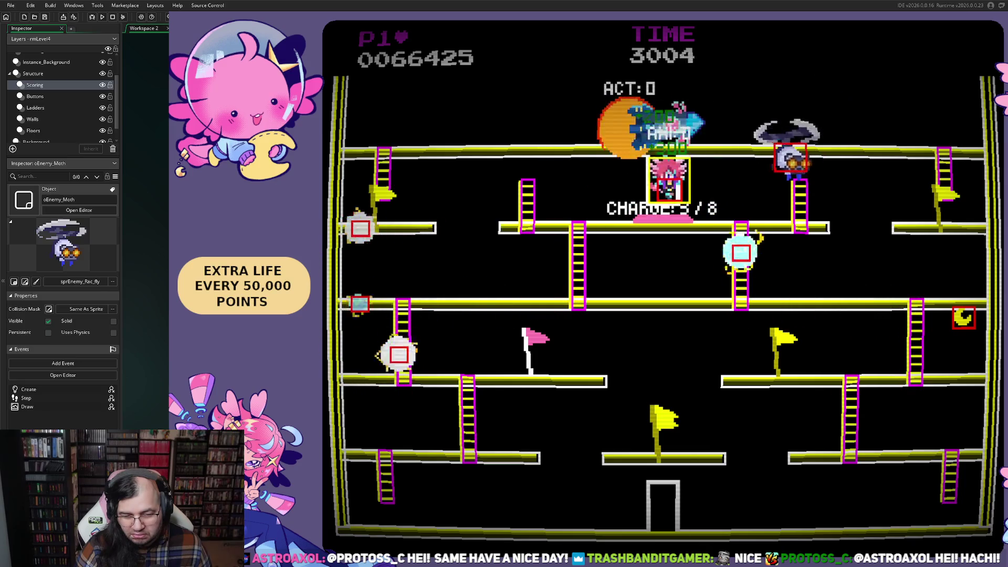
{"action": "key", "text": "Left"}
{"action": "key", "text": "Right"}
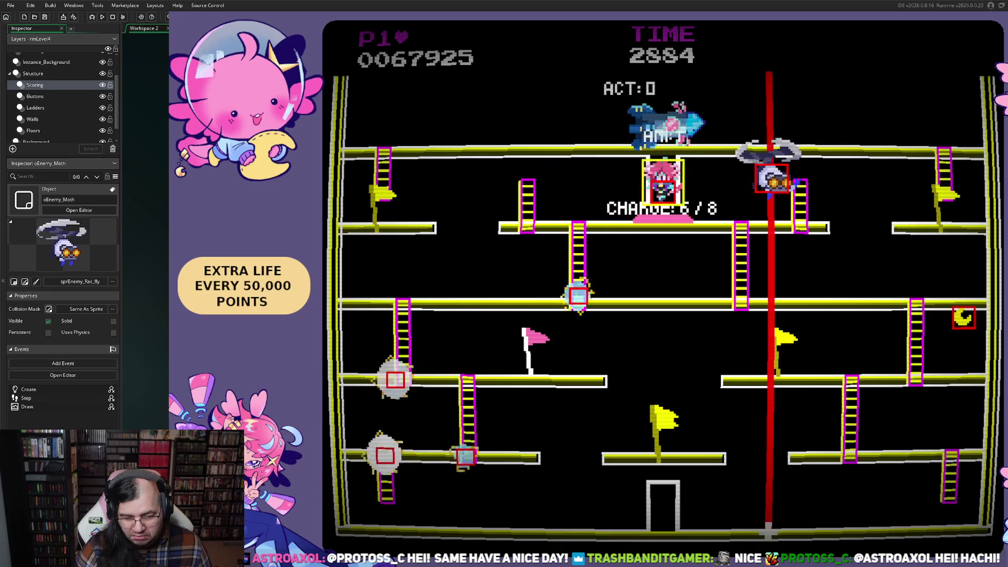
- Keep moving between the top floors as the stage advances to ACT 1
{"action": "key", "text": "Right"}
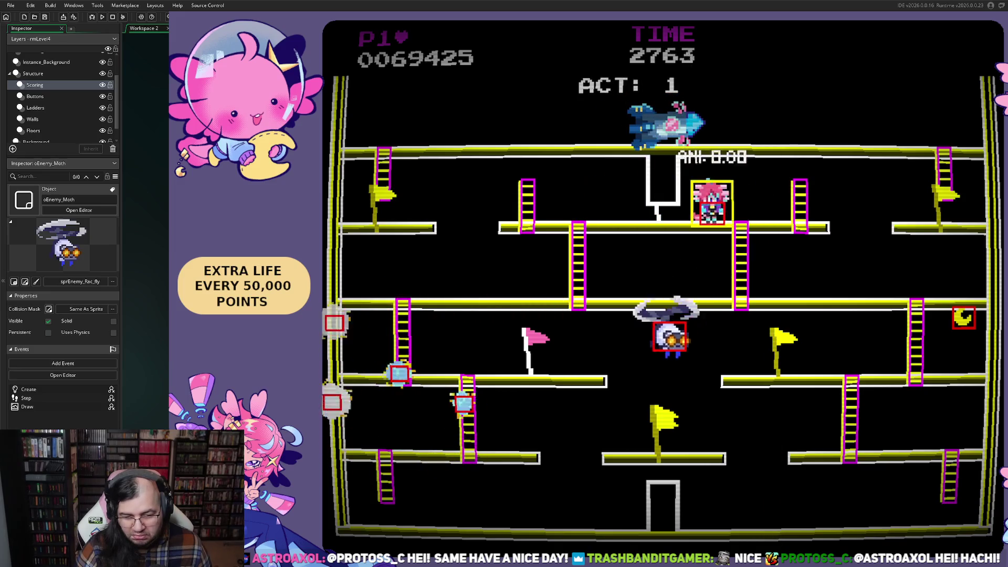
{"action": "key", "text": "Right"}
{"action": "key", "text": "Left"}
{"action": "key", "text": "Up"}
{"action": "key", "text": "Right"}
{"action": "key", "text": "Up"}
{"action": "key", "text": "Right"}
{"action": "key", "text": "Left"}
{"action": "key", "text": "Right"}
{"action": "key", "text": "Up"}
{"action": "key", "text": "Left"}
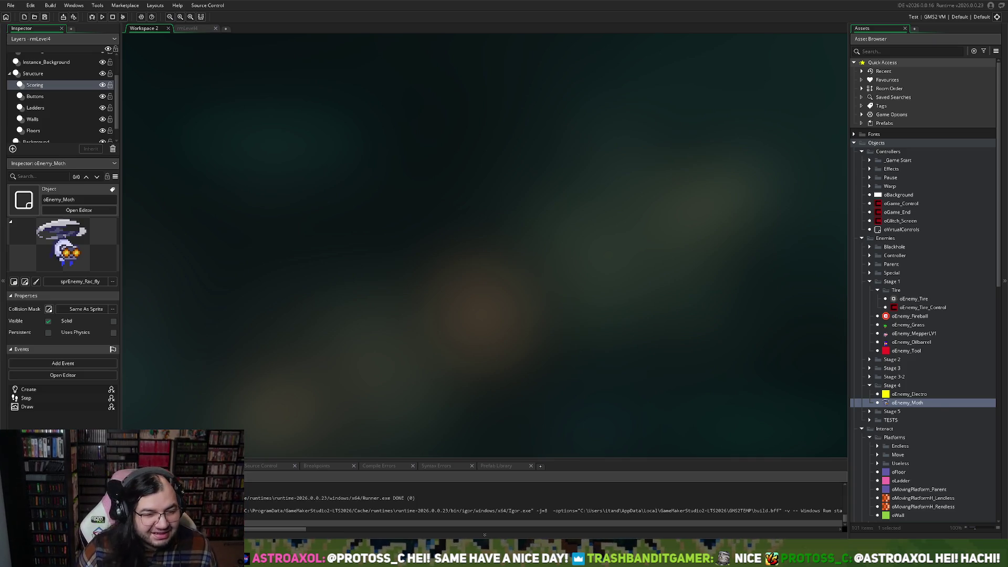
- Switch to the rmLevel4 room editor tab
{"action": "left_click", "coordinate": [184, 29]}
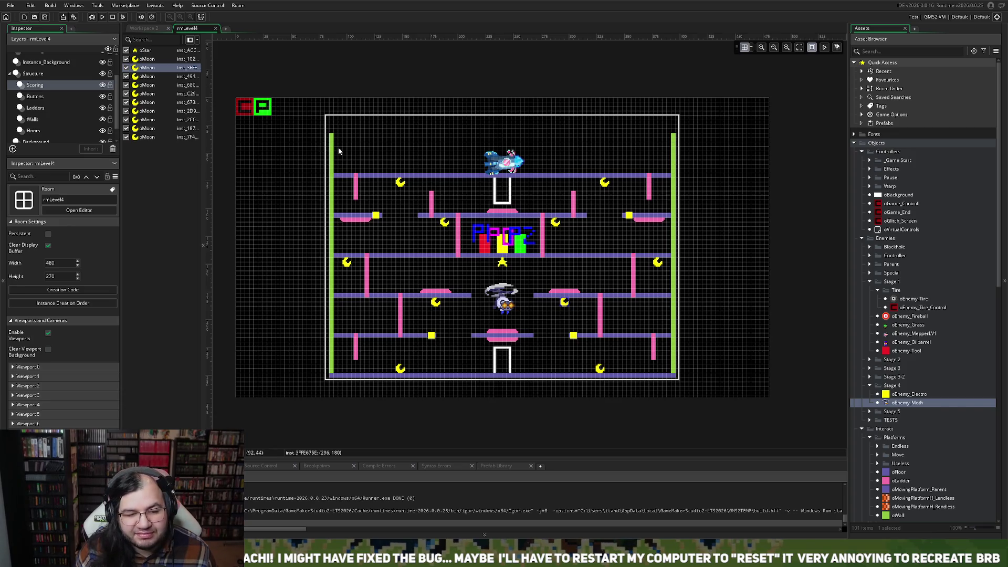
- Lower both green walls' tops below the top floor and move oEnemy_Moth to X 184, Y 54
{"action": "left_click", "coordinate": [46, 110]}
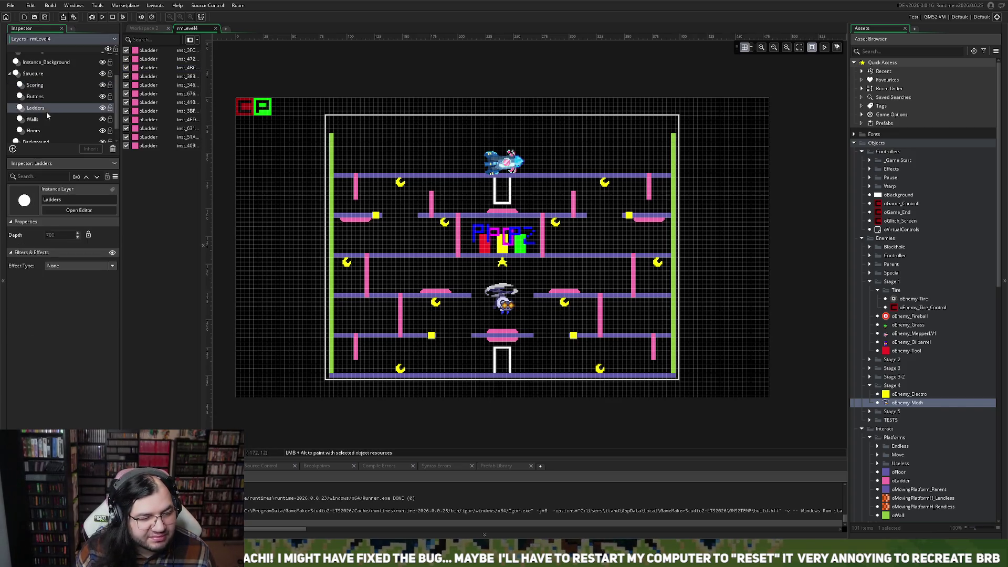
{"action": "left_click", "coordinate": [46, 119]}
{"action": "left_click", "coordinate": [333, 155]}
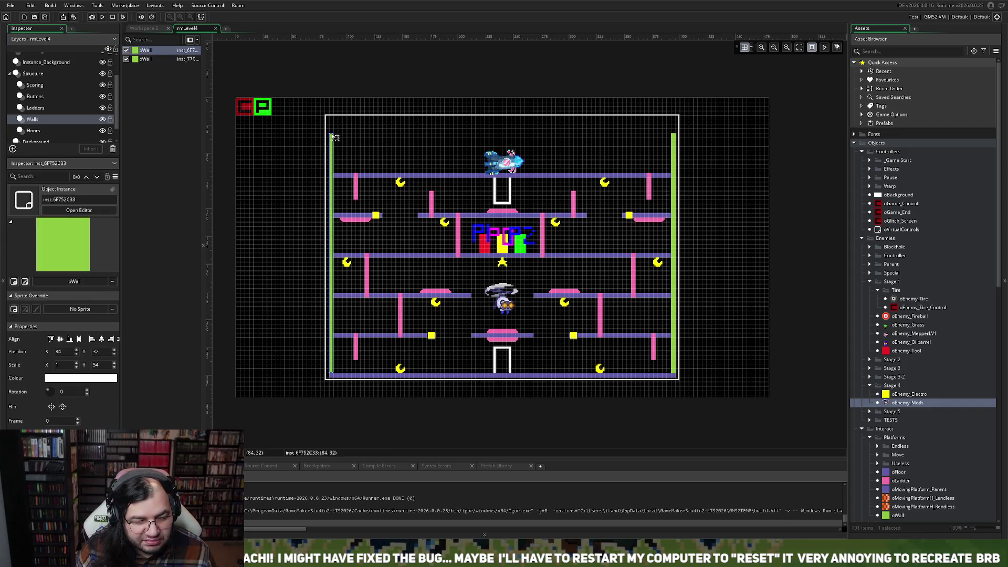
{"action": "left_click_drag", "start_coordinate": [332, 135], "coordinate": [331, 174]}
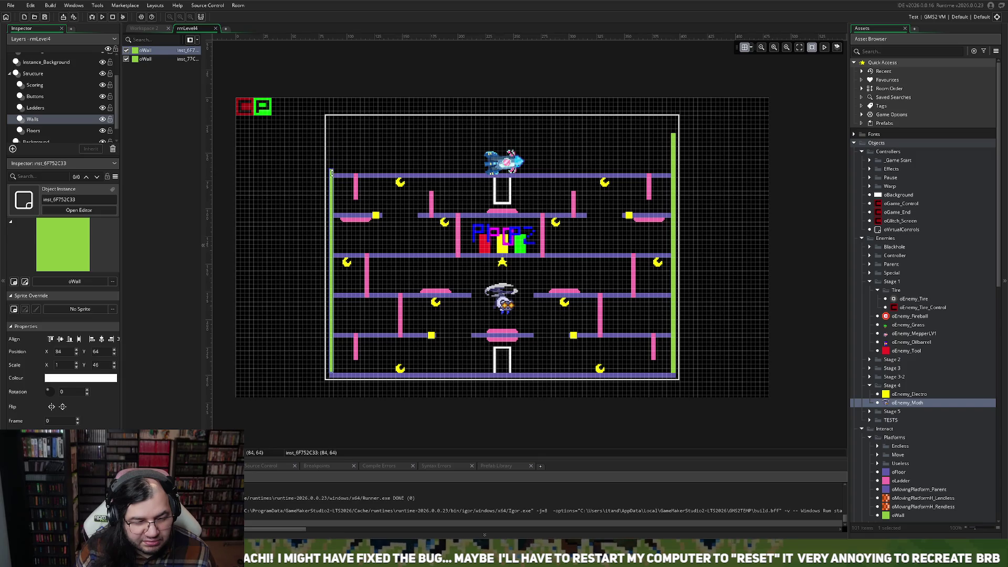
{"action": "left_click", "coordinate": [675, 138]}
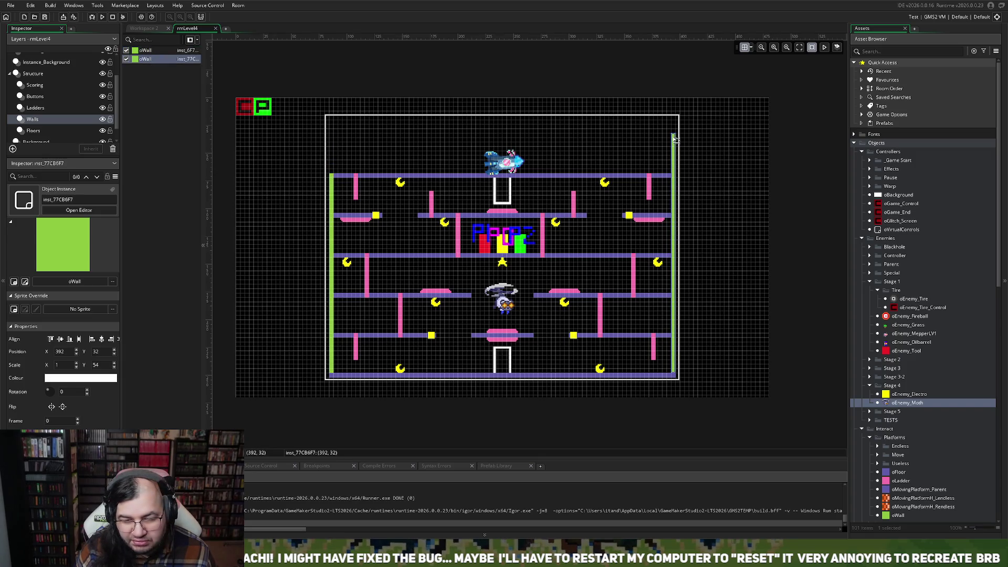
{"action": "left_click_drag", "start_coordinate": [675, 137], "coordinate": [671, 170]}
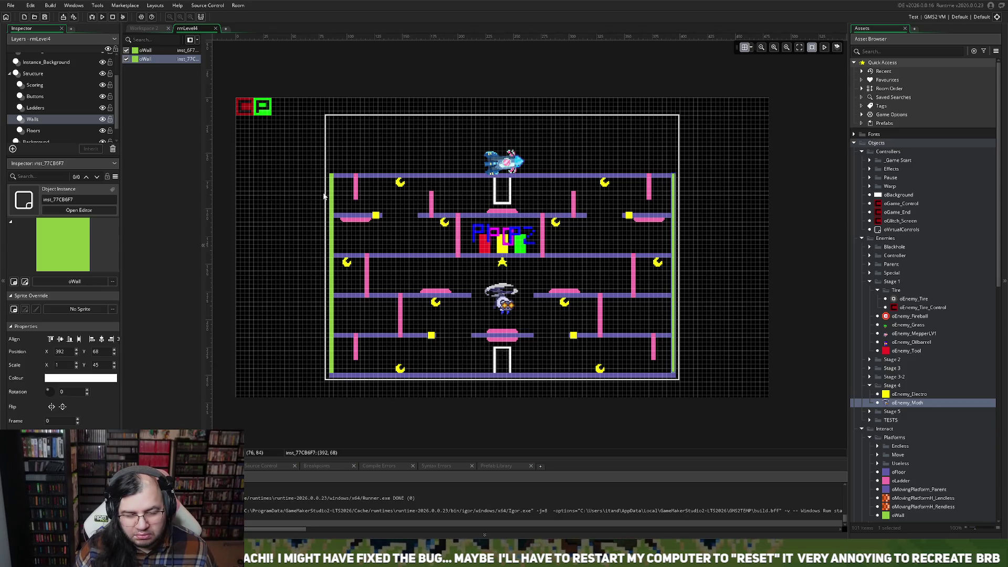
{"action": "left_click", "coordinate": [52, 52]}
{"action": "mouse_move", "coordinate": [516, 312]}
{"action": "left_mouse_down"}
{"action": "mouse_move", "coordinate": [507, 184]}
{"action": "mouse_move", "coordinate": [512, 339]}
{"action": "mouse_move", "coordinate": [445, 344]}
{"action": "mouse_move", "coordinate": [462, 330]}
{"action": "mouse_move", "coordinate": [473, 339]}
{"action": "mouse_move", "coordinate": [505, 307]}
{"action": "mouse_move", "coordinate": [556, 344]}
{"action": "mouse_move", "coordinate": [527, 330]}
{"action": "mouse_move", "coordinate": [517, 310]}
{"action": "mouse_move", "coordinate": [512, 143]}
{"action": "mouse_move", "coordinate": [506, 166]}
{"action": "mouse_move", "coordinate": [448, 164]}
{"action": "left_mouse_up"}
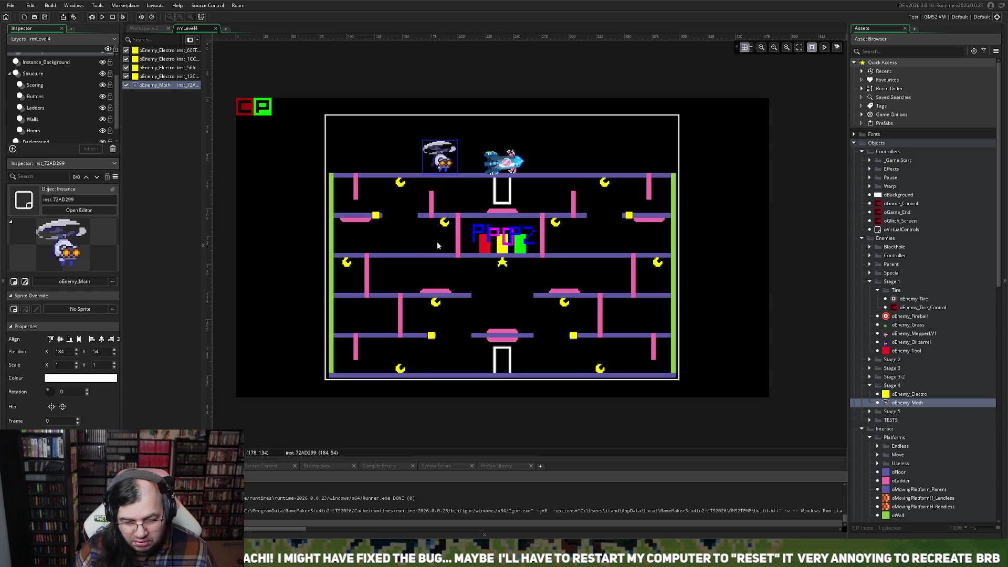
- Drag the moth enemy down and try shrinking it, then undo the resizing
{"action": "mouse_move", "coordinate": [442, 166]}
{"action": "left_mouse_down"}
{"action": "mouse_move", "coordinate": [407, 208]}
{"action": "mouse_move", "coordinate": [401, 235]}
{"action": "mouse_move", "coordinate": [412, 173]}
{"action": "mouse_move", "coordinate": [465, 202]}
{"action": "mouse_move", "coordinate": [406, 226]}
{"action": "mouse_move", "coordinate": [408, 259]}
{"action": "mouse_move", "coordinate": [454, 291]}
{"action": "mouse_move", "coordinate": [504, 292]}
{"action": "left_mouse_up"}
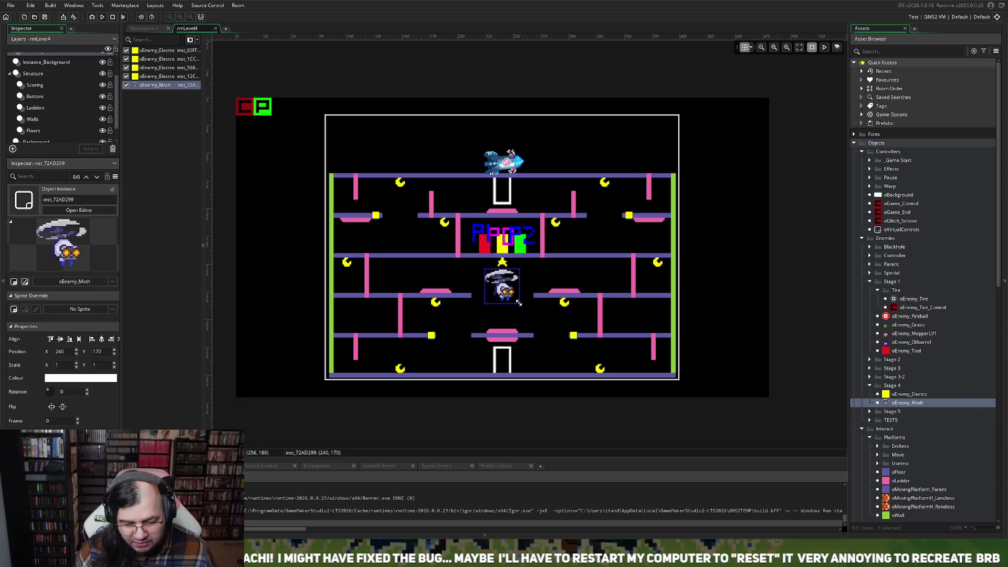
{"action": "left_click_drag", "start_coordinate": [519, 304], "coordinate": [513, 297]}
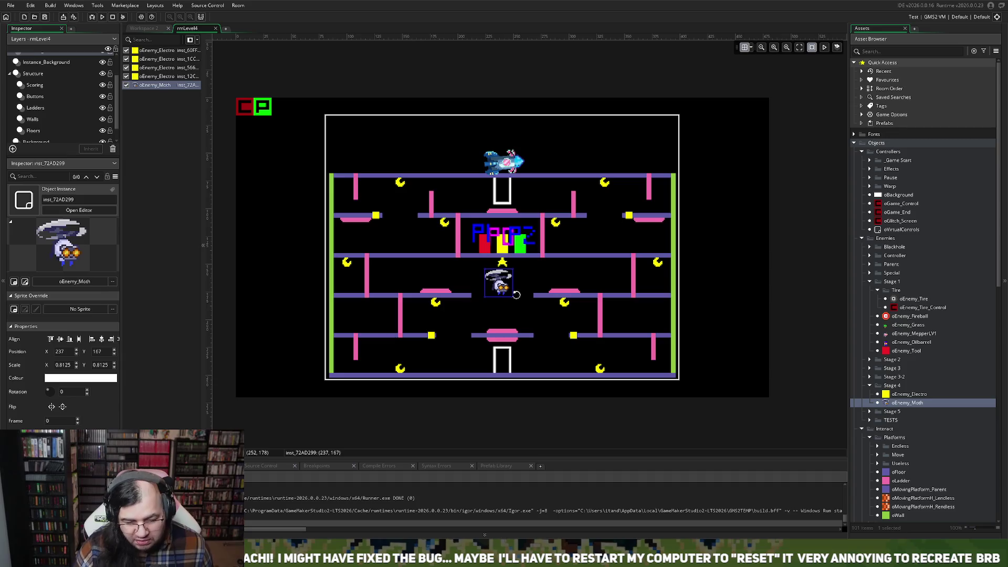
{"action": "scroll", "coordinate": [511, 297], "scroll_direction": "up", "scroll_amount": 6}
{"action": "scroll", "coordinate": [498, 294], "scroll_direction": "down", "scroll_amount": 3}
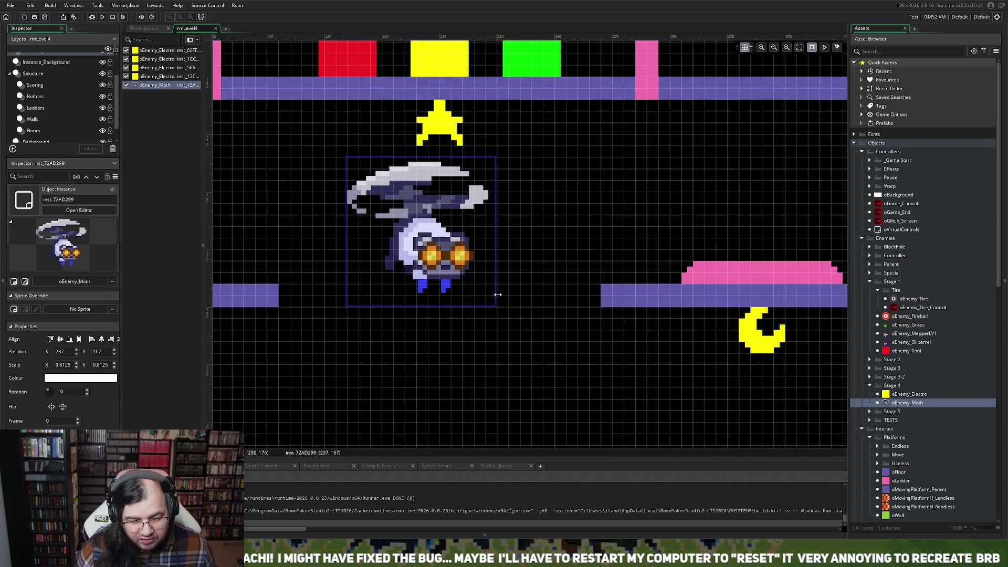
{"action": "scroll", "coordinate": [498, 297], "scroll_direction": "down", "scroll_amount": 1}
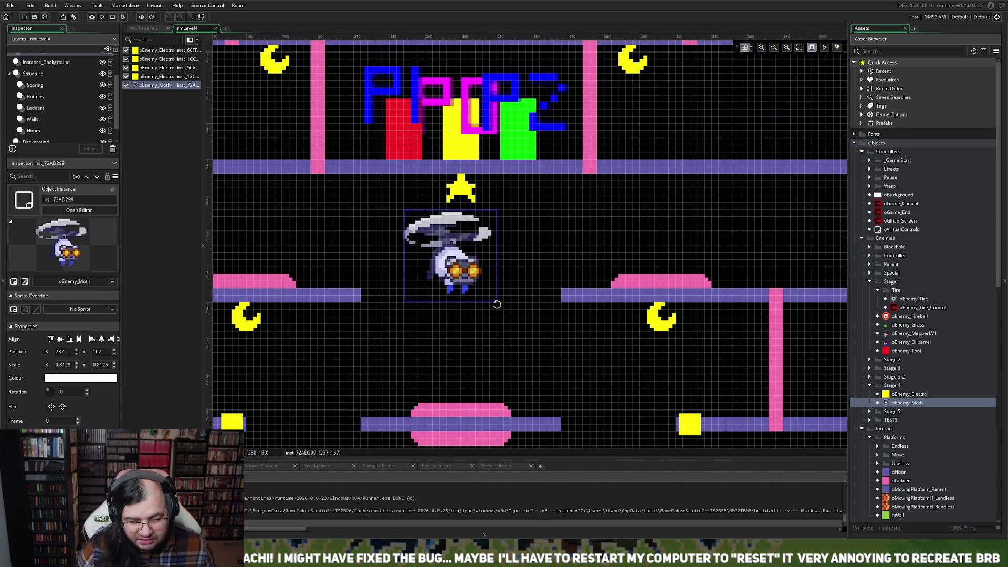
{"action": "mouse_move", "coordinate": [498, 303]}
{"action": "left_mouse_down"}
{"action": "mouse_move", "coordinate": [444, 247]}
{"action": "mouse_move", "coordinate": [506, 299]}
{"action": "mouse_move", "coordinate": [532, 347]}
{"action": "left_mouse_up"}
{"action": "key", "text": "ctrl+z"}
{"action": "key", "text": "ctrl+z"}
{"action": "key", "text": "ctrl+z"}
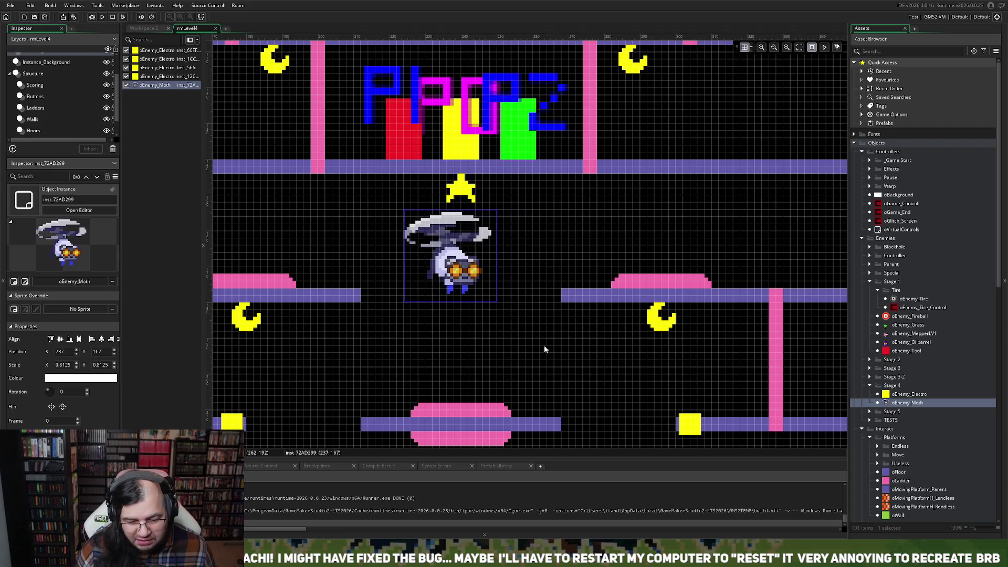
{"action": "scroll", "coordinate": [501, 328], "scroll_direction": "down", "scroll_amount": 5}
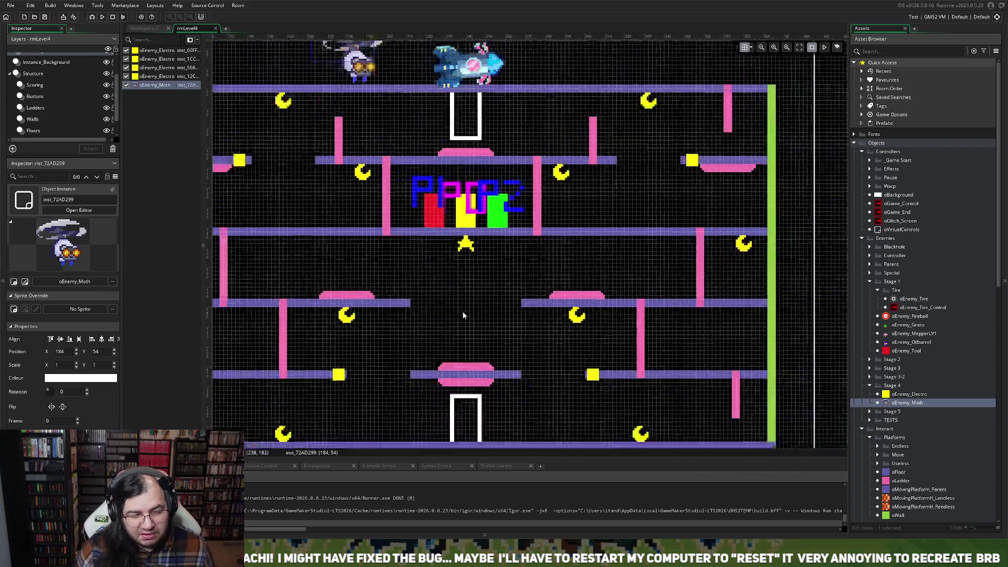
- Place the oEnemy_Moth at X 240, Y 168, just beneath the star
{"action": "mouse_move", "coordinate": [416, 184]}
{"action": "left_mouse_down"}
{"action": "mouse_move", "coordinate": [494, 330]}
{"action": "mouse_move", "coordinate": [478, 311]}
{"action": "left_mouse_up"}
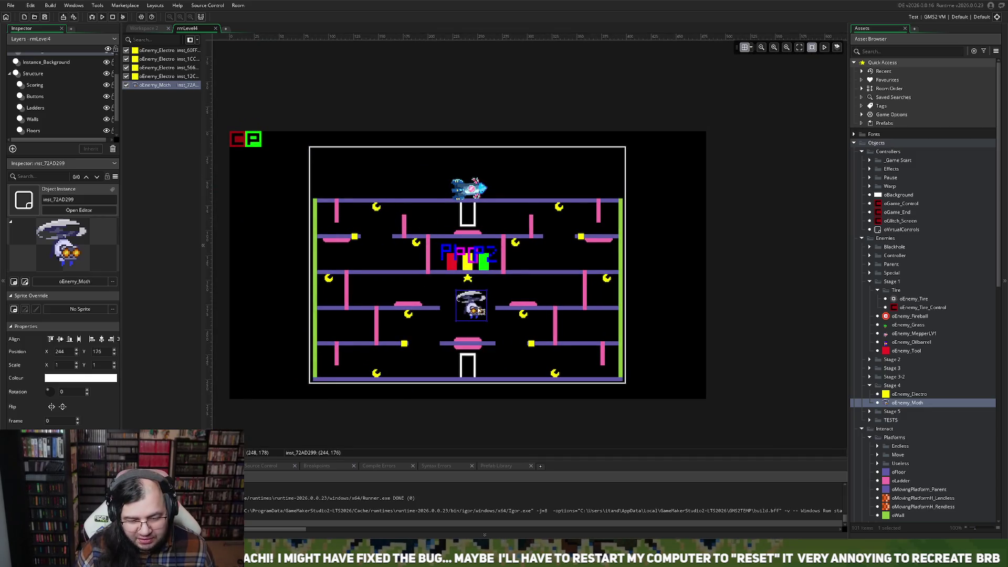
{"action": "scroll", "coordinate": [477, 312], "scroll_direction": "up", "scroll_amount": 5}
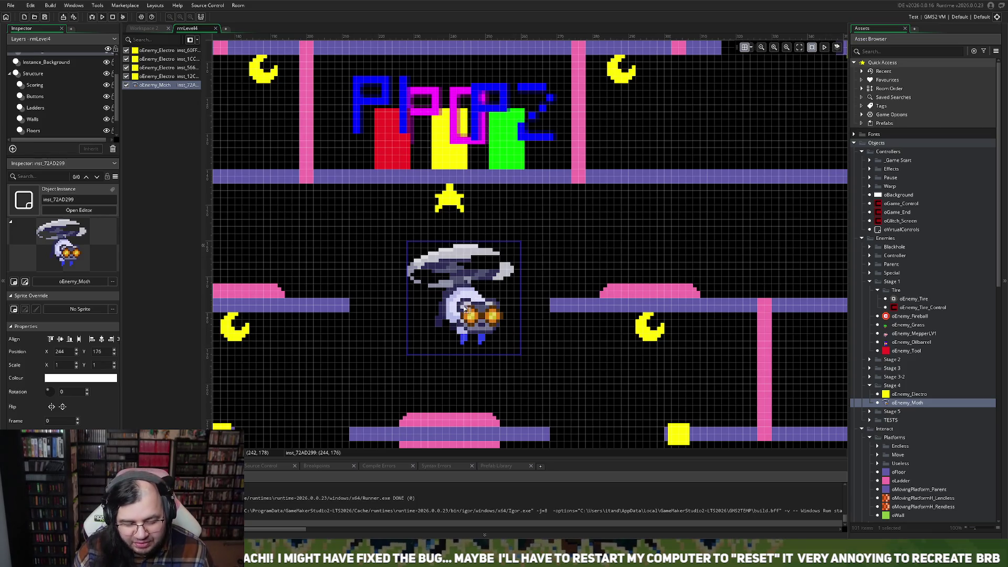
{"action": "mouse_move", "coordinate": [466, 311]}
{"action": "left_mouse_down"}
{"action": "mouse_move", "coordinate": [522, 268]}
{"action": "mouse_move", "coordinate": [456, 273]}
{"action": "mouse_move", "coordinate": [448, 327]}
{"action": "mouse_move", "coordinate": [445, 286]}
{"action": "left_mouse_up"}
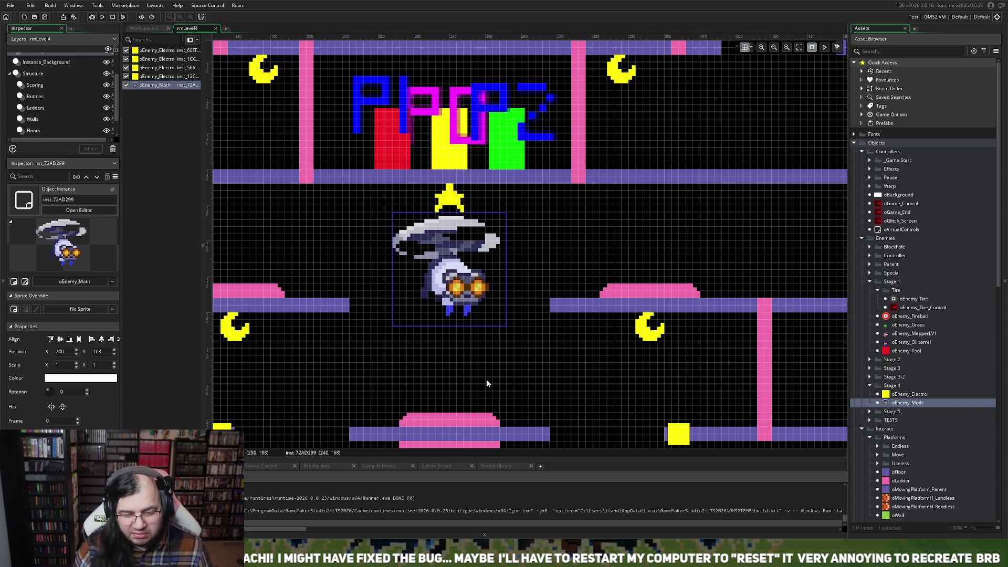
{"action": "scroll", "coordinate": [459, 349], "scroll_direction": "down", "scroll_amount": 2}
{"action": "scroll", "coordinate": [455, 349], "scroll_direction": "down", "scroll_amount": 5}
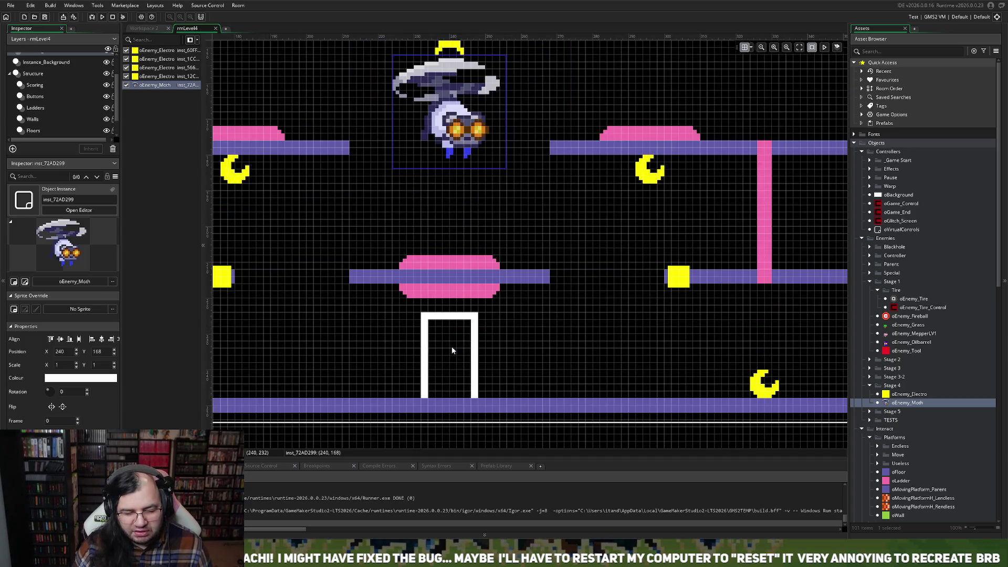
- On Instance_Background, move oPortalA up to Y 212 on the centre pink pad
{"action": "left_click", "coordinate": [55, 62]}
{"action": "left_click_drag", "start_coordinate": [464, 350], "coordinate": [458, 219]}
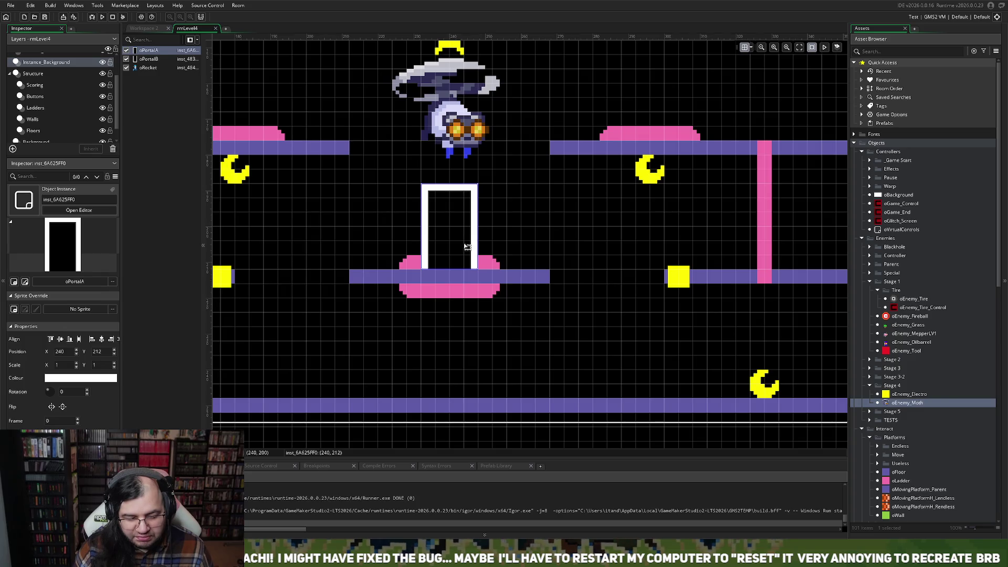
{"action": "scroll", "coordinate": [457, 296], "scroll_direction": "up", "scroll_amount": 6}
{"action": "scroll", "coordinate": [457, 296], "scroll_direction": "up", "scroll_amount": 9}
{"action": "scroll", "coordinate": [454, 298], "scroll_direction": "down", "scroll_amount": 15}
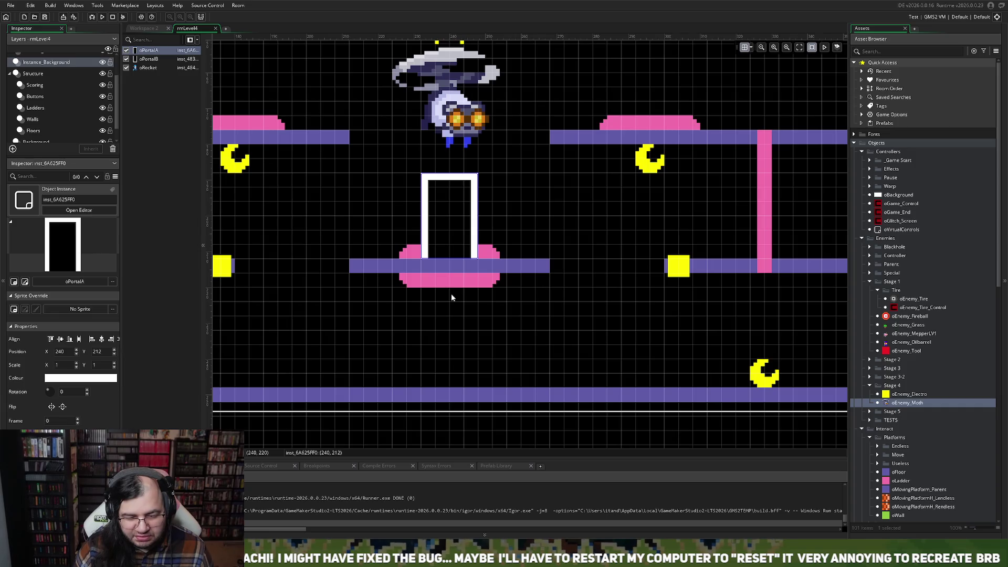
{"action": "scroll", "coordinate": [450, 297], "scroll_direction": "up", "scroll_amount": 15}
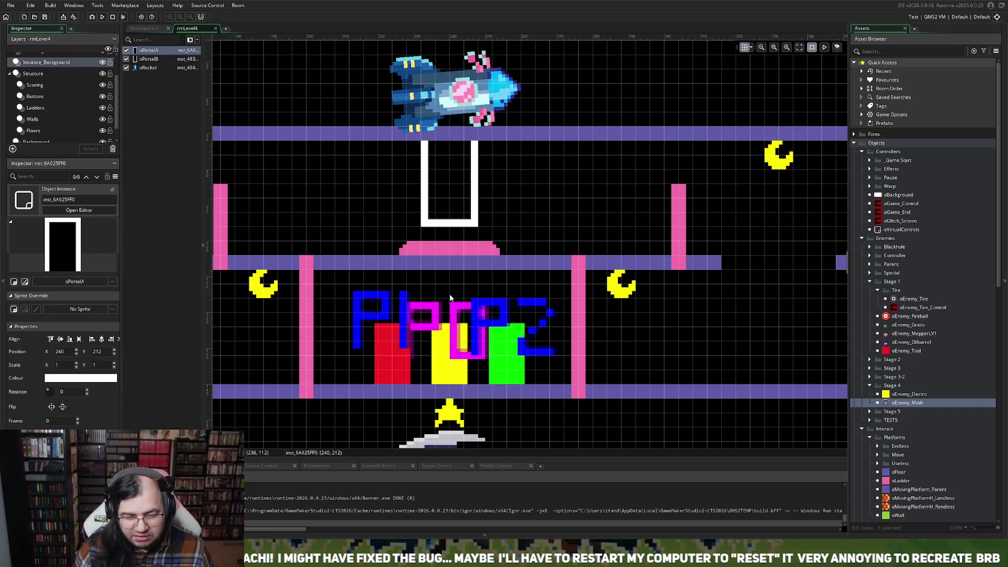
{"action": "scroll", "coordinate": [446, 288], "scroll_direction": "down", "scroll_amount": 8}
{"action": "scroll", "coordinate": [436, 199], "scroll_direction": "up", "scroll_amount": 9}
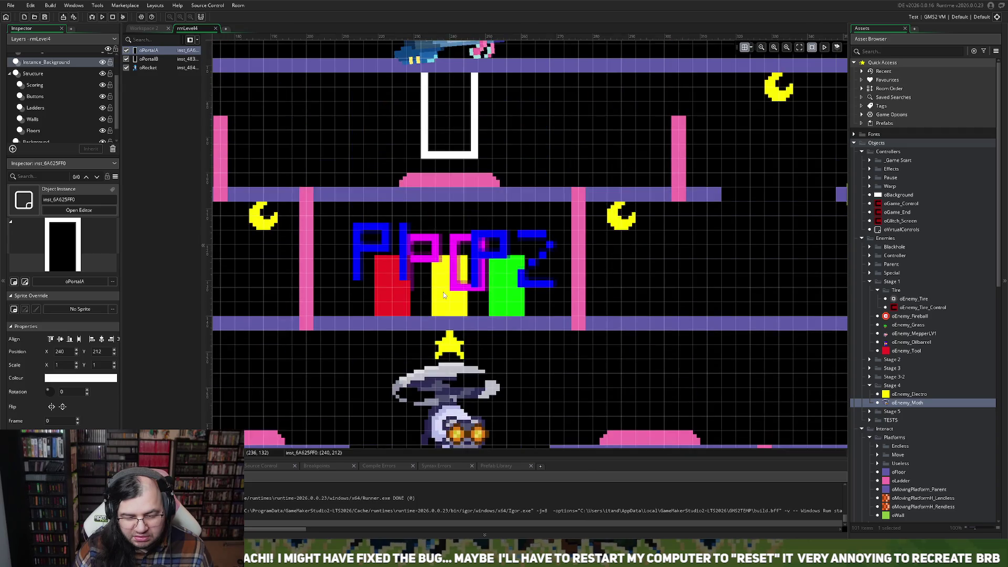
- Bring oPortalB down to X 240, Y 144, just below the logo floor
{"action": "mouse_move", "coordinate": [432, 186]}
{"action": "left_mouse_down"}
{"action": "mouse_move", "coordinate": [434, 331]}
{"action": "mouse_move", "coordinate": [421, 371]}
{"action": "mouse_move", "coordinate": [433, 359]}
{"action": "left_mouse_up"}
{"action": "scroll", "coordinate": [434, 330], "scroll_direction": "down", "scroll_amount": 14}
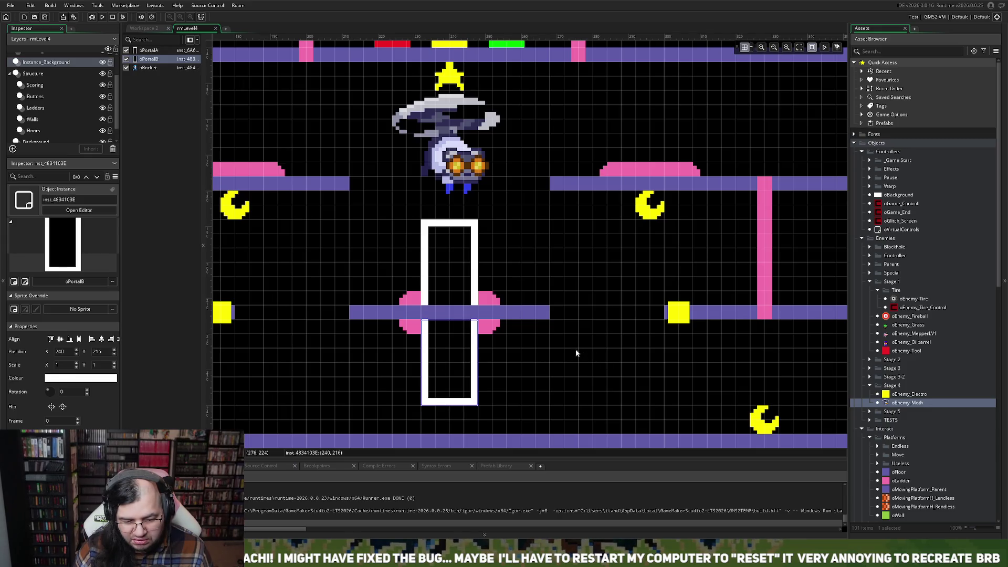
{"action": "mouse_move", "coordinate": [469, 322]}
{"action": "left_mouse_down"}
{"action": "mouse_move", "coordinate": [470, 220]}
{"action": "mouse_move", "coordinate": [465, 260]}
{"action": "mouse_move", "coordinate": [460, 233]}
{"action": "left_mouse_up"}
{"action": "scroll", "coordinate": [472, 231], "scroll_direction": "up", "scroll_amount": 3}
{"action": "scroll", "coordinate": [468, 231], "scroll_direction": "up", "scroll_amount": 4}
{"action": "scroll", "coordinate": [465, 259], "scroll_direction": "down", "scroll_amount": 1}
{"action": "scroll", "coordinate": [464, 260], "scroll_direction": "down", "scroll_amount": 1}
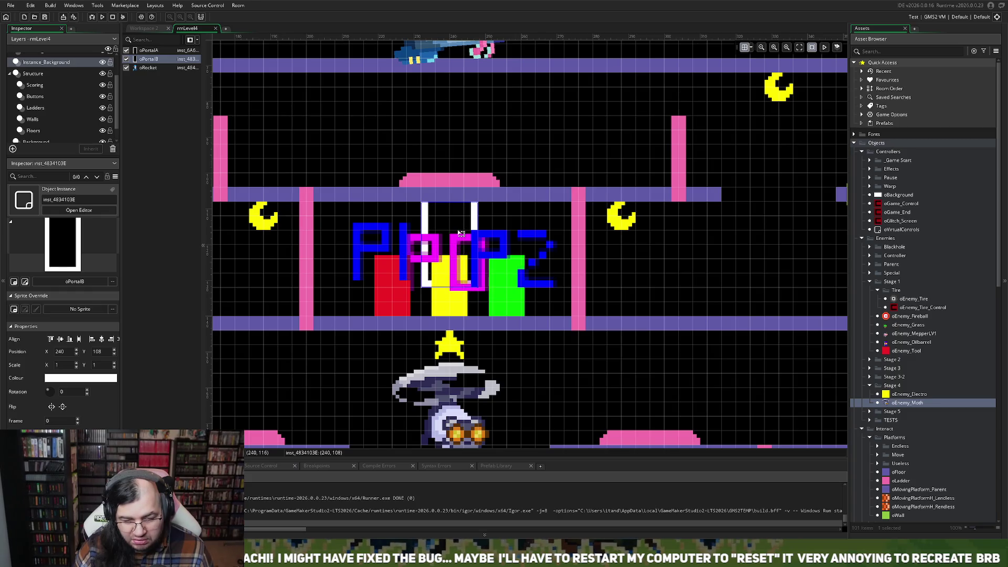
{"action": "scroll", "coordinate": [460, 236], "scroll_direction": "down", "scroll_amount": 3}
{"action": "mouse_move", "coordinate": [461, 233]}
{"action": "left_mouse_down"}
{"action": "mouse_move", "coordinate": [461, 173]}
{"action": "mouse_move", "coordinate": [460, 239]}
{"action": "left_mouse_up"}
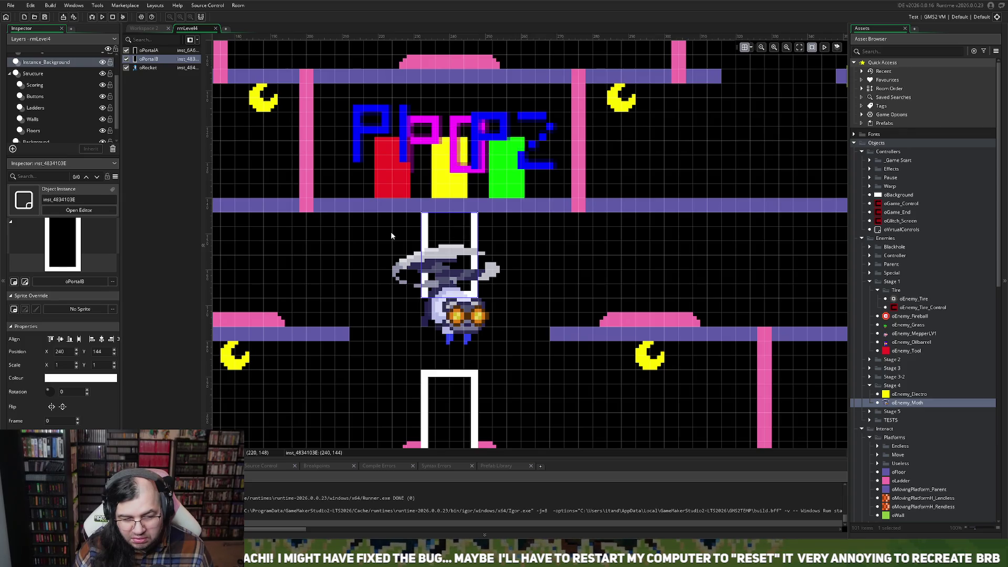
{"action": "scroll", "coordinate": [396, 234], "scroll_direction": "up", "scroll_amount": 3}
{"action": "scroll", "coordinate": [398, 243], "scroll_direction": "down", "scroll_amount": 2}
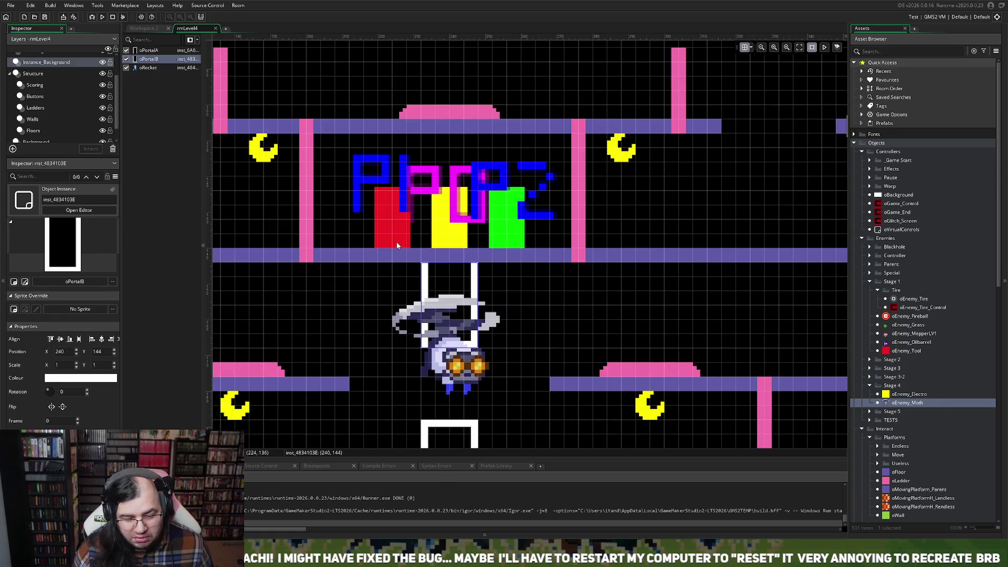
{"action": "scroll", "coordinate": [397, 244], "scroll_direction": "up", "scroll_amount": 1}
{"action": "scroll", "coordinate": [397, 248], "scroll_direction": "left", "scroll_amount": 6}
{"action": "scroll", "coordinate": [398, 251], "scroll_direction": "right", "scroll_amount": 5}
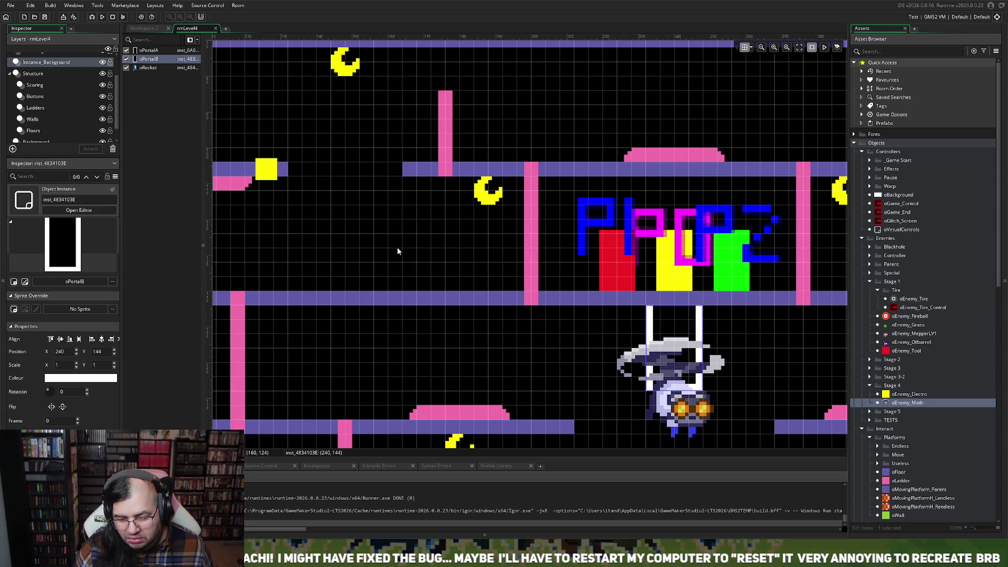
{"action": "scroll", "coordinate": [397, 251], "scroll_direction": "right", "scroll_amount": 1}
{"action": "scroll", "coordinate": [398, 251], "scroll_direction": "right", "scroll_amount": 1}
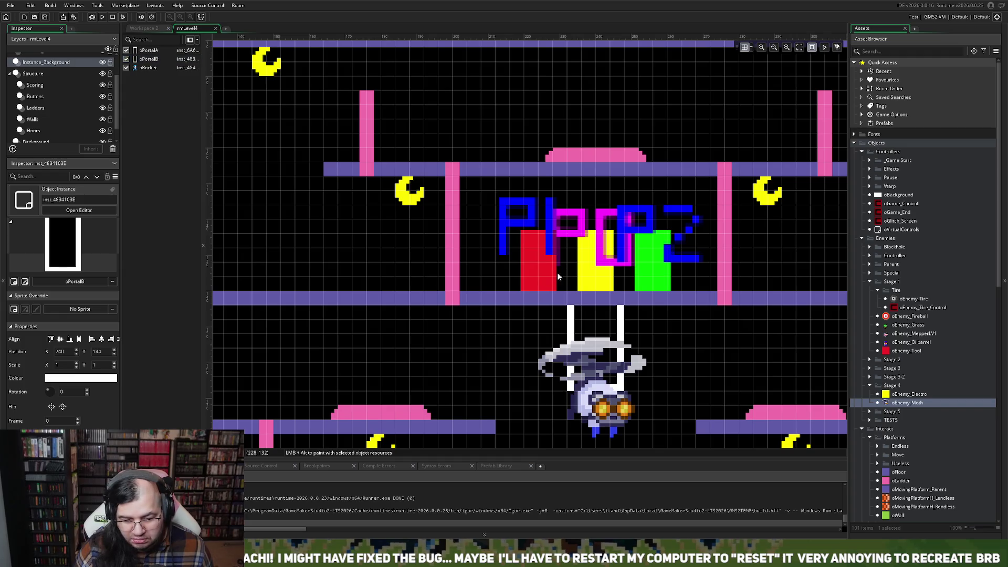
{"action": "scroll", "coordinate": [70, 81], "scroll_direction": "up", "scroll_amount": 2}
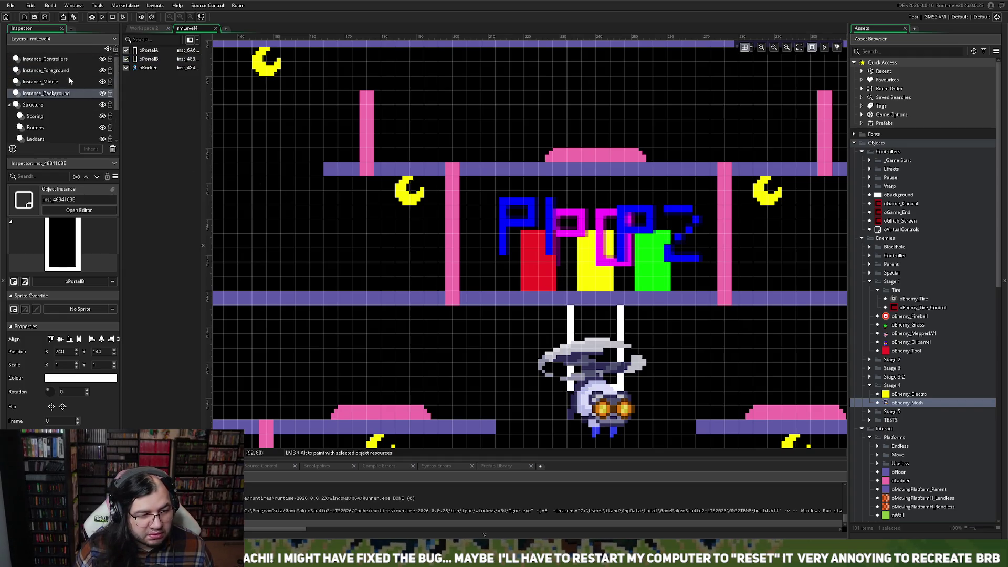
- On Instance_Foreground, move oPlayer_pos1 to X 232 and oPlayer_pos2 to X 248
{"action": "left_click", "coordinate": [69, 82]}
{"action": "left_click", "coordinate": [52, 70]}
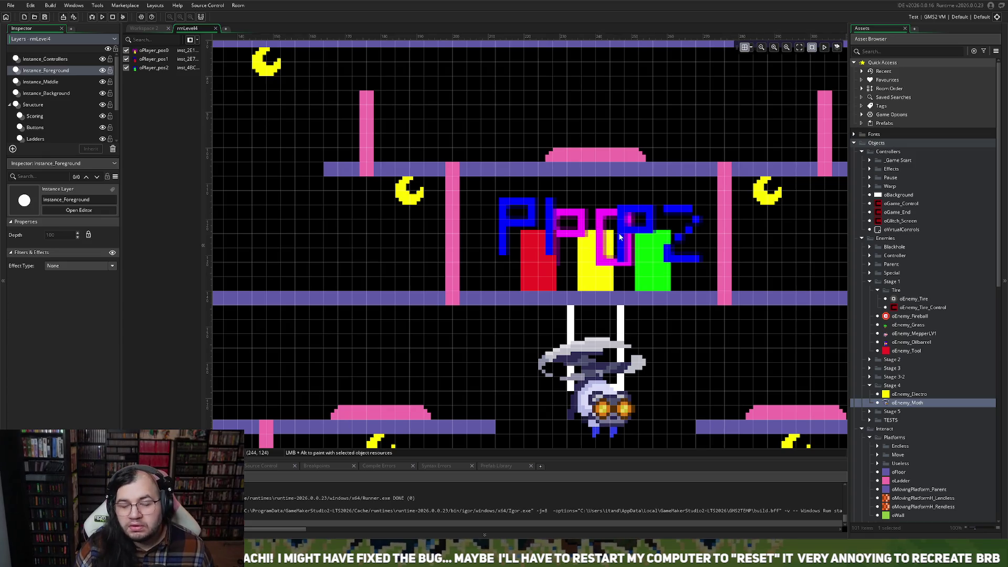
{"action": "left_click", "coordinate": [560, 268]}
{"action": "left_click_drag", "start_coordinate": [557, 269], "coordinate": [573, 269]}
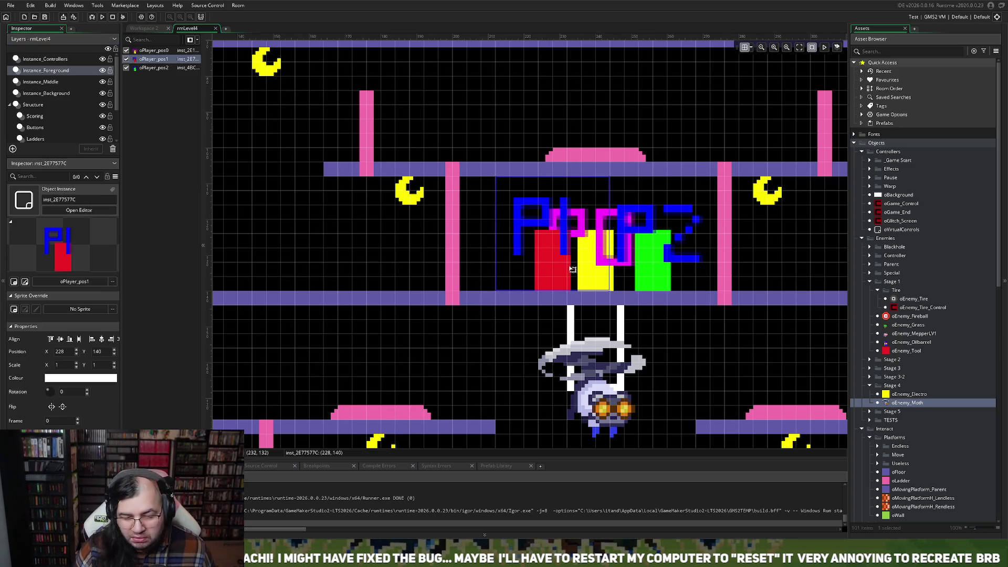
{"action": "left_click_drag", "start_coordinate": [652, 269], "coordinate": [629, 269]}
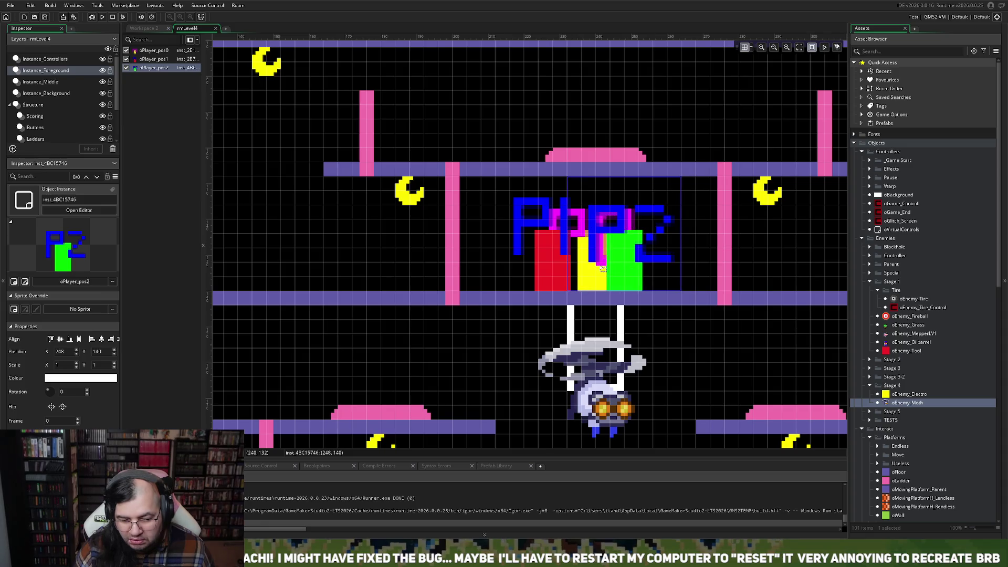
{"action": "left_click", "coordinate": [563, 269]}
{"action": "left_click_drag", "start_coordinate": [562, 269], "coordinate": [575, 270]}
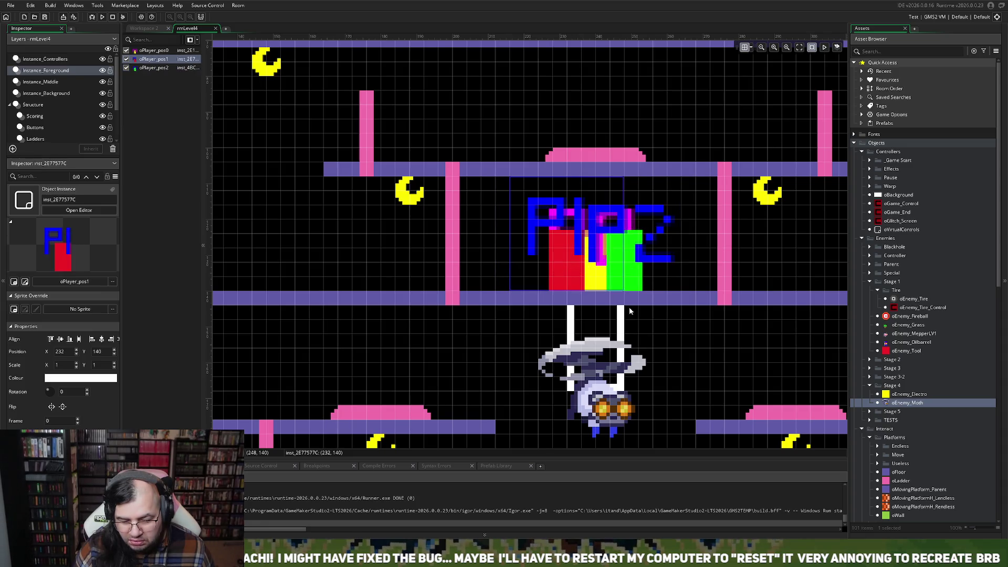
{"action": "left_click", "coordinate": [675, 335]}
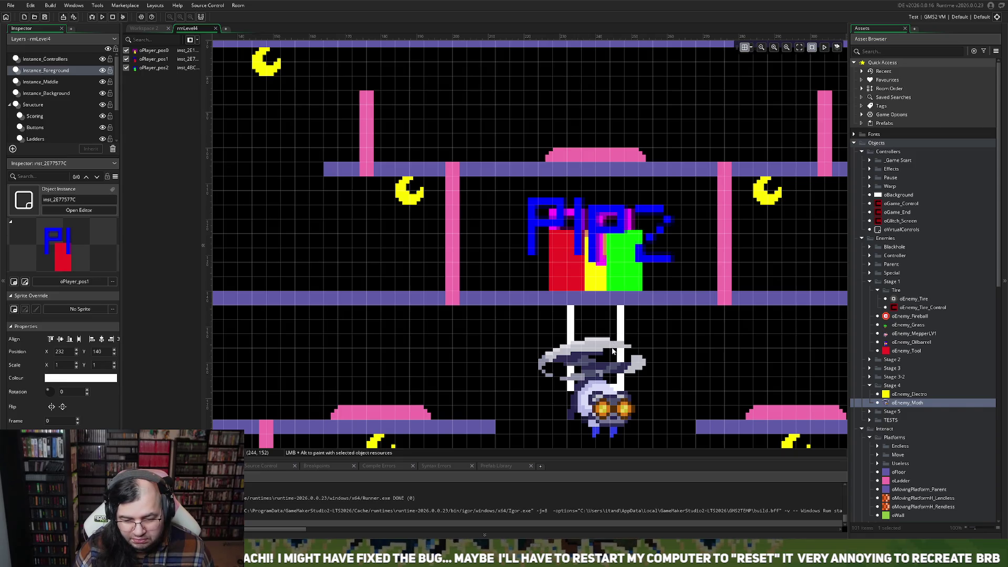
{"action": "scroll", "coordinate": [612, 351], "scroll_direction": "down", "scroll_amount": 5}
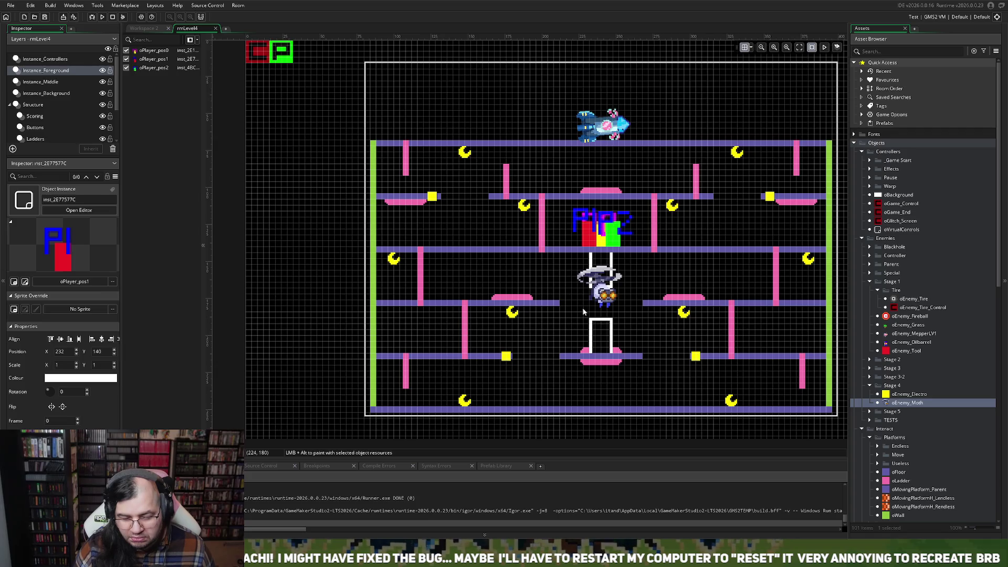
{"action": "left_click", "coordinate": [34, 116]}
- Park the centre, lower-centre and reverse charge pads at X 40 left of the room
{"action": "left_click", "coordinate": [35, 130]}
{"action": "left_click_drag", "start_coordinate": [600, 191], "coordinate": [303, 179]}
{"action": "mouse_move", "coordinate": [584, 351]}
{"action": "left_mouse_down"}
{"action": "mouse_move", "coordinate": [466, 310]}
{"action": "mouse_move", "coordinate": [292, 211]}
{"action": "left_mouse_up"}
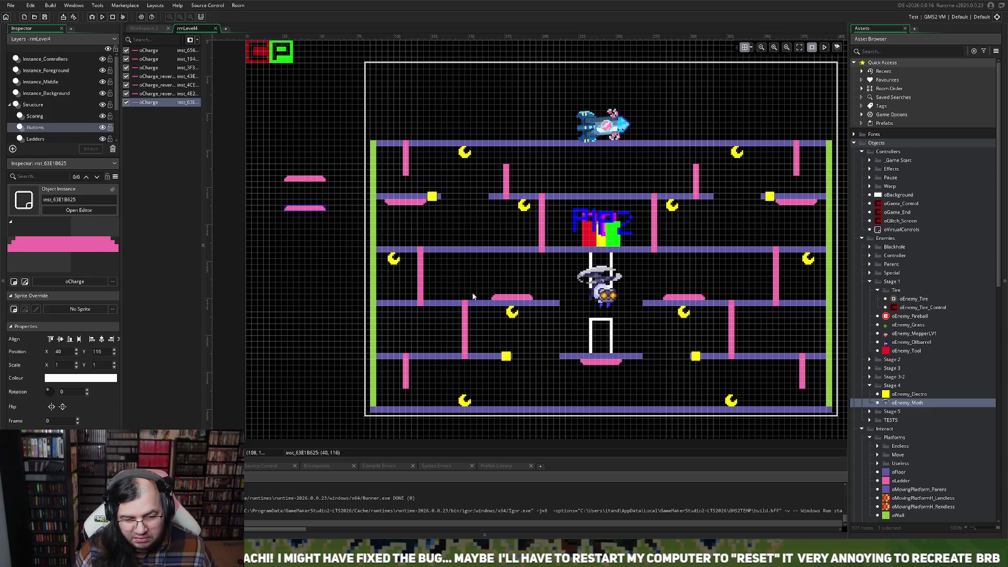
{"action": "mouse_move", "coordinate": [588, 367]}
{"action": "left_mouse_down"}
{"action": "mouse_move", "coordinate": [292, 253]}
{"action": "mouse_move", "coordinate": [296, 227]}
{"action": "left_mouse_up"}
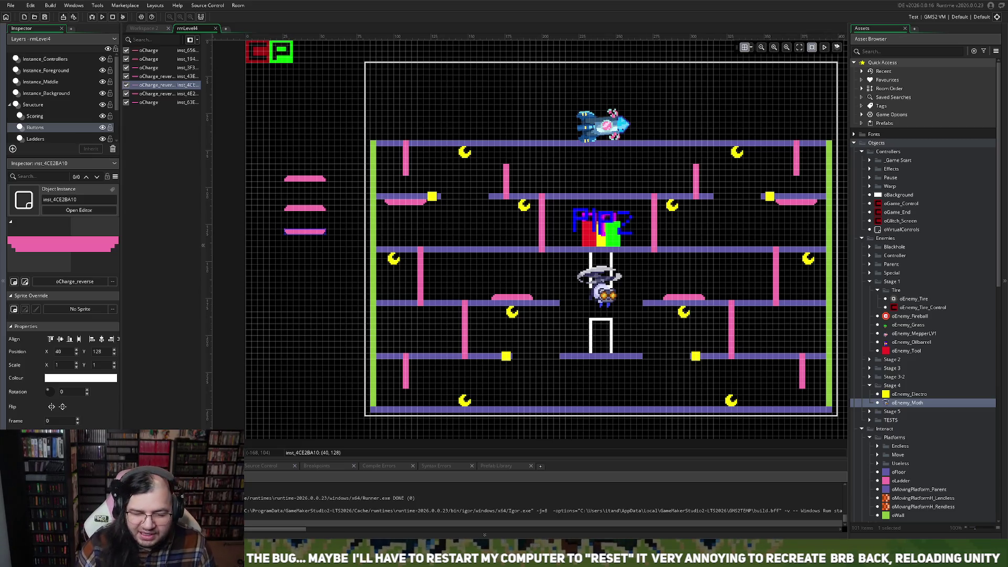
- Move oPortalA from the lower centre up to X 240, Y 104 above the logo
{"action": "left_click", "coordinate": [405, 206]}
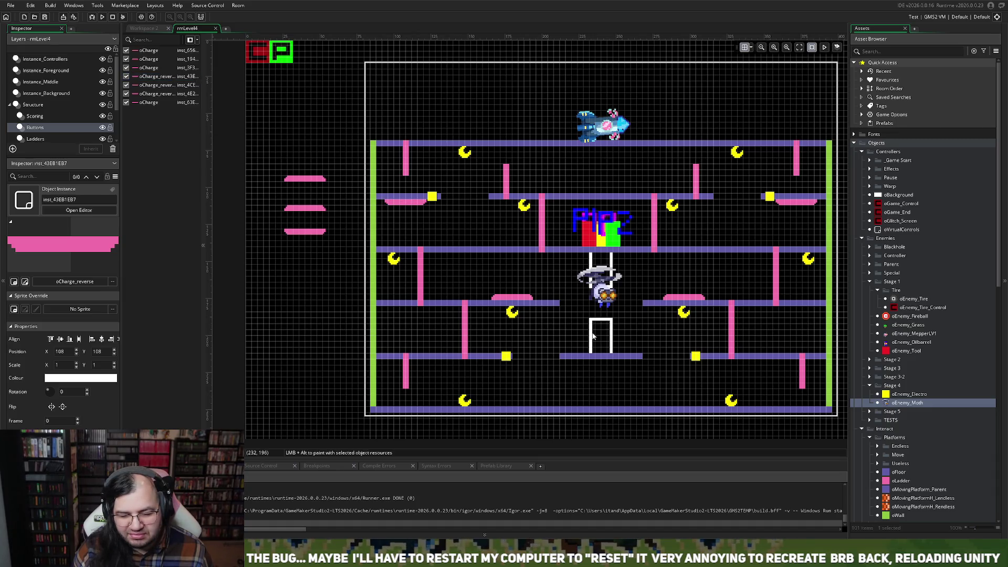
{"action": "left_click", "coordinate": [556, 309]}
{"action": "left_click_drag", "start_coordinate": [591, 332], "coordinate": [599, 172]}
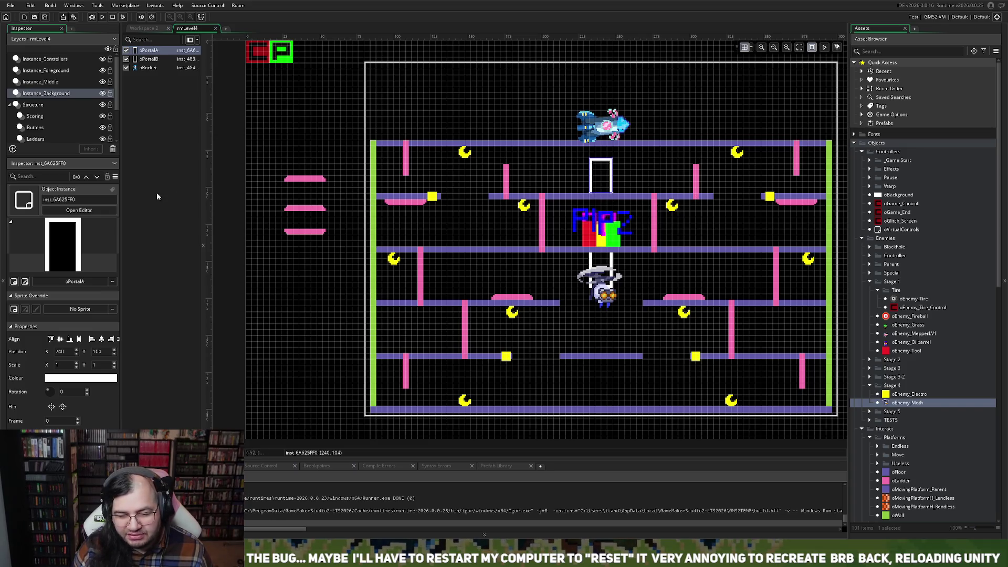
- Shorten the upper centre floor to scale 12 and place duplicate copies along that row
{"action": "scroll", "coordinate": [50, 131], "scroll_direction": "down", "scroll_amount": 3}
{"action": "left_click", "coordinate": [32, 126]}
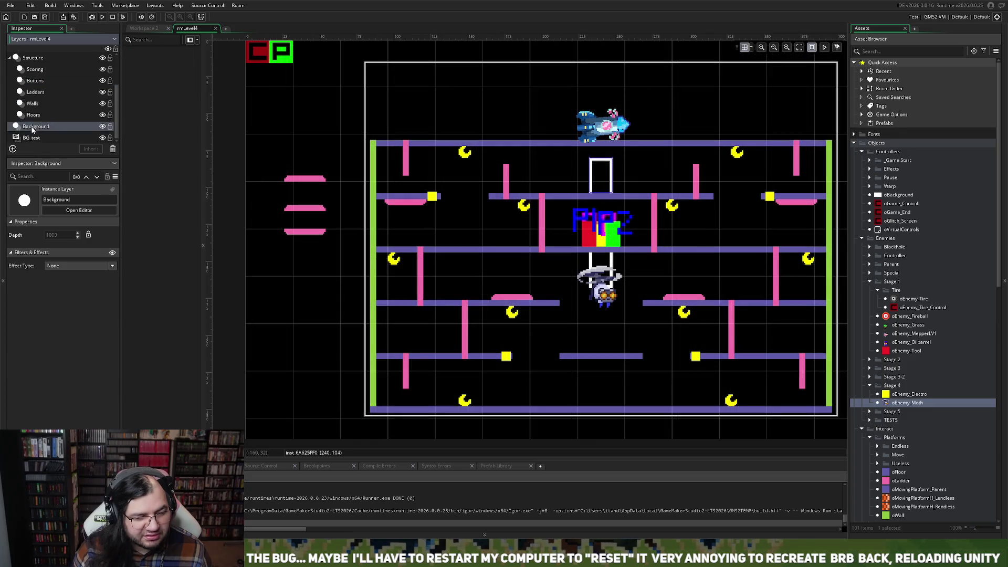
{"action": "left_click", "coordinate": [34, 116]}
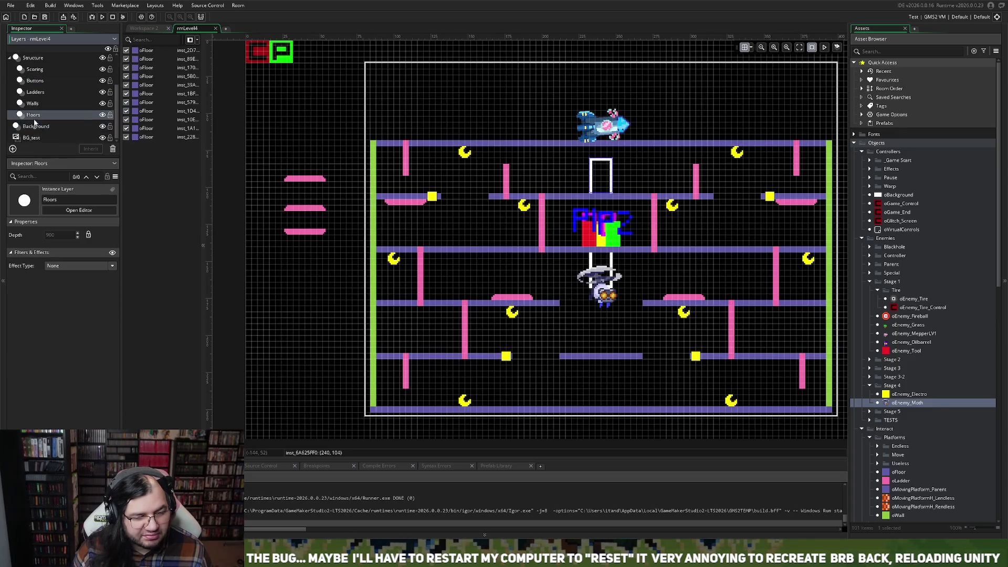
{"action": "left_click", "coordinate": [713, 198]}
{"action": "mouse_move", "coordinate": [715, 199]}
{"action": "left_mouse_down"}
{"action": "mouse_move", "coordinate": [539, 195]}
{"action": "mouse_move", "coordinate": [560, 194]}
{"action": "left_mouse_up"}
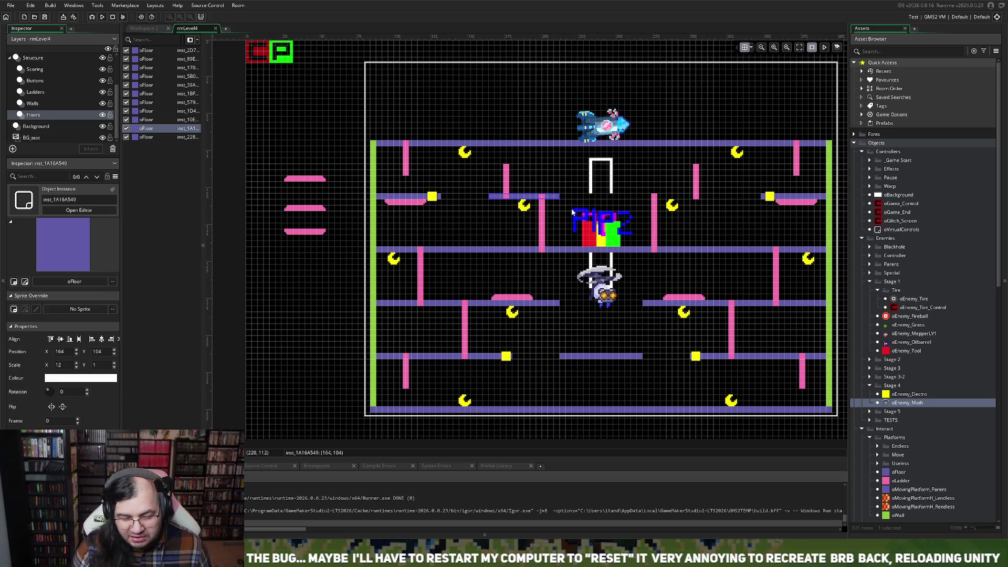
{"action": "key", "text": "ctrl+d"}
{"action": "left_click_drag", "start_coordinate": [548, 206], "coordinate": [697, 199]}
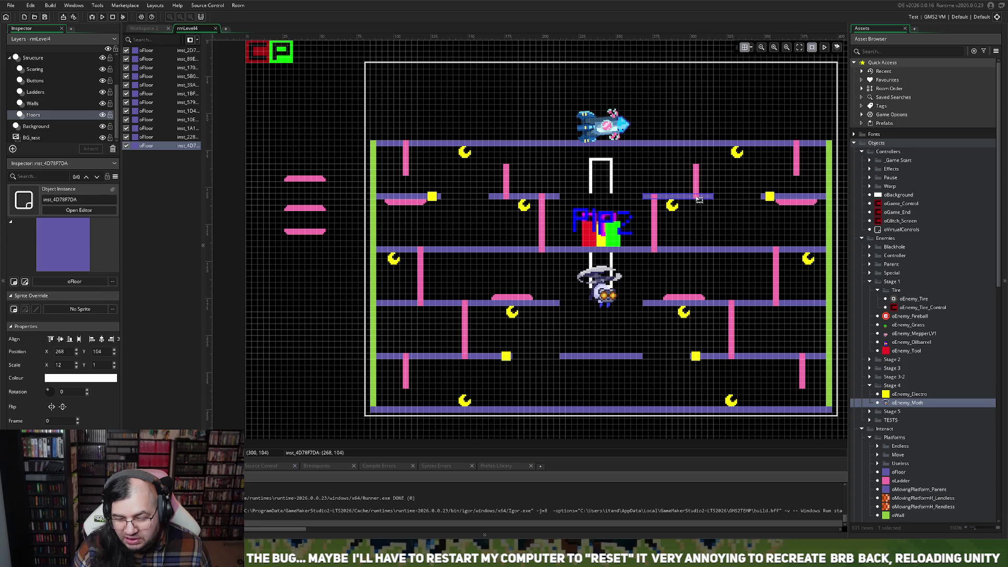
{"action": "key", "text": "ctrl+v"}
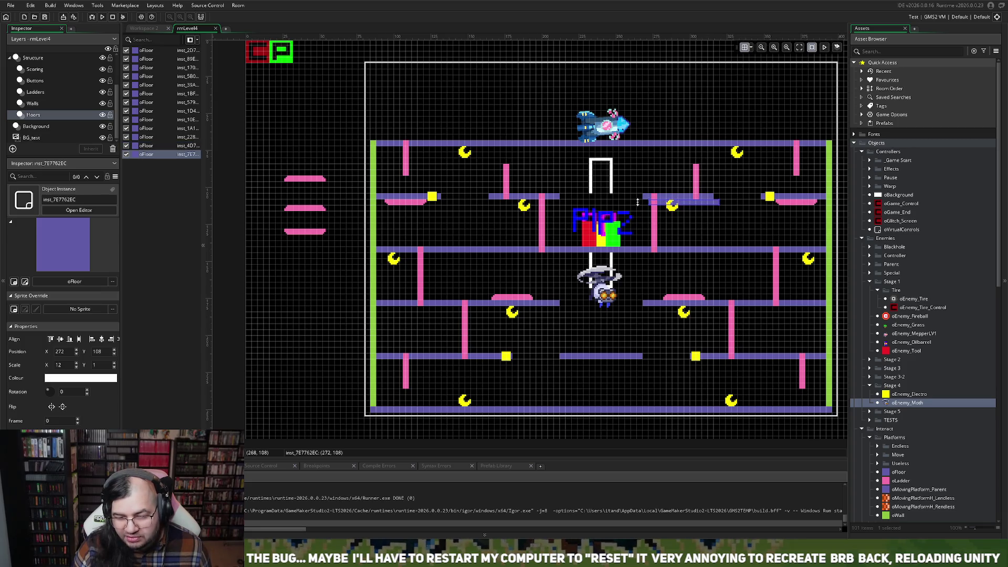
{"action": "left_click_drag", "start_coordinate": [701, 206], "coordinate": [582, 198]}
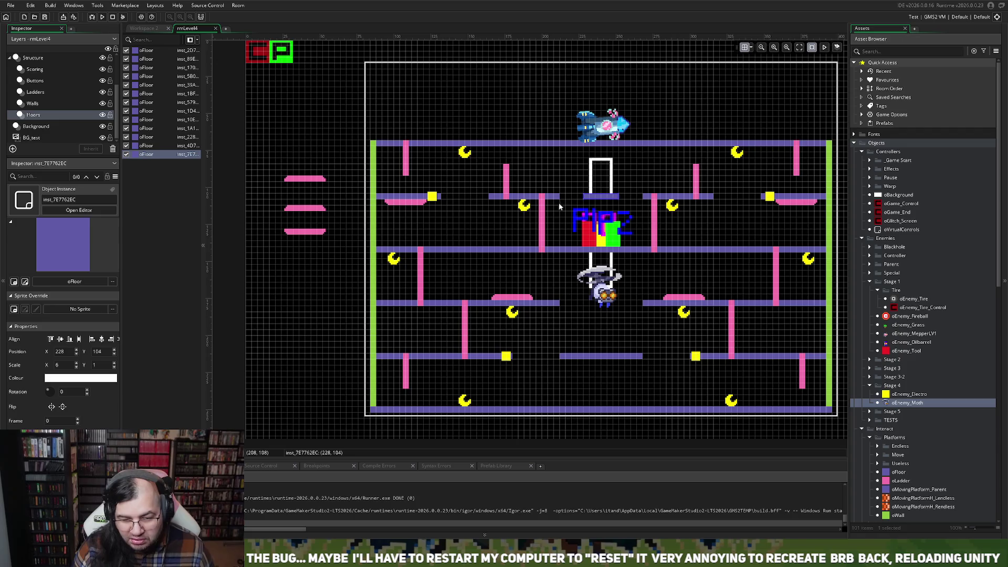
- Trim the left end of the upper-right floor beside the sign inward by one step
{"action": "left_click", "coordinate": [556, 198]}
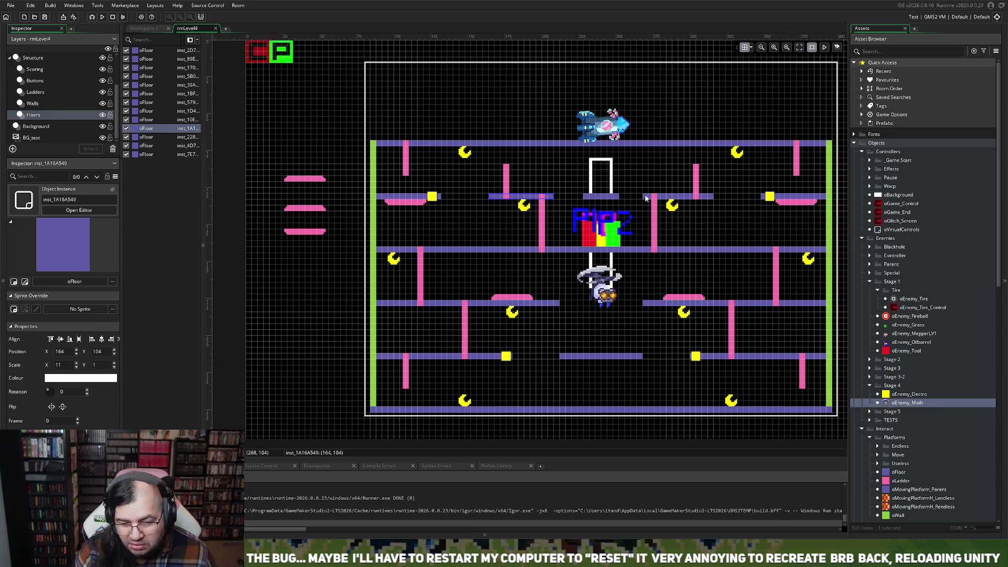
{"action": "left_click", "coordinate": [645, 208]}
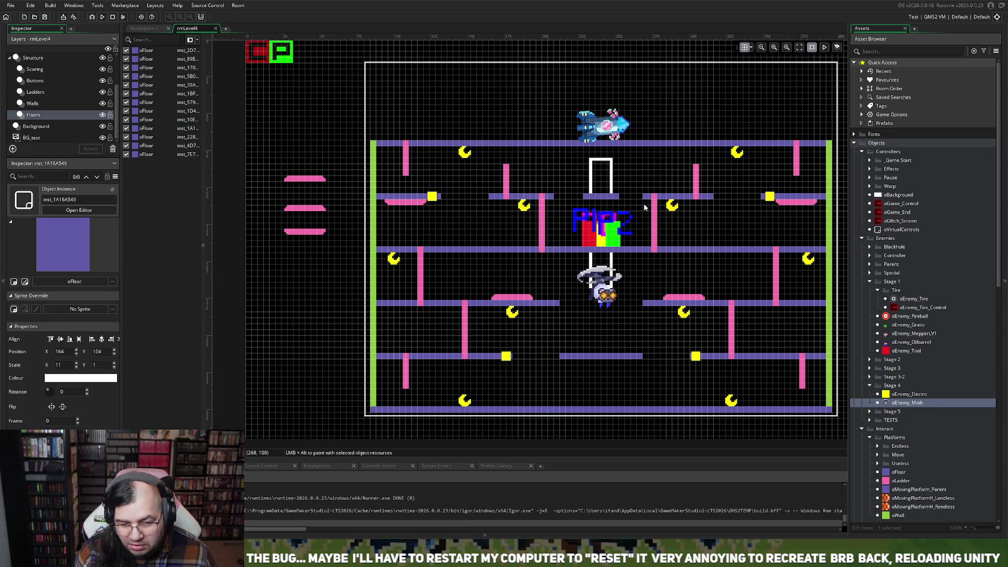
{"action": "left_click", "coordinate": [647, 198]}
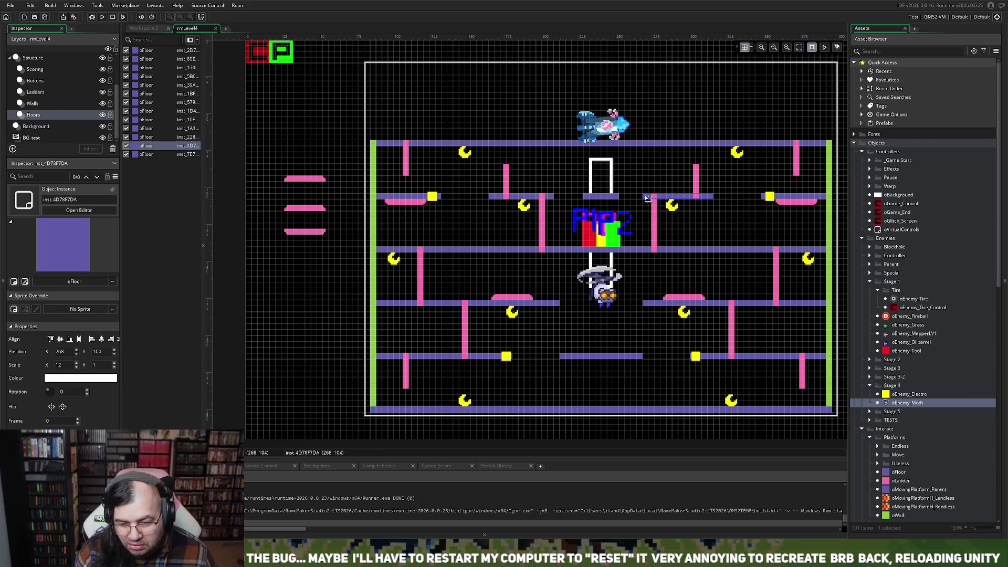
{"action": "left_click_drag", "start_coordinate": [643, 196], "coordinate": [649, 197]}
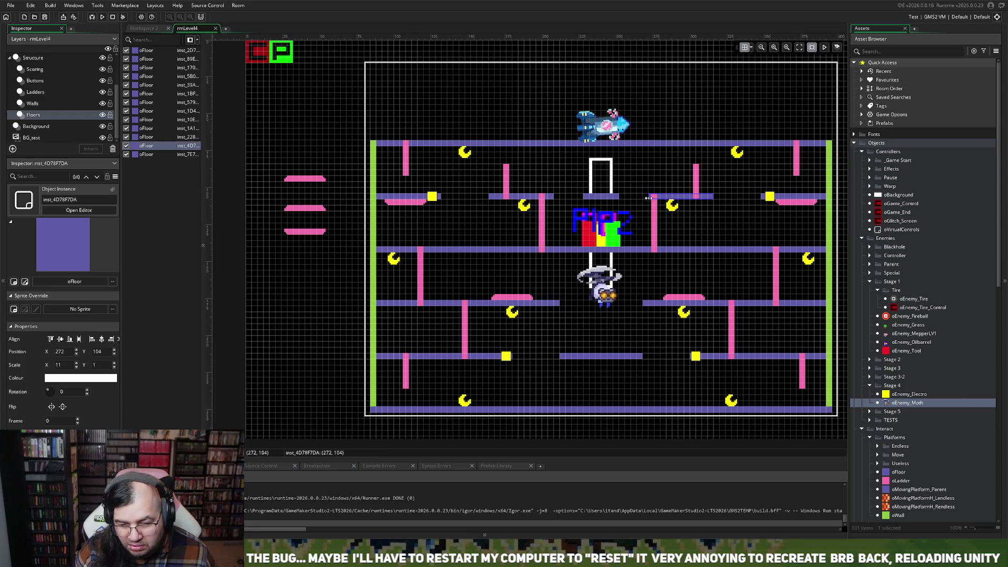
{"action": "left_click", "coordinate": [544, 220]}
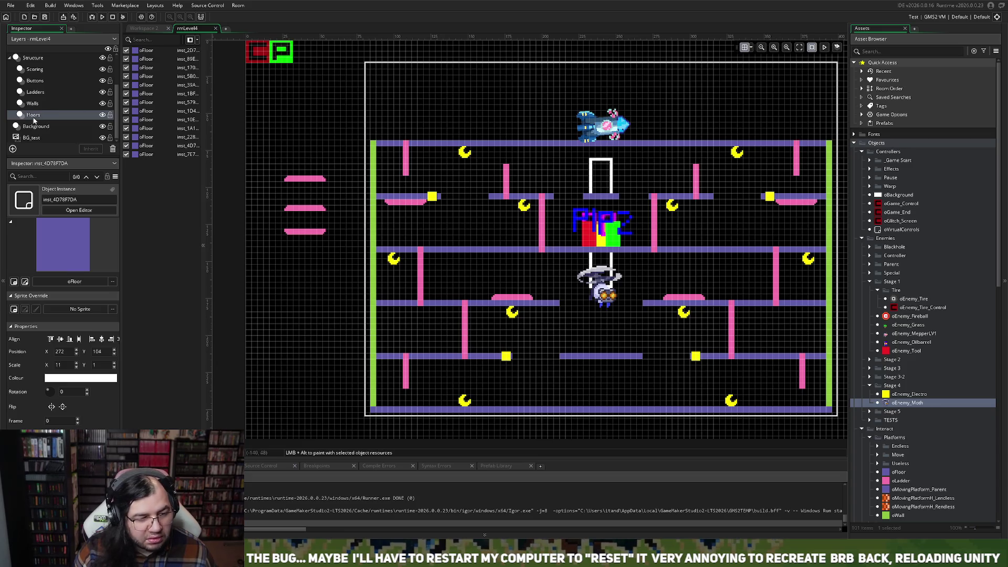
- Move the two ladders flanking the logo outward to X 196 and X 284
{"action": "left_click", "coordinate": [39, 102]}
{"action": "left_click", "coordinate": [37, 92]}
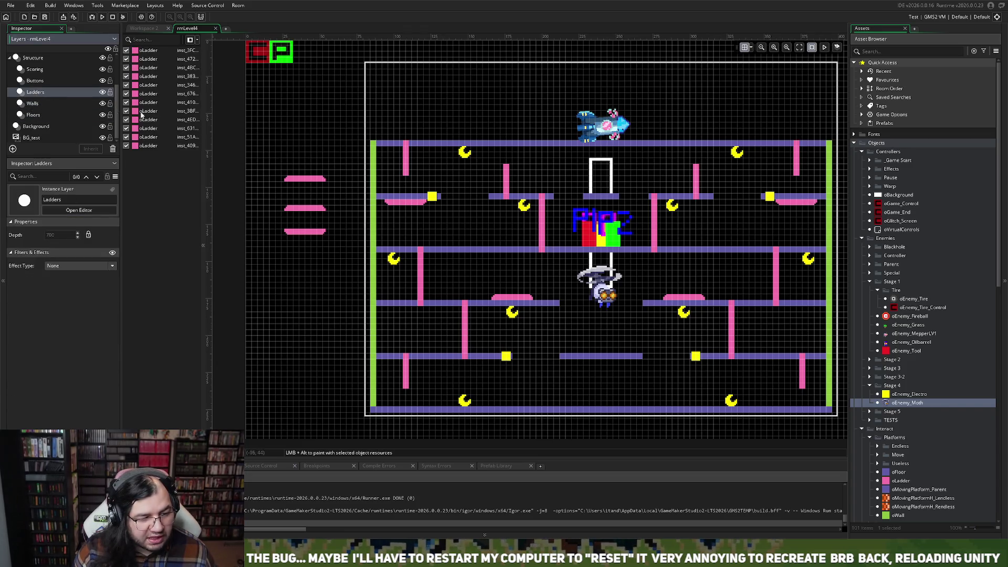
{"action": "left_click", "coordinate": [542, 218]}
{"action": "left_click_drag", "start_coordinate": [542, 217], "coordinate": [539, 218]}
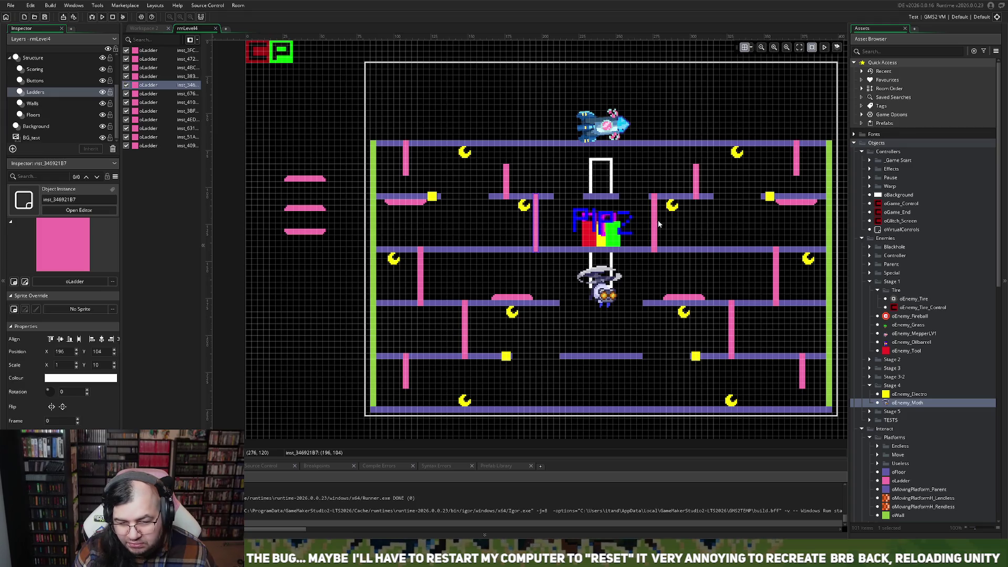
{"action": "left_click_drag", "start_coordinate": [658, 221], "coordinate": [669, 221]}
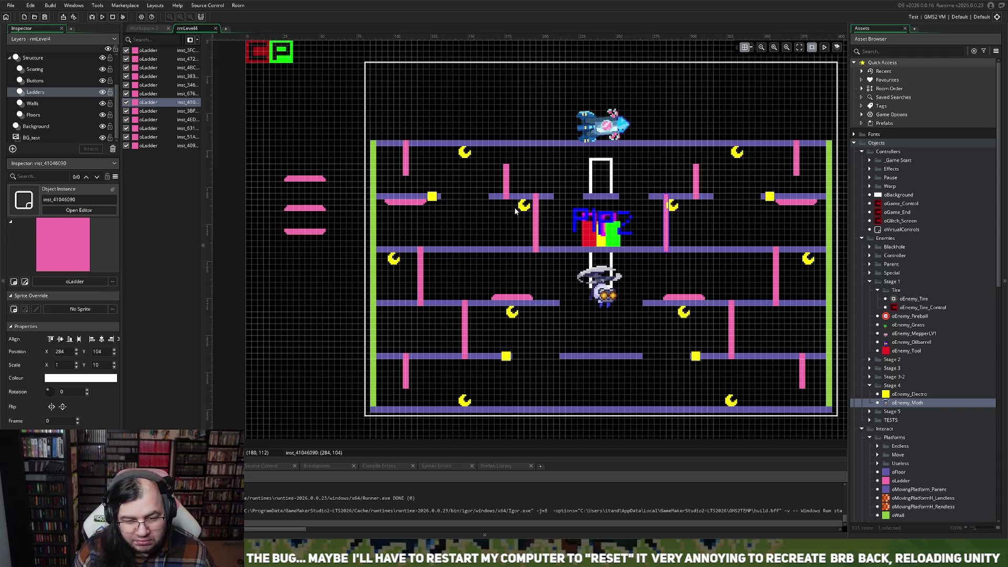
{"action": "left_click", "coordinate": [37, 69]}
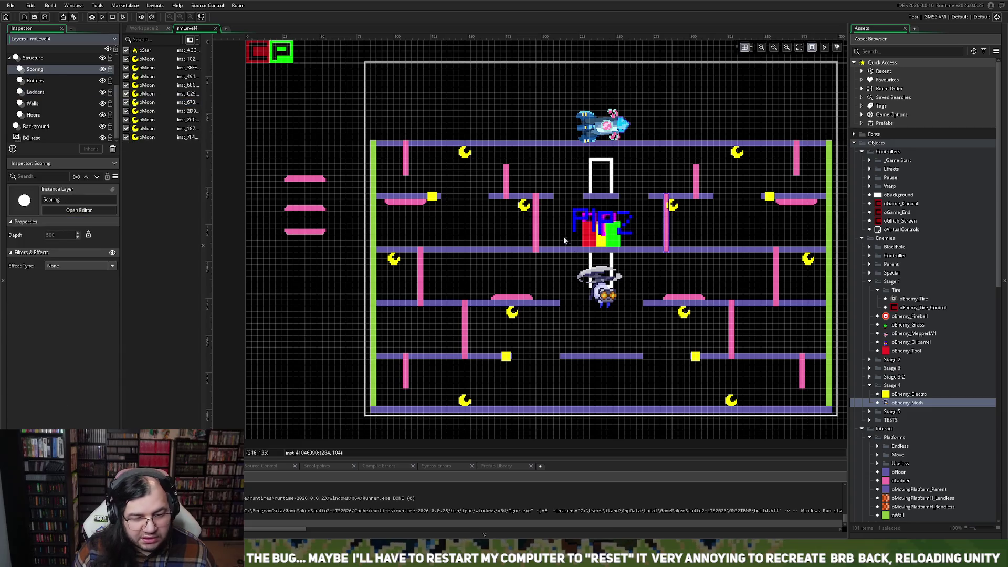
- Spread the two second-row moons apart, the right one to X 304, Y 108
{"action": "mouse_move", "coordinate": [525, 210]}
{"action": "left_mouse_down"}
{"action": "mouse_move", "coordinate": [505, 226]}
{"action": "mouse_move", "coordinate": [509, 213]}
{"action": "mouse_move", "coordinate": [512, 277]}
{"action": "mouse_move", "coordinate": [559, 280]}
{"action": "mouse_move", "coordinate": [526, 289]}
{"action": "mouse_move", "coordinate": [469, 261]}
{"action": "mouse_move", "coordinate": [449, 320]}
{"action": "mouse_move", "coordinate": [414, 327]}
{"action": "mouse_move", "coordinate": [398, 317]}
{"action": "mouse_move", "coordinate": [393, 350]}
{"action": "mouse_move", "coordinate": [434, 373]}
{"action": "mouse_move", "coordinate": [618, 389]}
{"action": "mouse_move", "coordinate": [584, 370]}
{"action": "mouse_move", "coordinate": [701, 305]}
{"action": "mouse_move", "coordinate": [712, 252]}
{"action": "mouse_move", "coordinate": [692, 257]}
{"action": "mouse_move", "coordinate": [746, 253]}
{"action": "mouse_move", "coordinate": [731, 231]}
{"action": "mouse_move", "coordinate": [763, 246]}
{"action": "mouse_move", "coordinate": [770, 273]}
{"action": "mouse_move", "coordinate": [716, 288]}
{"action": "mouse_move", "coordinate": [656, 283]}
{"action": "mouse_move", "coordinate": [647, 317]}
{"action": "mouse_move", "coordinate": [672, 347]}
{"action": "mouse_move", "coordinate": [566, 355]}
{"action": "mouse_move", "coordinate": [564, 372]}
{"action": "mouse_move", "coordinate": [574, 374]}
{"action": "left_mouse_up"}
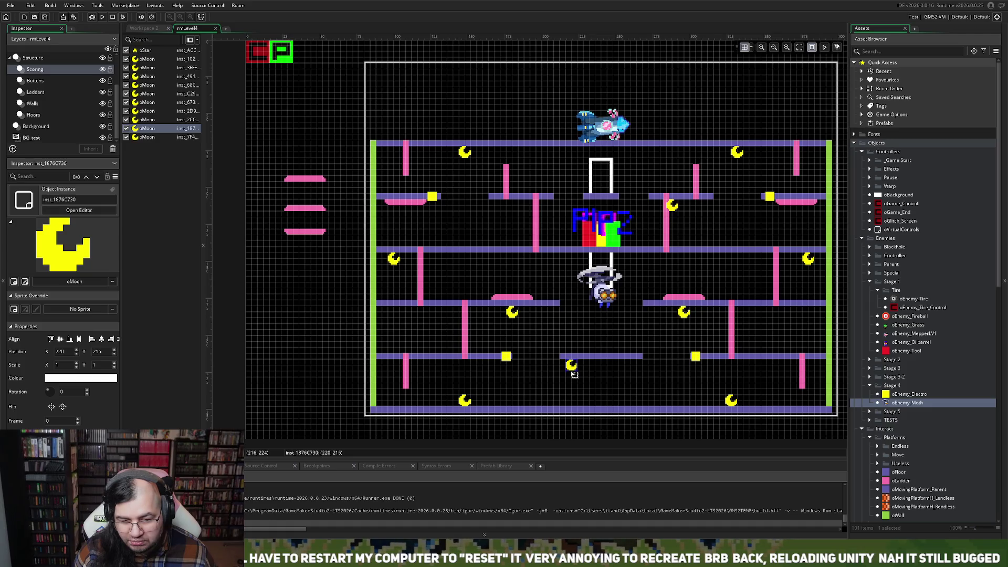
{"action": "left_click_drag", "start_coordinate": [574, 374], "coordinate": [509, 214]}
{"action": "left_click_drag", "start_coordinate": [669, 209], "coordinate": [696, 209]}
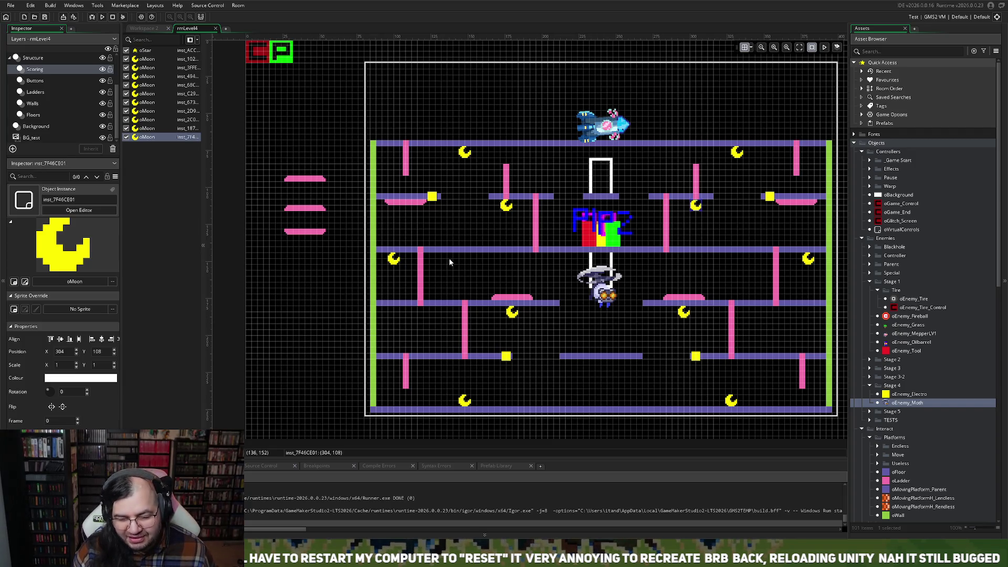
{"action": "left_click", "coordinate": [32, 58]}
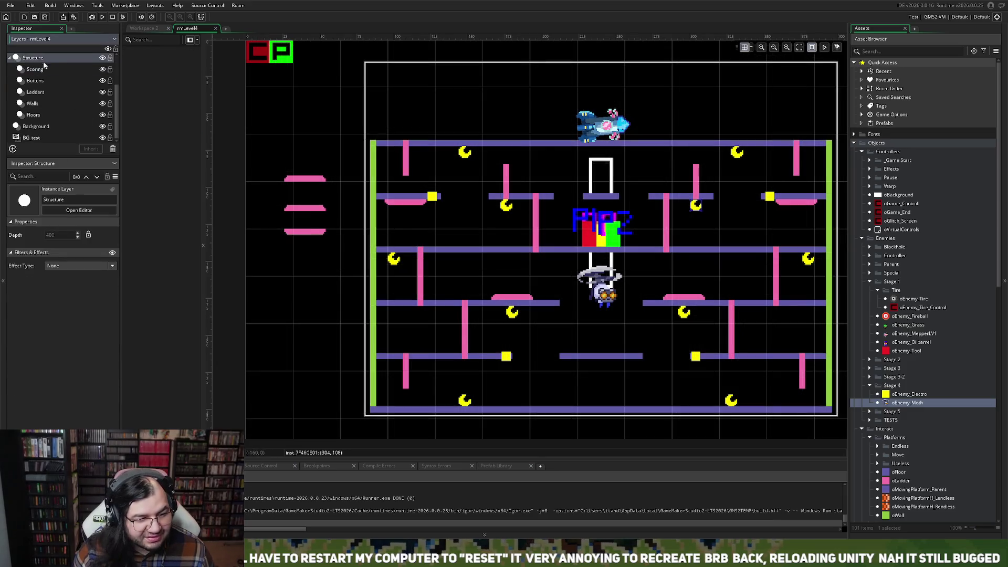
- On Instance_Middle, nudge the left electro enemy slightly right and select the right one
{"action": "scroll", "coordinate": [56, 84], "scroll_direction": "up", "scroll_amount": 1}
{"action": "scroll", "coordinate": [71, 73], "scroll_direction": "up", "scroll_amount": 2}
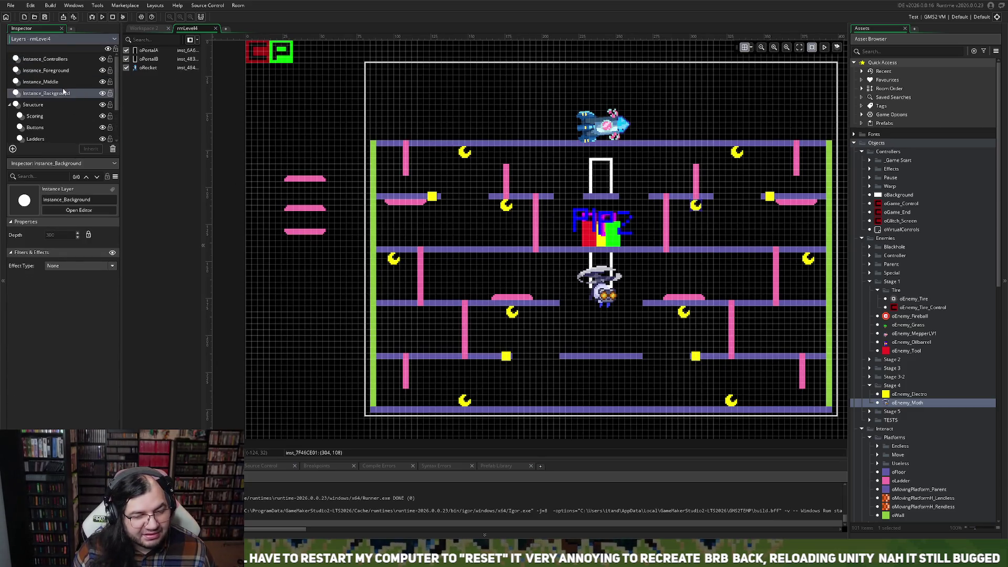
{"action": "left_click", "coordinate": [68, 82]}
{"action": "left_click_drag", "start_coordinate": [436, 197], "coordinate": [440, 197]}
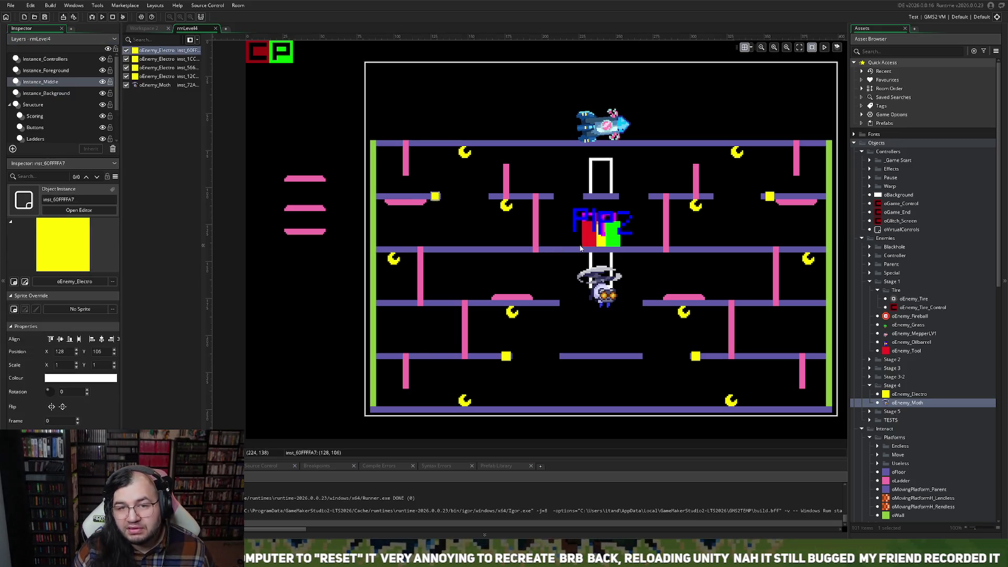
{"action": "left_click", "coordinate": [767, 196]}
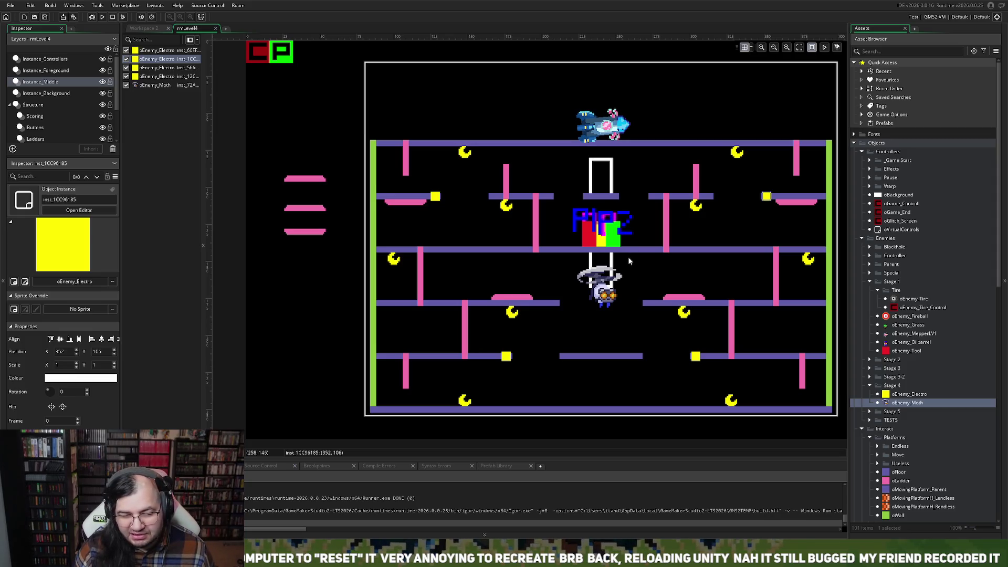
{"action": "scroll", "coordinate": [625, 263], "scroll_direction": "down", "scroll_amount": 3}
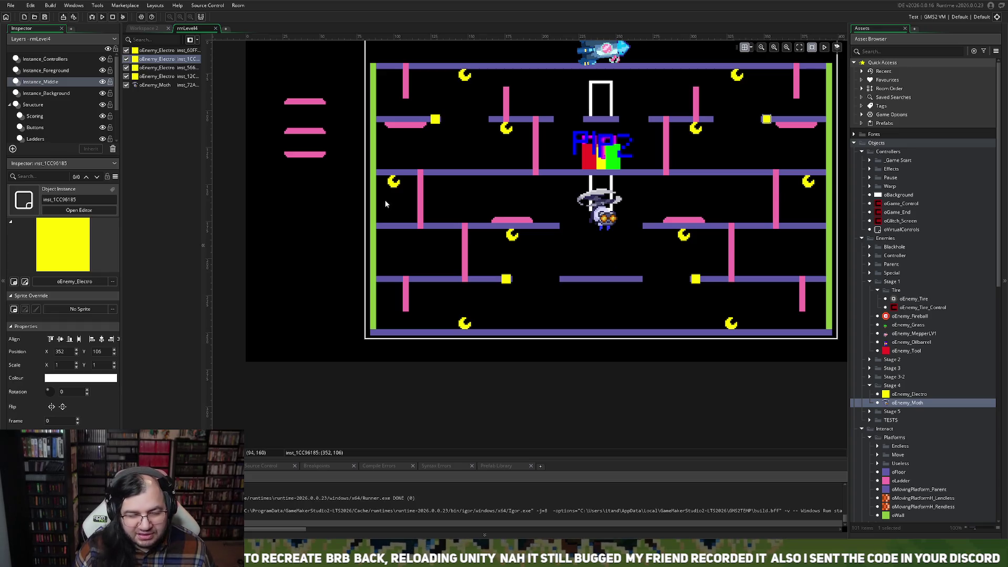
{"action": "left_click", "coordinate": [48, 93]}
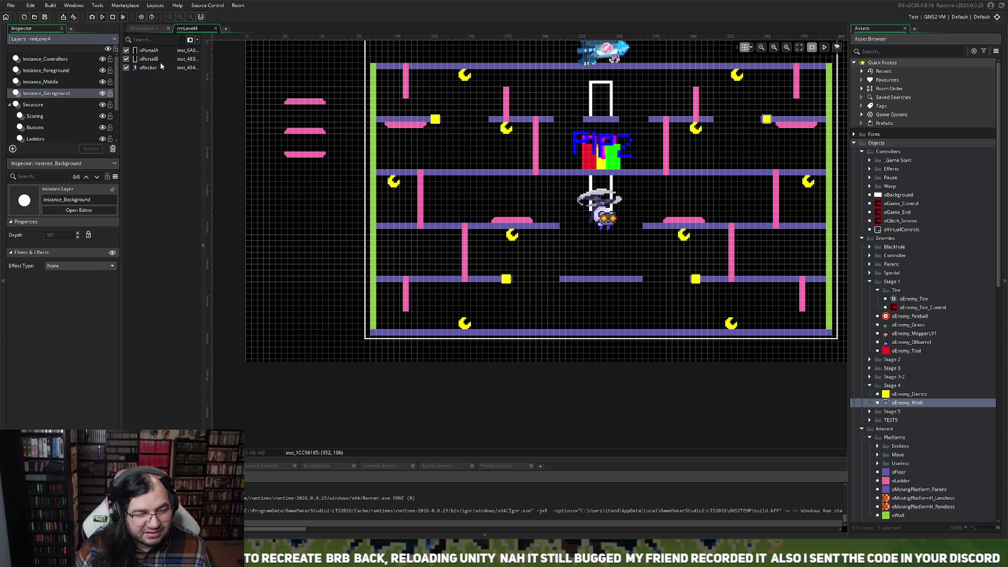
- Move oPortalB down below the lowest middle platform
{"action": "left_click_drag", "start_coordinate": [603, 189], "coordinate": [605, 292]}
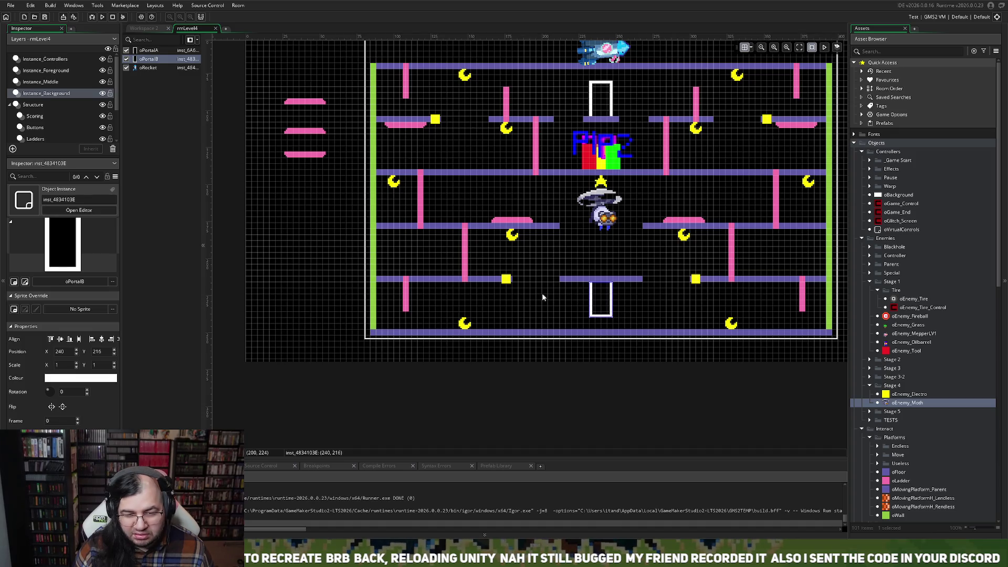
{"action": "scroll", "coordinate": [48, 130], "scroll_direction": "down", "scroll_amount": 1}
{"action": "left_click", "coordinate": [48, 130]}
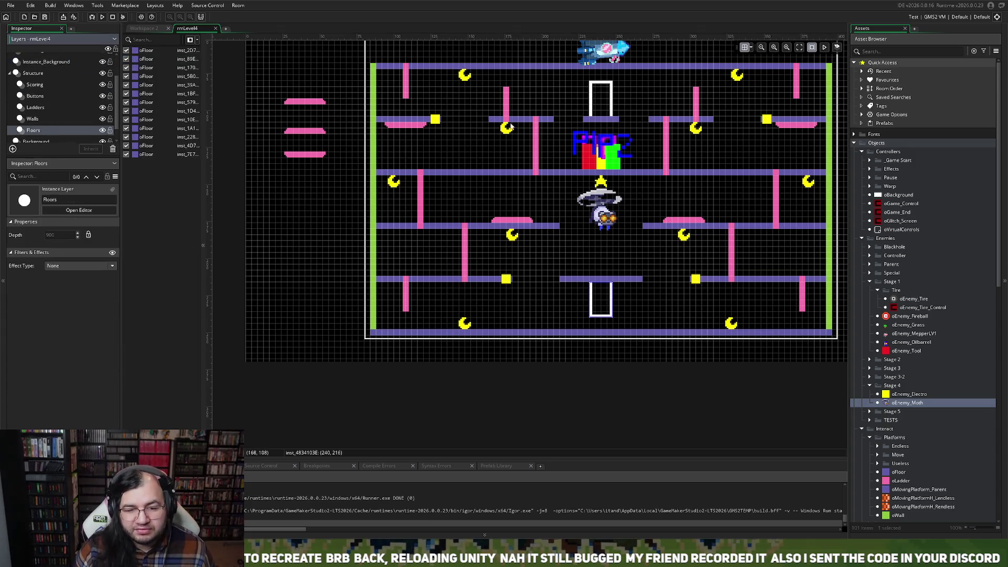
- Shift and stretch the two upper floors, the right one at X 276, Y 104 to X scale 12
{"action": "left_click_drag", "start_coordinate": [534, 120], "coordinate": [521, 120]}
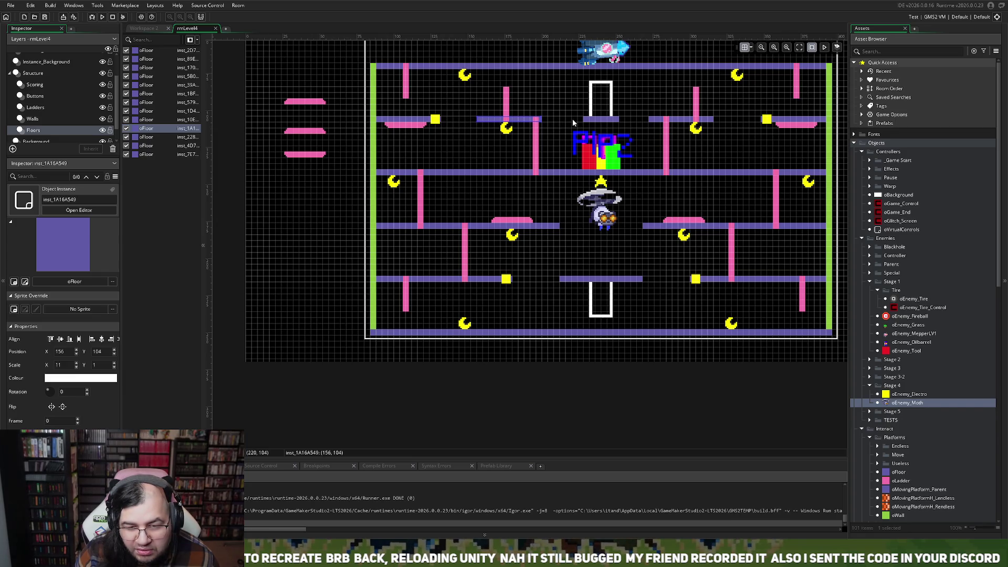
{"action": "left_click_drag", "start_coordinate": [527, 122], "coordinate": [533, 122]}
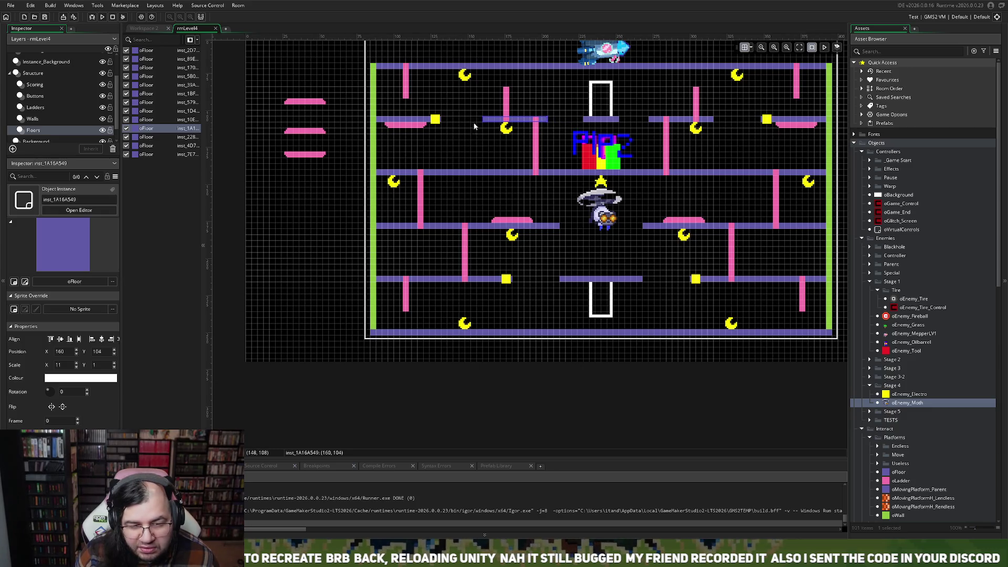
{"action": "left_click_drag", "start_coordinate": [479, 119], "coordinate": [473, 120]}
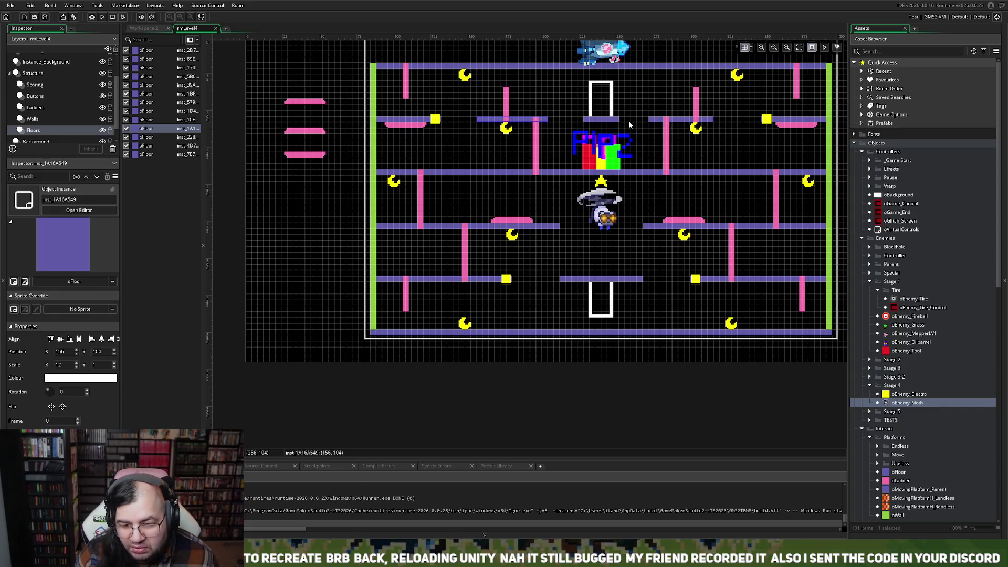
{"action": "left_click_drag", "start_coordinate": [654, 121], "coordinate": [661, 123]}
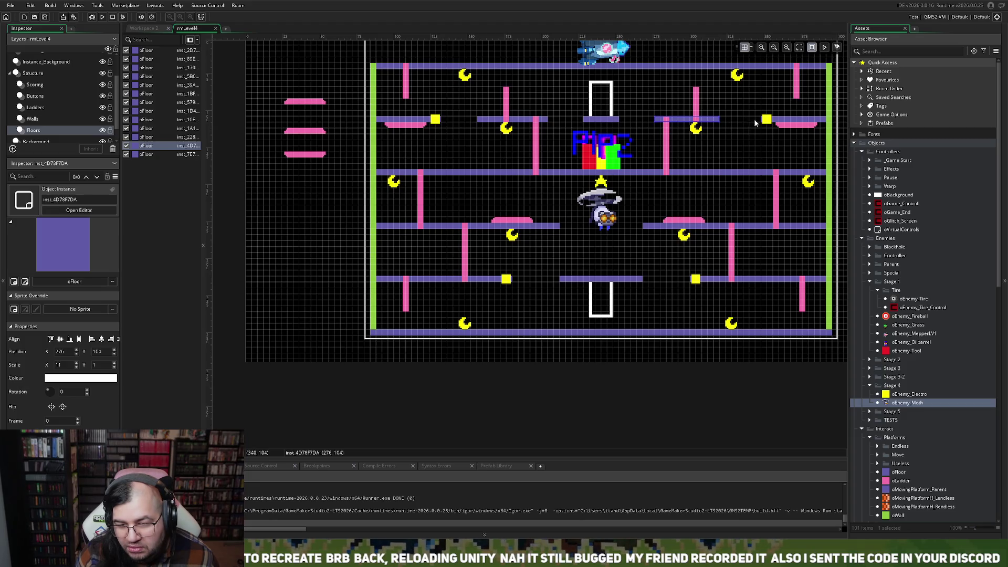
{"action": "left_click_drag", "start_coordinate": [719, 120], "coordinate": [724, 122]}
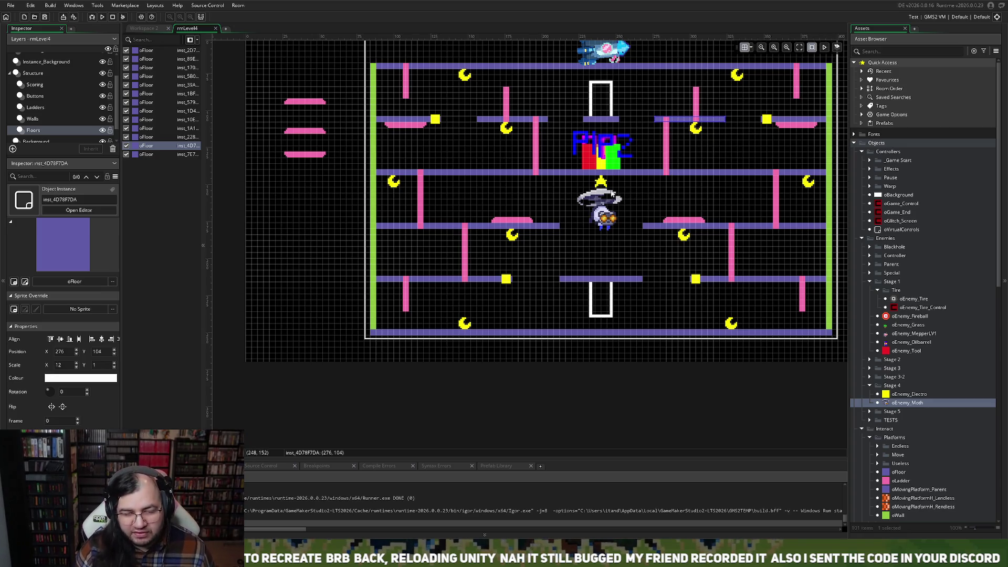
{"action": "left_click", "coordinate": [48, 127]}
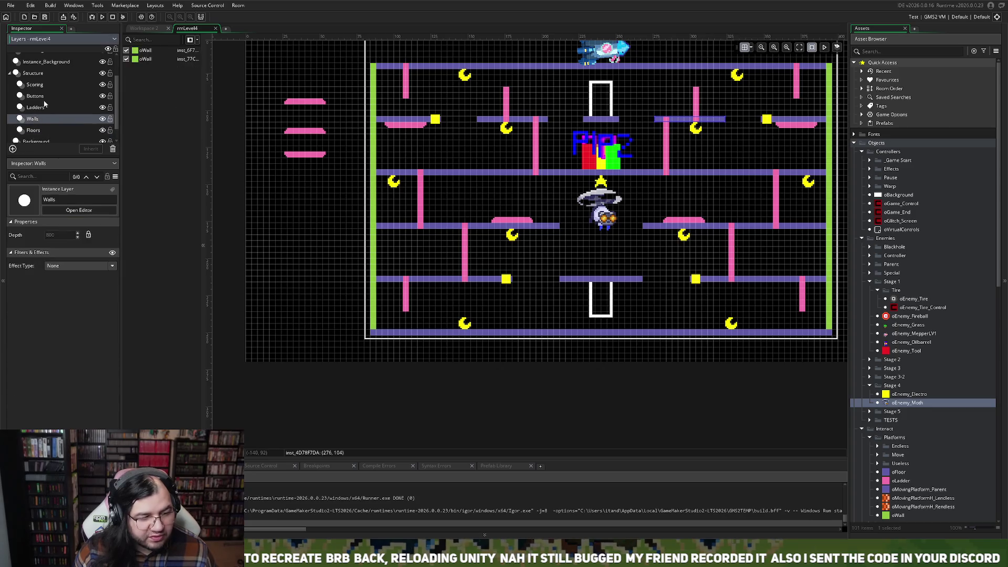
- Push the two short upper ladders further outward on the Ladders layer
{"action": "left_click", "coordinate": [45, 108]}
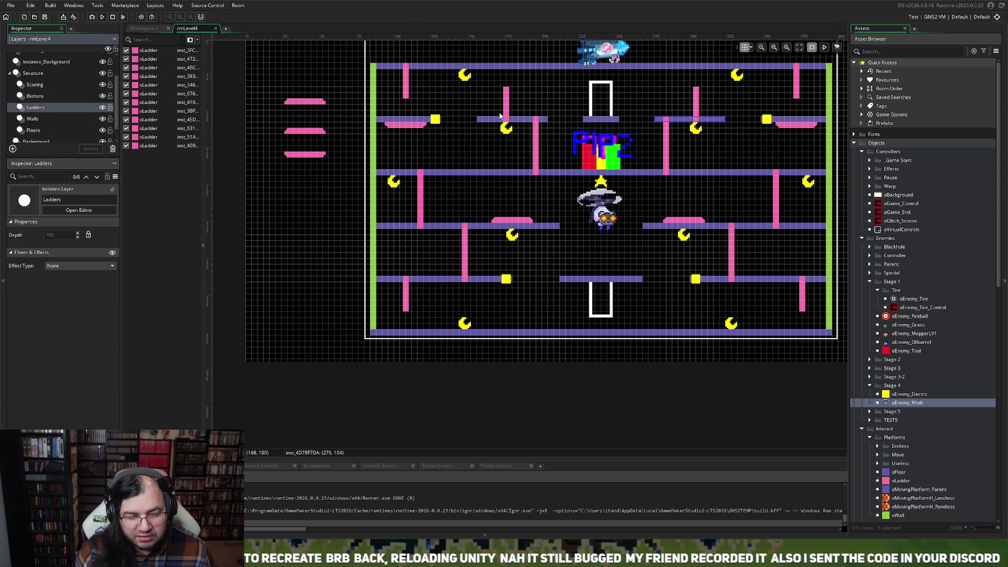
{"action": "left_click_drag", "start_coordinate": [510, 119], "coordinate": [492, 119]}
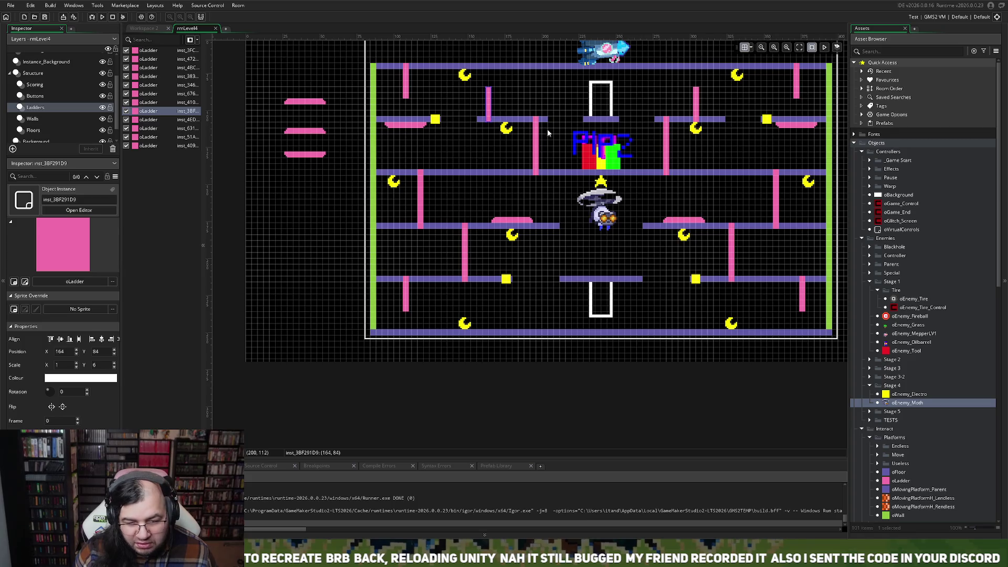
{"action": "left_click_drag", "start_coordinate": [701, 117], "coordinate": [720, 119]}
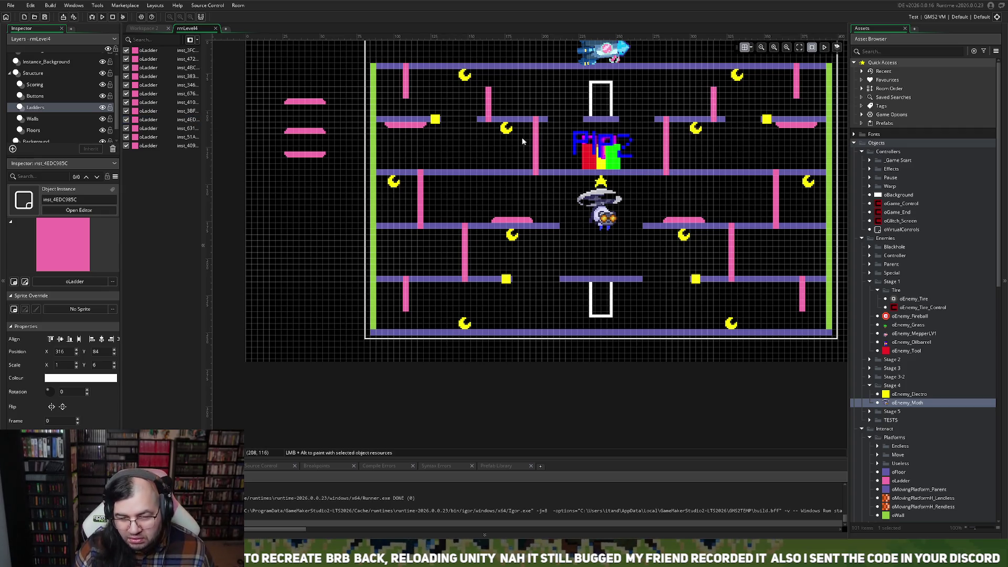
- Nudge both second-row moons slightly inward, the left one to X 180, Y 108
{"action": "left_click", "coordinate": [44, 87]}
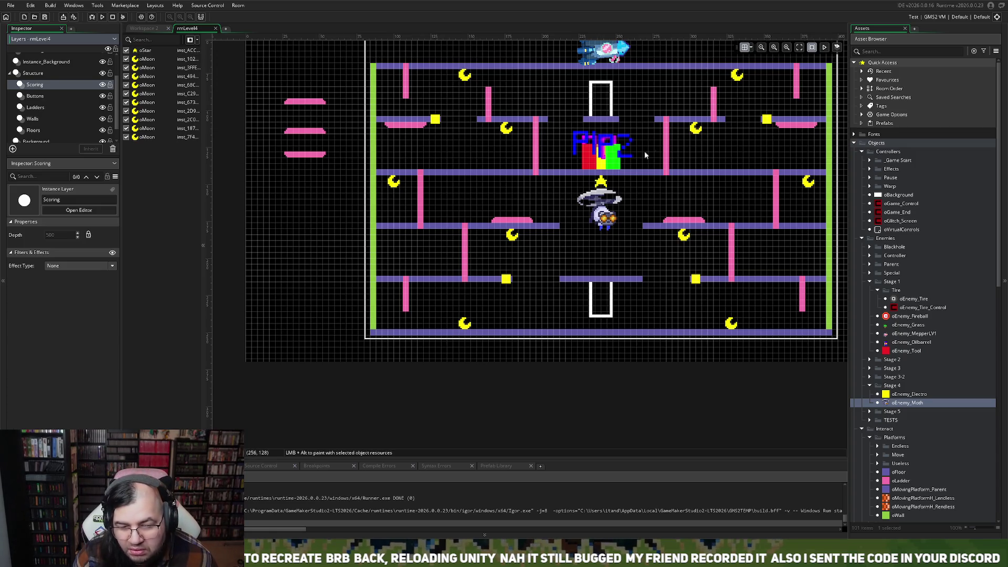
{"action": "left_click_drag", "start_coordinate": [700, 132], "coordinate": [693, 130]}
{"action": "left_click_drag", "start_coordinate": [506, 132], "coordinate": [511, 133]}
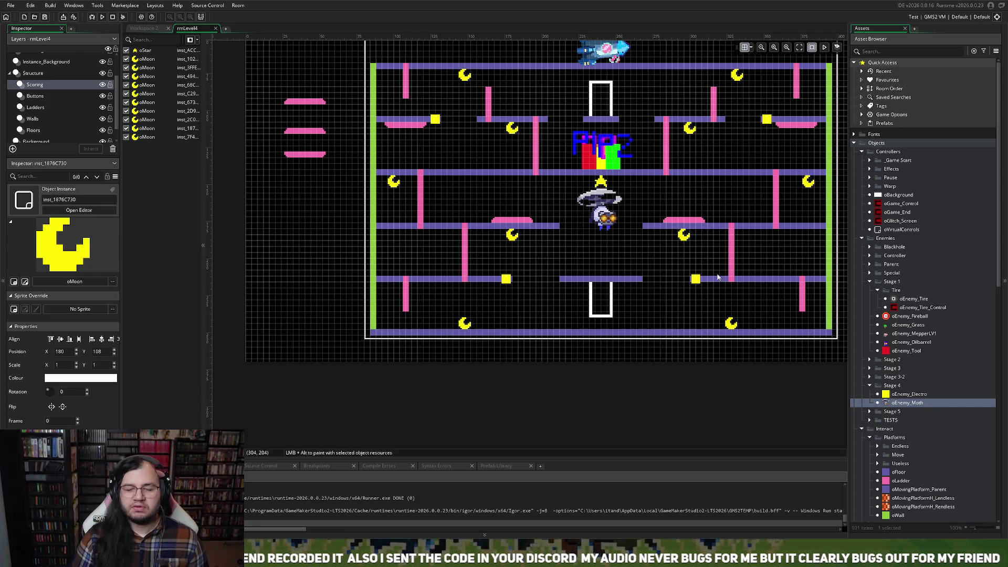
{"action": "left_click", "coordinate": [34, 96]}
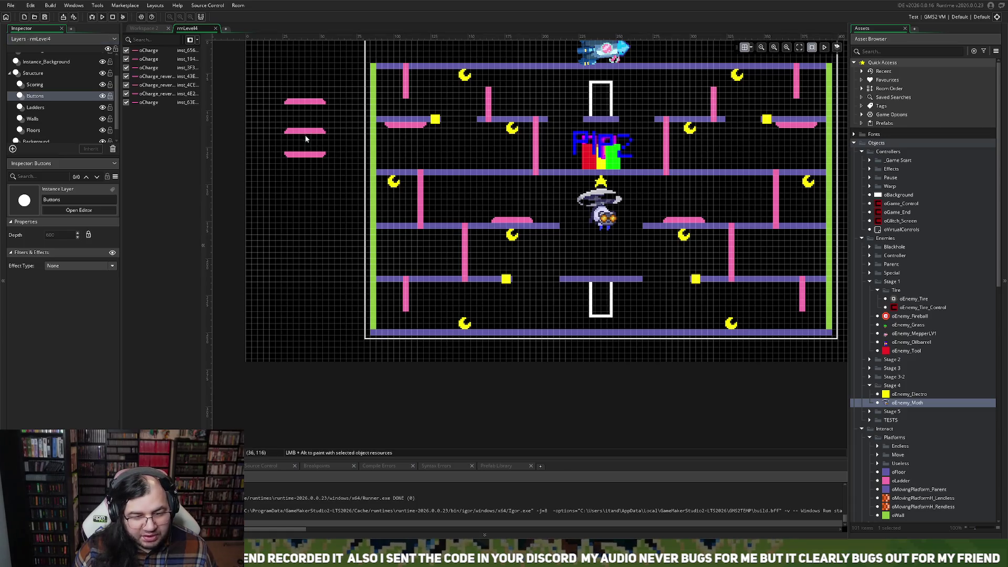
- Move two oCharge pads from the left margin onto the third-row floor at X 144 and X 336, Y 140
{"action": "left_click_drag", "start_coordinate": [308, 132], "coordinate": [465, 168]}
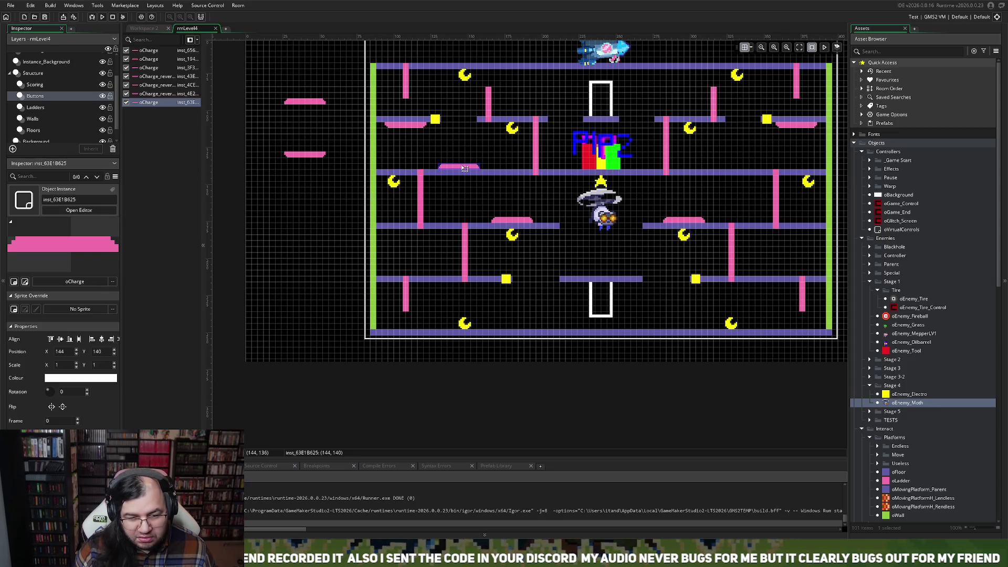
{"action": "left_click_drag", "start_coordinate": [303, 103], "coordinate": [744, 166]}
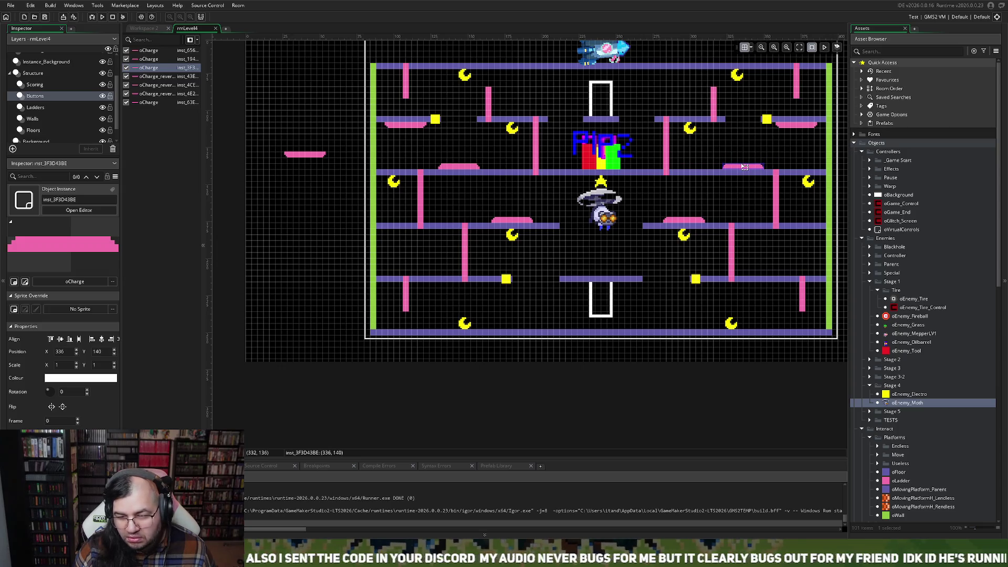
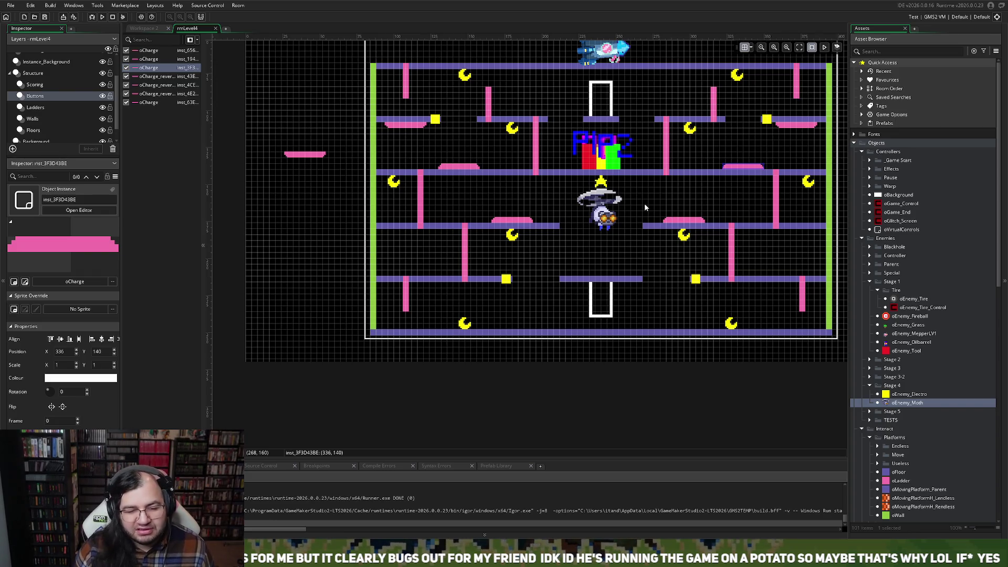
- Move the stray oCharge_reverse platform from outside the room to 240,144, just under the star
{"action": "left_click", "coordinate": [315, 163]}
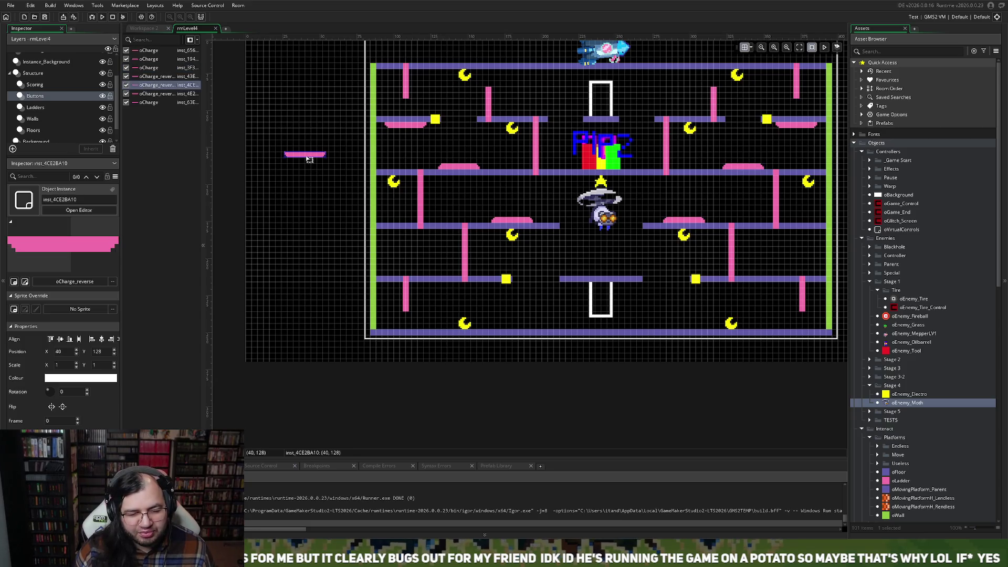
{"action": "mouse_move", "coordinate": [315, 164]}
{"action": "left_mouse_down"}
{"action": "mouse_move", "coordinate": [540, 247]}
{"action": "mouse_move", "coordinate": [648, 254]}
{"action": "mouse_move", "coordinate": [647, 245]}
{"action": "mouse_move", "coordinate": [617, 272]}
{"action": "mouse_move", "coordinate": [609, 258]}
{"action": "mouse_move", "coordinate": [271, 200]}
{"action": "left_mouse_up"}
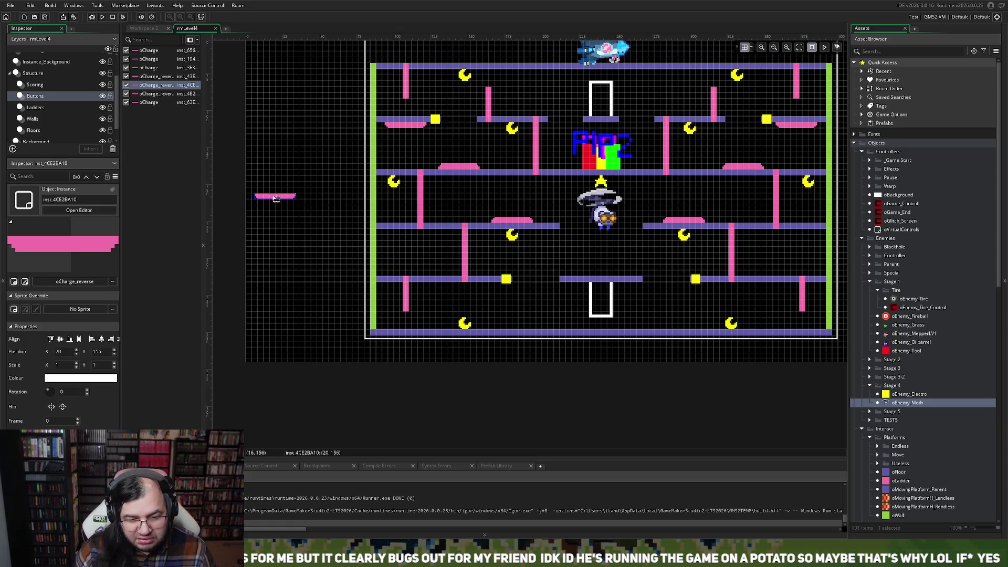
{"action": "mouse_move", "coordinate": [277, 200]}
{"action": "left_mouse_down"}
{"action": "mouse_move", "coordinate": [312, 234]}
{"action": "mouse_move", "coordinate": [459, 300]}
{"action": "mouse_move", "coordinate": [573, 328]}
{"action": "mouse_move", "coordinate": [610, 316]}
{"action": "mouse_move", "coordinate": [644, 268]}
{"action": "mouse_move", "coordinate": [601, 181]}
{"action": "left_mouse_up"}
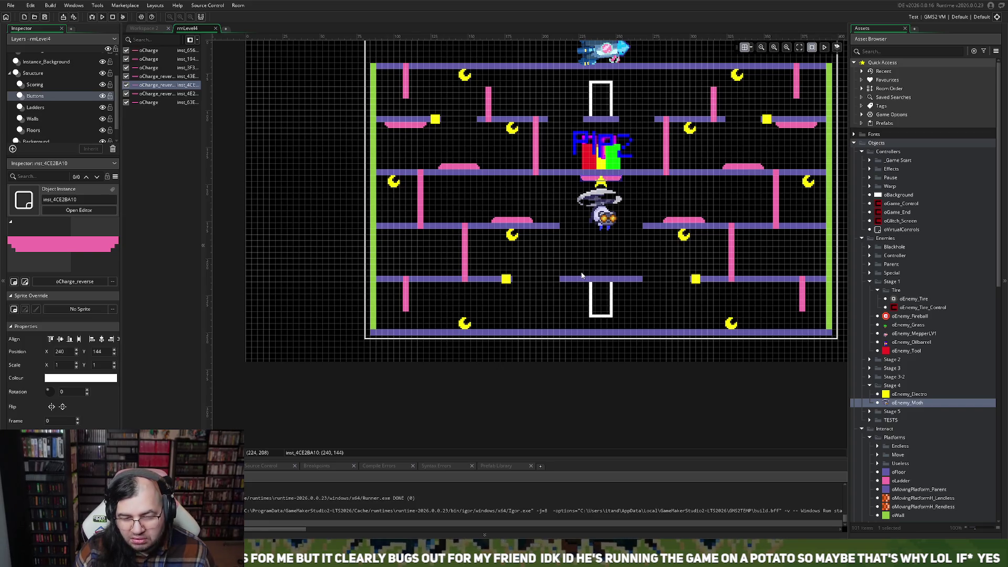
{"action": "left_click", "coordinate": [46, 86]}
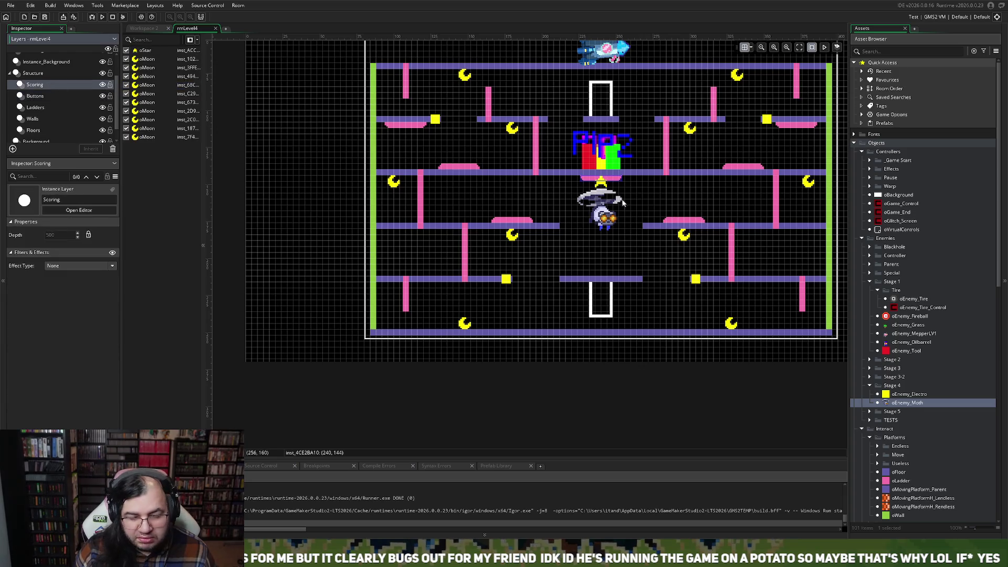
- Lower the star to y 176 and shift the moth enemy left to 176,160
{"action": "mouse_move", "coordinate": [596, 178]}
{"action": "left_mouse_down"}
{"action": "mouse_move", "coordinate": [595, 240]}
{"action": "mouse_move", "coordinate": [603, 227]}
{"action": "left_mouse_up"}
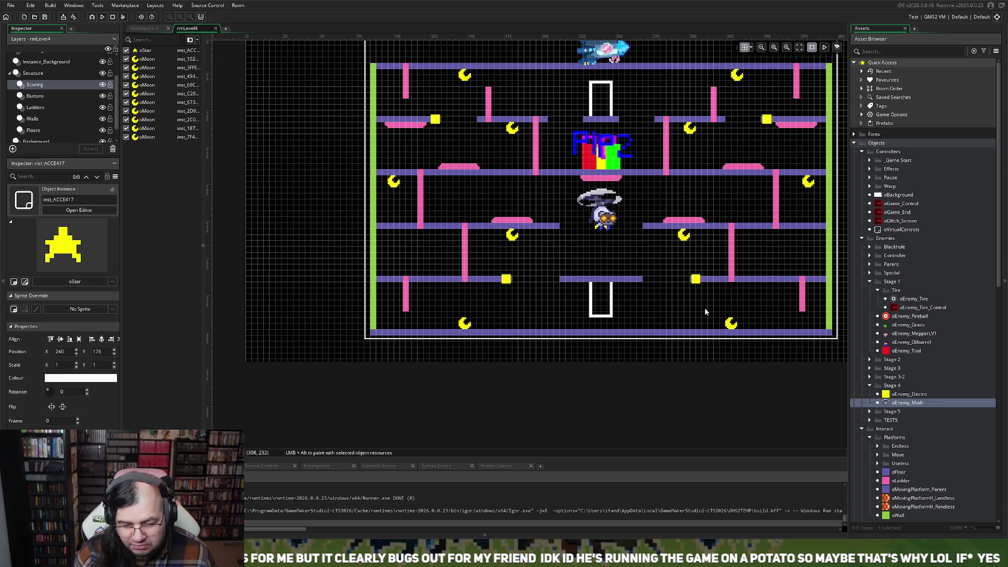
{"action": "scroll", "coordinate": [58, 94], "scroll_direction": "up", "scroll_amount": 1}
{"action": "left_click", "coordinate": [41, 65]}
{"action": "left_click_drag", "start_coordinate": [598, 220], "coordinate": [501, 203]}
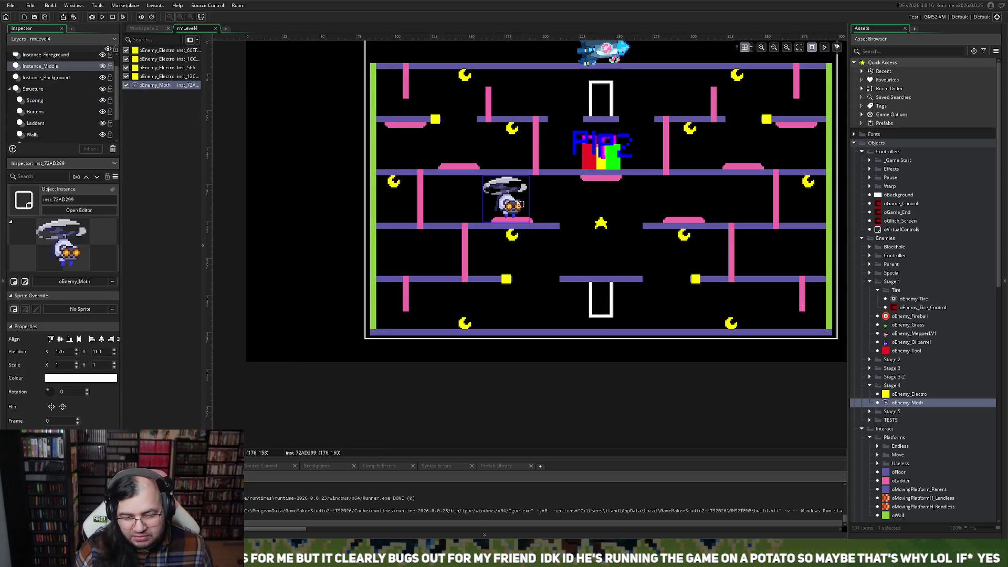
{"action": "scroll", "coordinate": [650, 254], "scroll_direction": "up", "scroll_amount": 5}
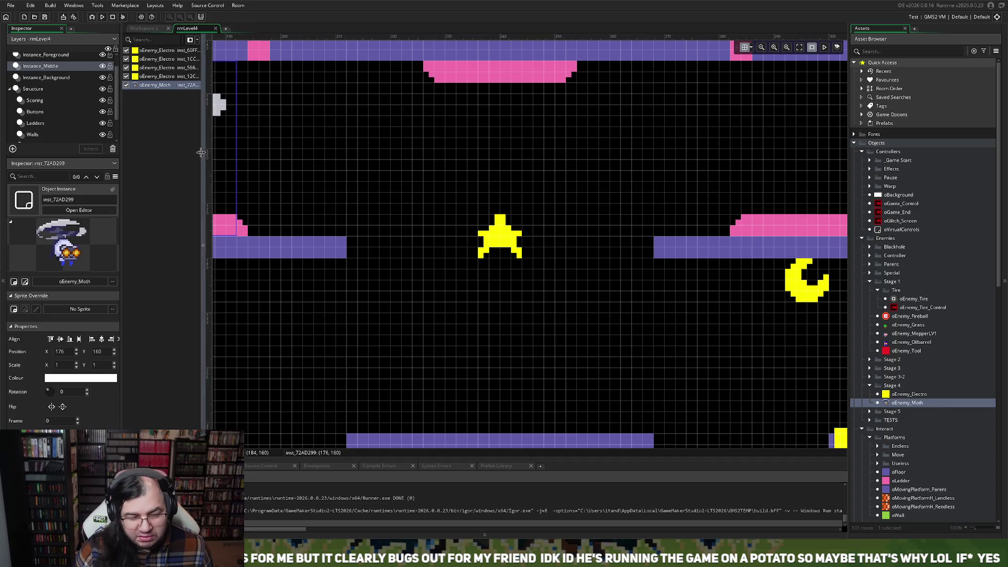
{"action": "scroll", "coordinate": [403, 200], "scroll_direction": "up", "scroll_amount": 2}
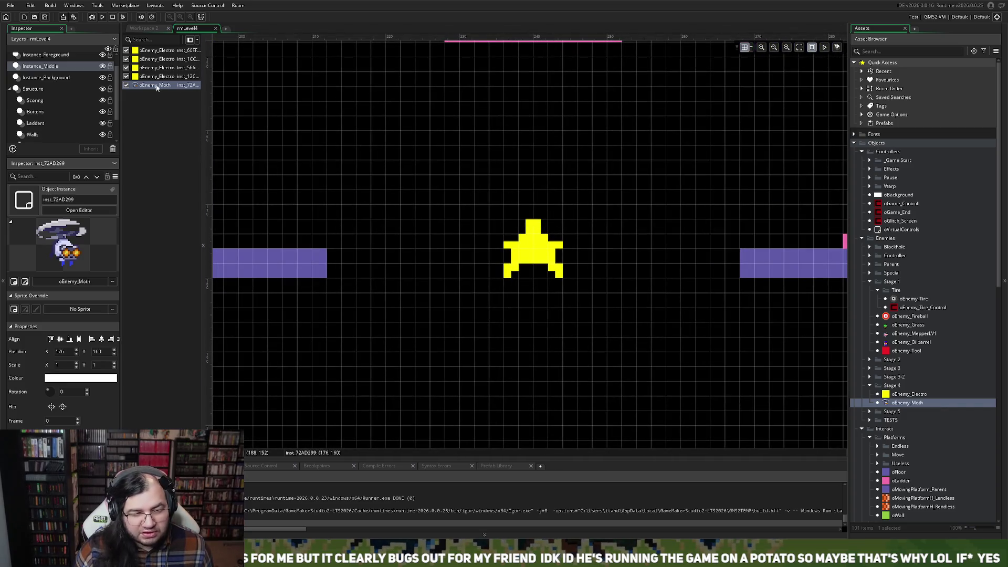
{"action": "left_click", "coordinate": [41, 77]}
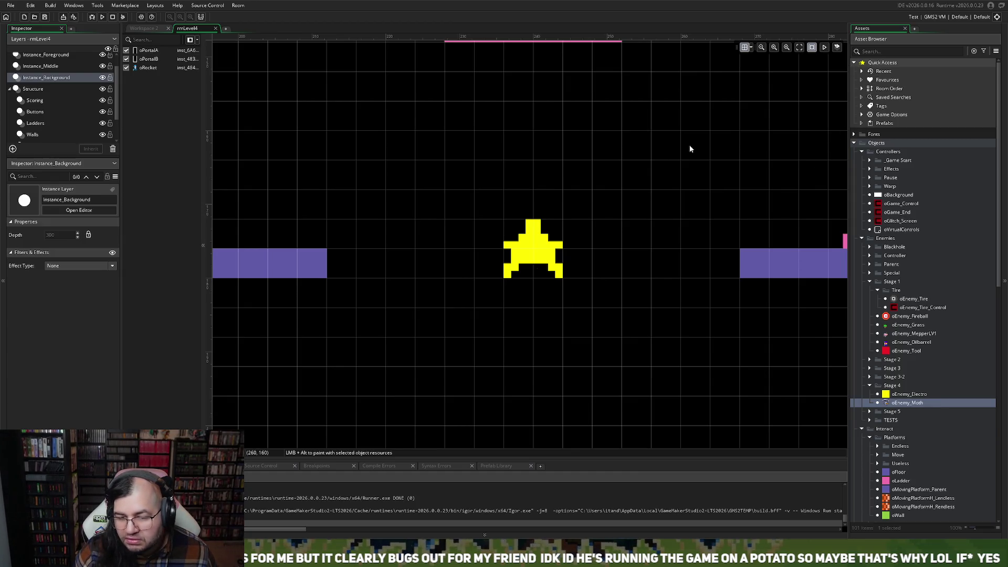
{"action": "left_click", "coordinate": [47, 100]}
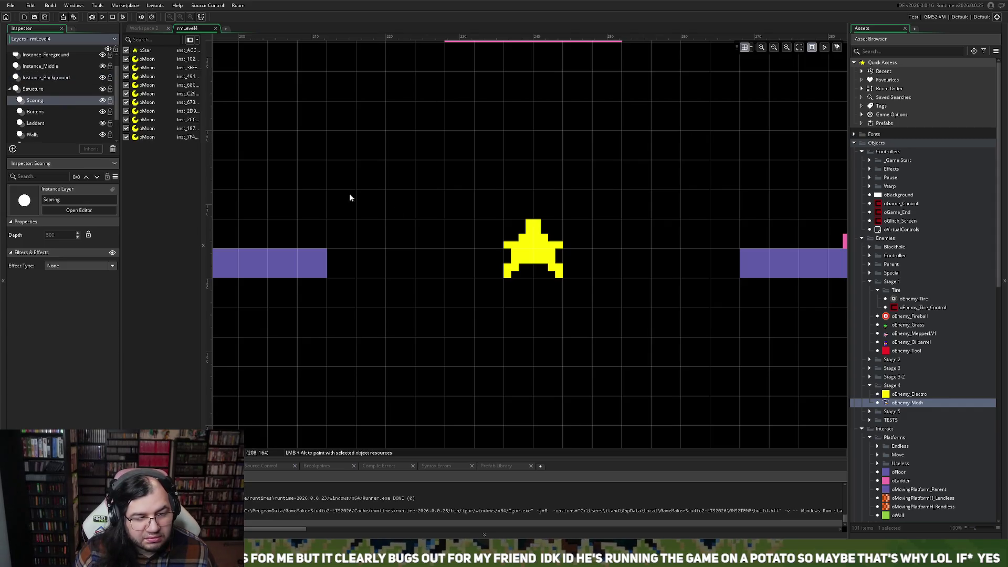
- Set the room's vertical grid to 2 px and settle the star at y 178
{"action": "left_click_drag", "start_coordinate": [518, 253], "coordinate": [520, 277]}
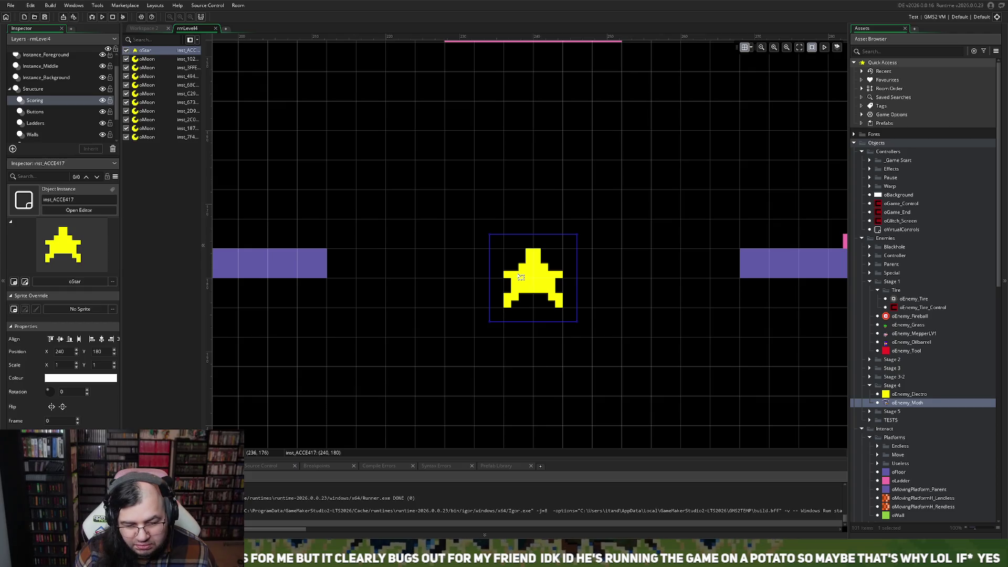
{"action": "left_click_drag", "start_coordinate": [521, 277], "coordinate": [520, 263]}
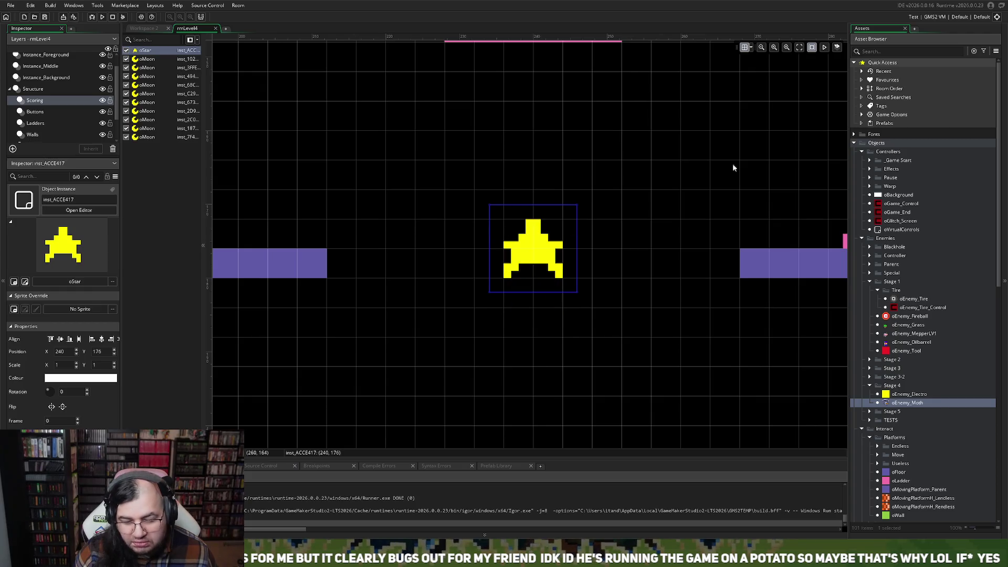
{"action": "left_click", "coordinate": [751, 47]}
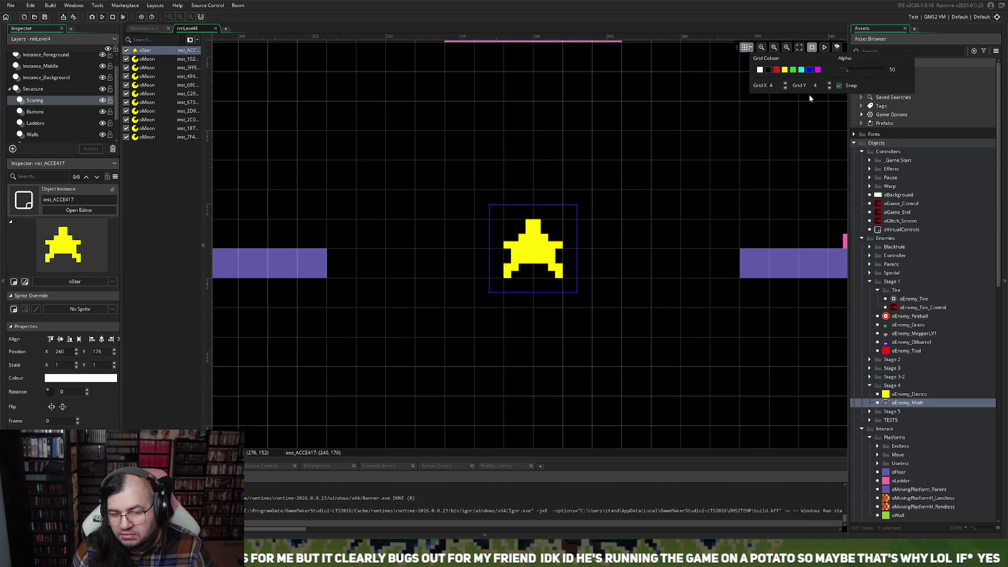
{"action": "type", "text": "2"}
{"action": "left_click_drag", "start_coordinate": [554, 248], "coordinate": [554, 263]}
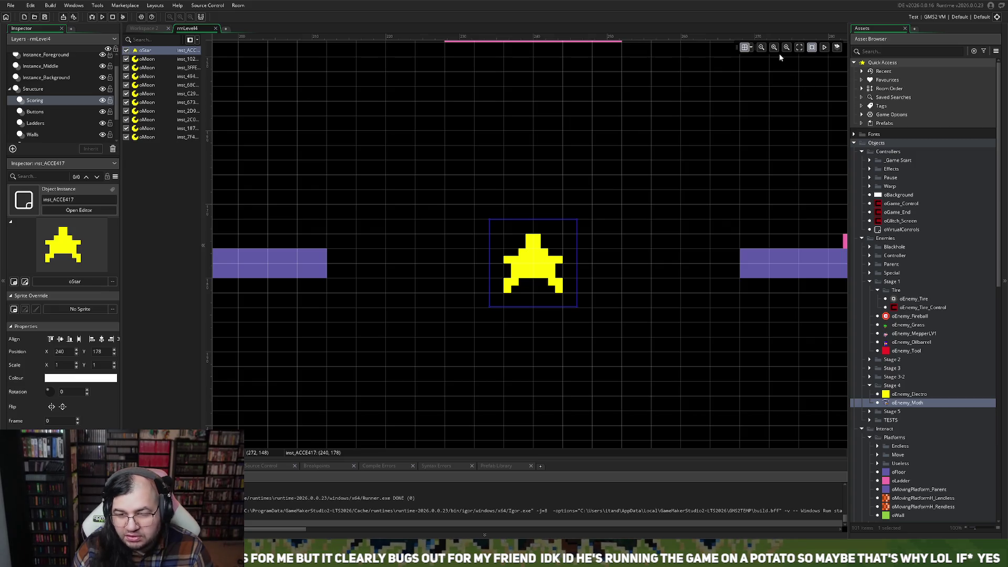
{"action": "left_click", "coordinate": [754, 47]}
{"action": "left_click", "coordinate": [809, 85]}
- Move the moth enemy back to the room centre at 240,178
{"action": "left_click", "coordinate": [50, 66]}
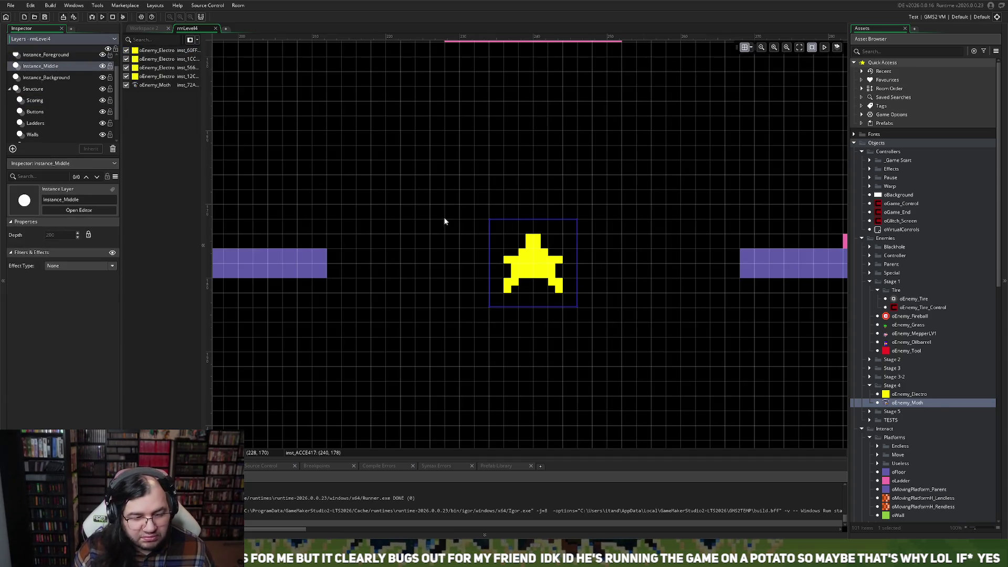
{"action": "scroll", "coordinate": [423, 227], "scroll_direction": "down", "scroll_amount": 1}
{"action": "scroll", "coordinate": [423, 230], "scroll_direction": "down", "scroll_amount": 2}
{"action": "mouse_move", "coordinate": [331, 206]}
{"action": "left_mouse_down"}
{"action": "mouse_move", "coordinate": [469, 239]}
{"action": "mouse_move", "coordinate": [459, 247]}
{"action": "left_mouse_up"}
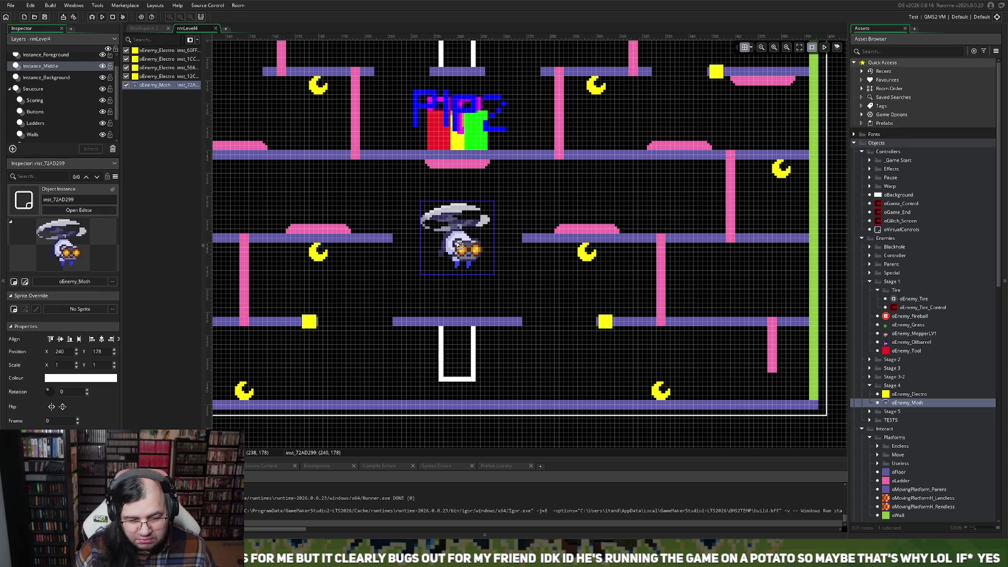
{"action": "left_click", "coordinate": [510, 267]}
{"action": "scroll", "coordinate": [508, 272], "scroll_direction": "down", "scroll_amount": 3}
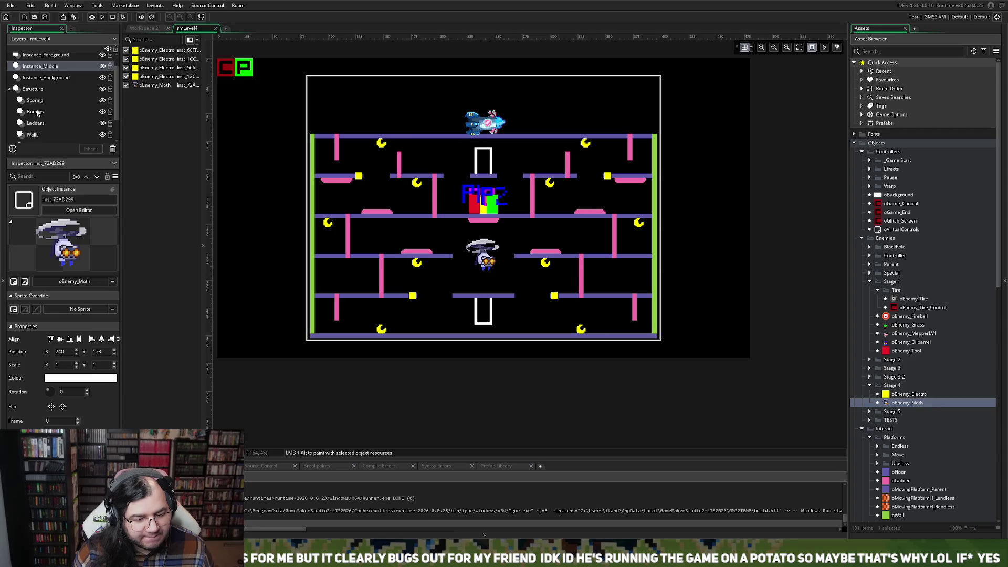
- Move two pink charge pads down to the bottom floor at 196,248 and 284,248
{"action": "left_click", "coordinate": [35, 112]}
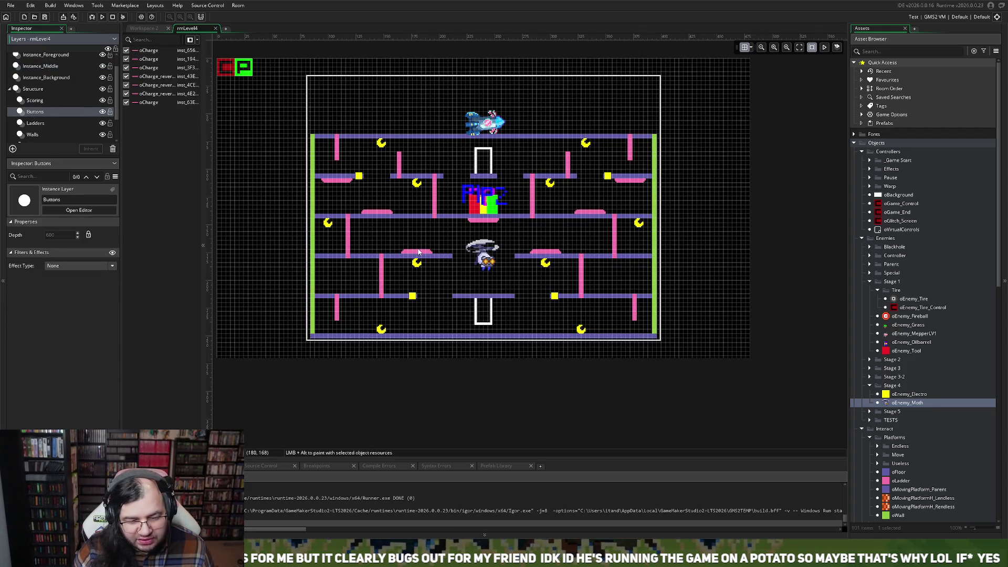
{"action": "left_click_drag", "start_coordinate": [418, 252], "coordinate": [442, 332]}
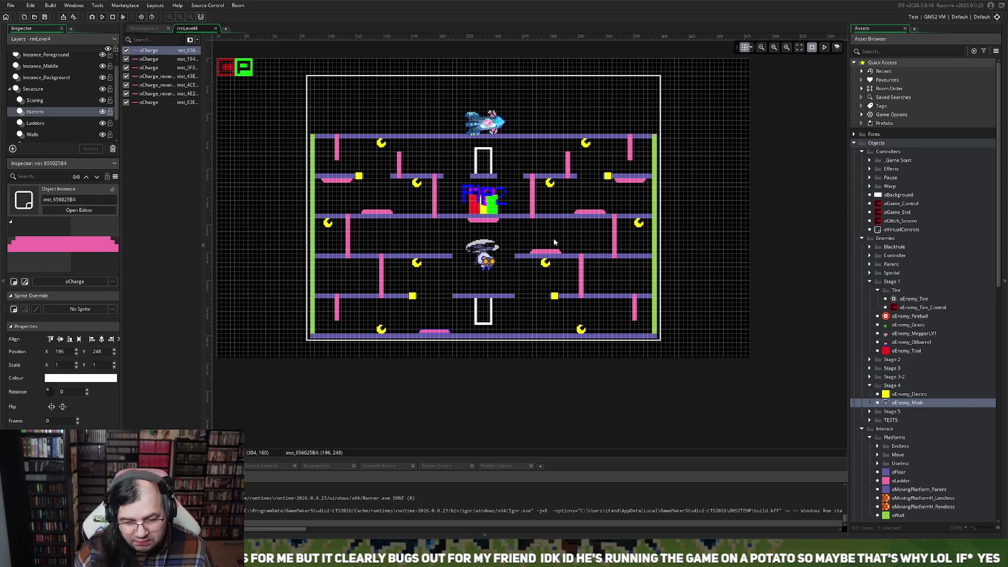
{"action": "mouse_move", "coordinate": [373, 212]}
{"action": "left_mouse_down"}
{"action": "mouse_move", "coordinate": [430, 329]}
{"action": "mouse_move", "coordinate": [441, 331]}
{"action": "mouse_move", "coordinate": [432, 334]}
{"action": "left_mouse_up"}
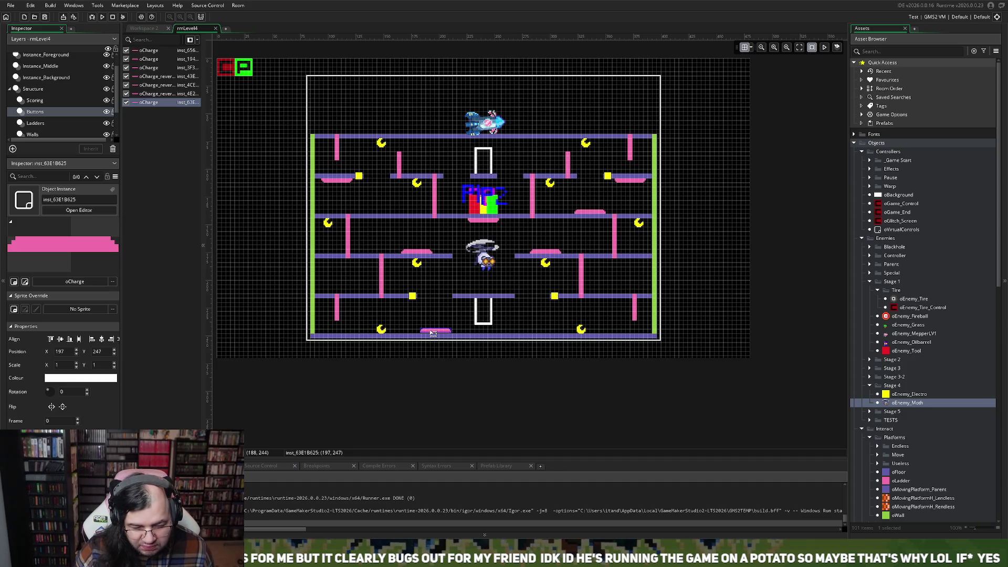
- Place another charge pad on the centre ledge at 240,212, above the lower door
{"action": "scroll", "coordinate": [430, 332], "scroll_direction": "up", "scroll_amount": 2}
{"action": "scroll", "coordinate": [430, 331], "scroll_direction": "down", "scroll_amount": 3}
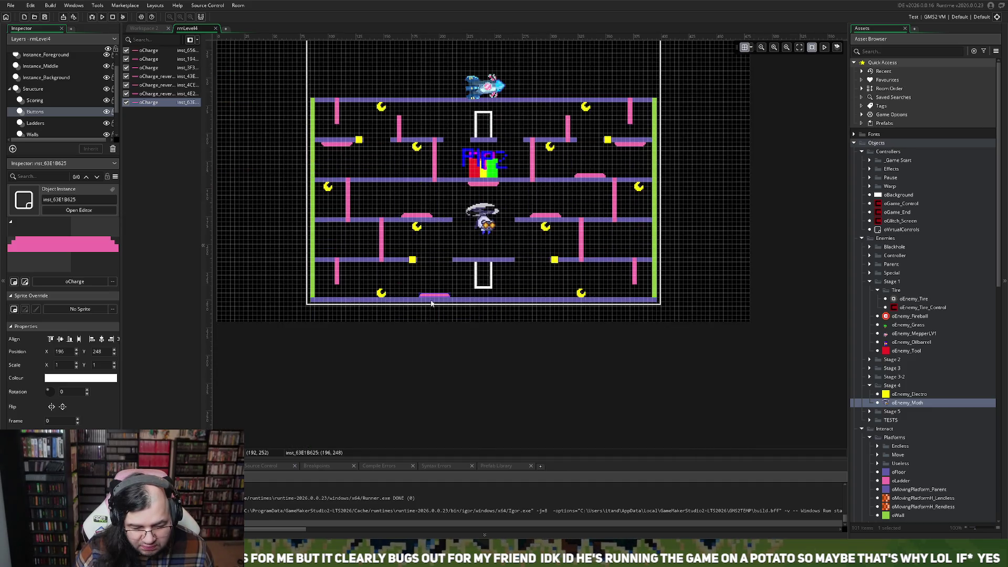
{"action": "scroll", "coordinate": [517, 315], "scroll_direction": "up", "scroll_amount": 3, "text": "ctrl"}
{"action": "mouse_move", "coordinate": [549, 194]}
{"action": "left_mouse_down"}
{"action": "mouse_move", "coordinate": [554, 257]}
{"action": "mouse_move", "coordinate": [536, 261]}
{"action": "left_mouse_up"}
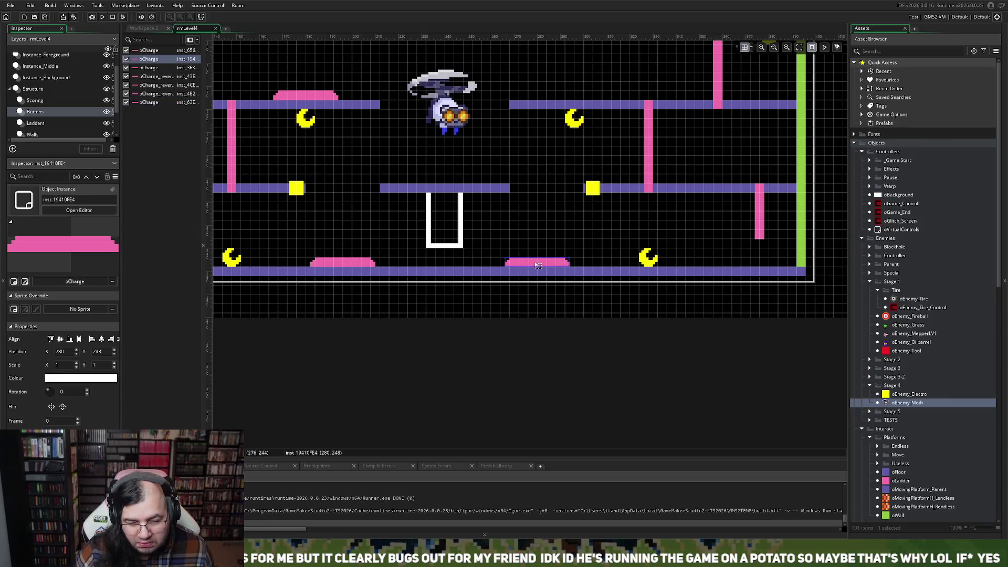
{"action": "scroll", "coordinate": [583, 255], "scroll_direction": "down", "scroll_amount": 3, "text": "ctrl"}
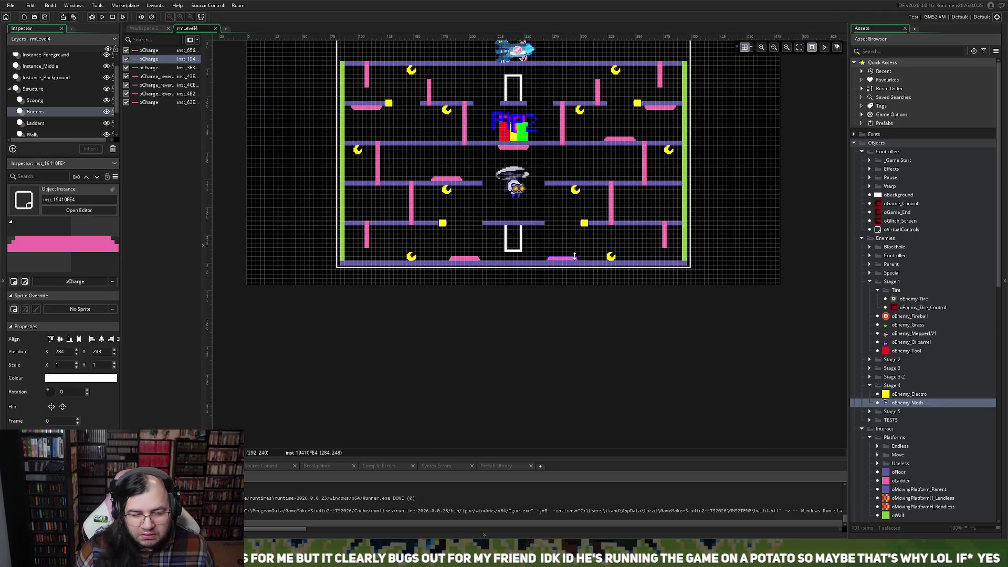
{"action": "scroll", "coordinate": [571, 261], "scroll_direction": "up", "scroll_amount": 2}
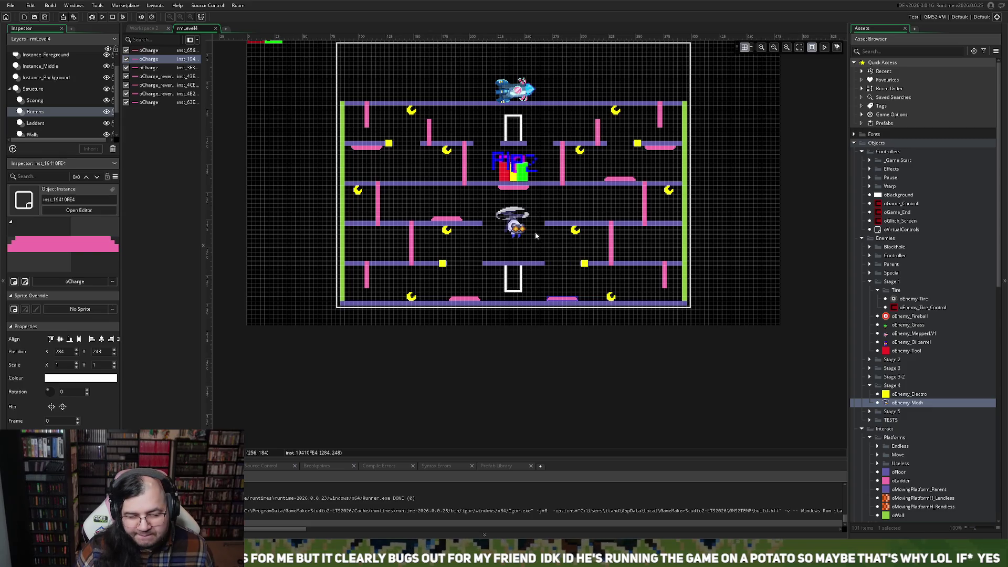
{"action": "left_click_drag", "start_coordinate": [450, 221], "coordinate": [518, 260]}
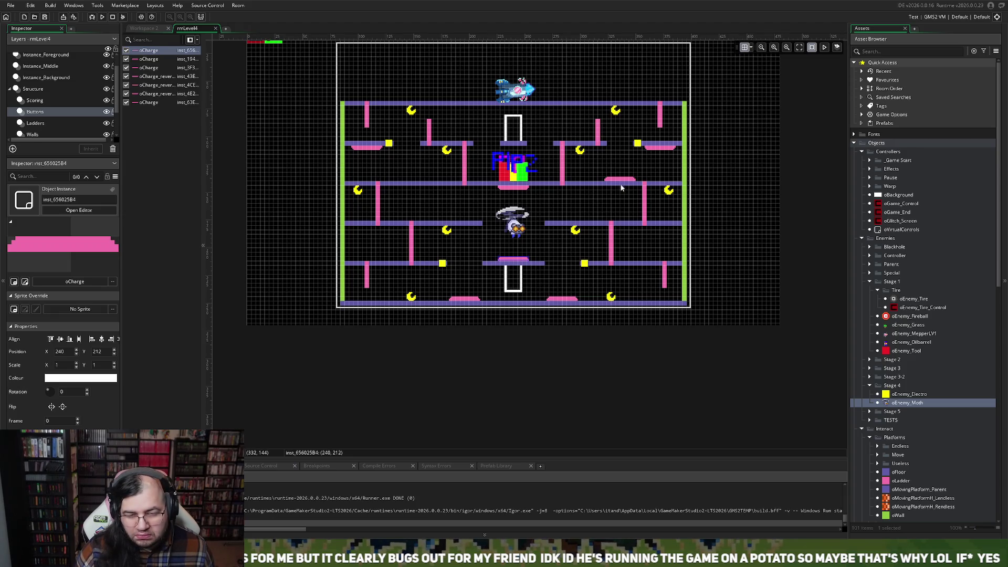
- Reposition charge pads onto the middle floor at 196,176 and 288,176, flanking the moth
{"action": "mouse_move", "coordinate": [622, 183]}
{"action": "left_mouse_down"}
{"action": "mouse_move", "coordinate": [475, 231]}
{"action": "mouse_move", "coordinate": [464, 258]}
{"action": "mouse_move", "coordinate": [491, 254]}
{"action": "mouse_move", "coordinate": [494, 237]}
{"action": "mouse_move", "coordinate": [458, 142]}
{"action": "left_mouse_up"}
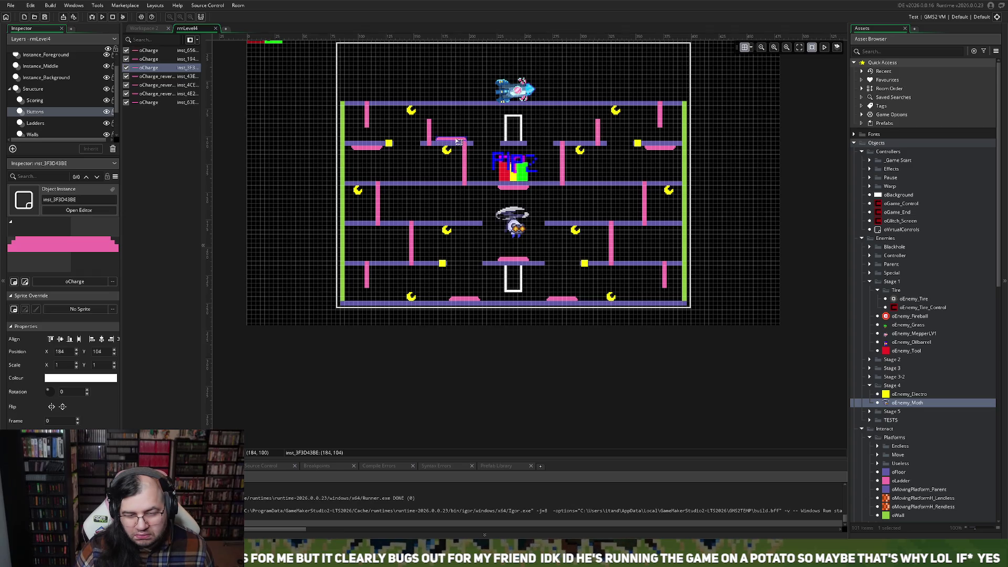
{"action": "mouse_move", "coordinate": [458, 142]}
{"action": "left_mouse_down"}
{"action": "mouse_move", "coordinate": [606, 182]}
{"action": "mouse_move", "coordinate": [528, 233]}
{"action": "mouse_move", "coordinate": [517, 302]}
{"action": "left_mouse_up"}
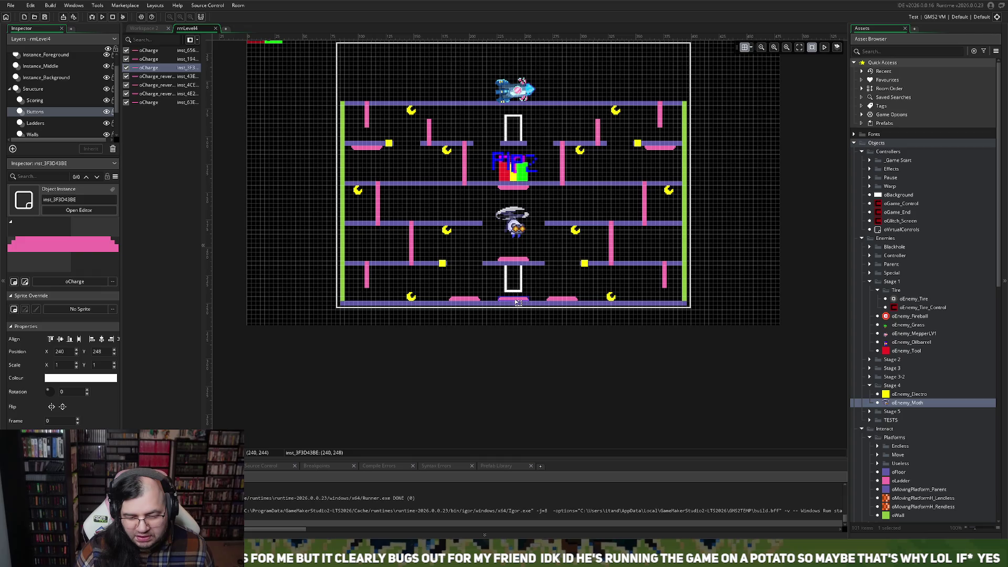
{"action": "mouse_move", "coordinate": [517, 302]}
{"action": "left_mouse_down"}
{"action": "mouse_move", "coordinate": [398, 269]}
{"action": "mouse_move", "coordinate": [380, 242]}
{"action": "mouse_move", "coordinate": [421, 214]}
{"action": "mouse_move", "coordinate": [582, 223]}
{"action": "mouse_move", "coordinate": [568, 221]}
{"action": "mouse_move", "coordinate": [646, 266]}
{"action": "mouse_move", "coordinate": [570, 226]}
{"action": "left_mouse_up"}
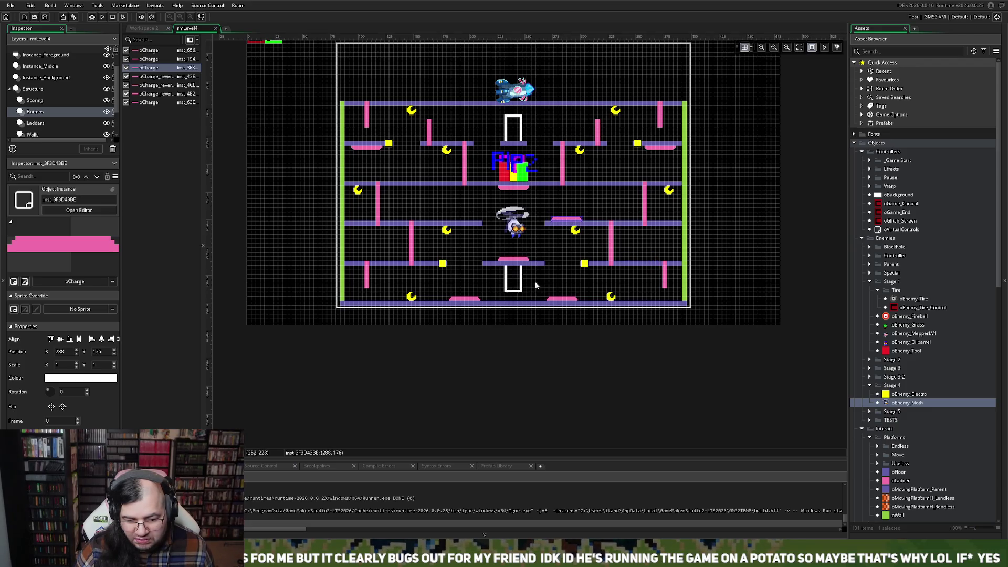
{"action": "left_click", "coordinate": [458, 218]}
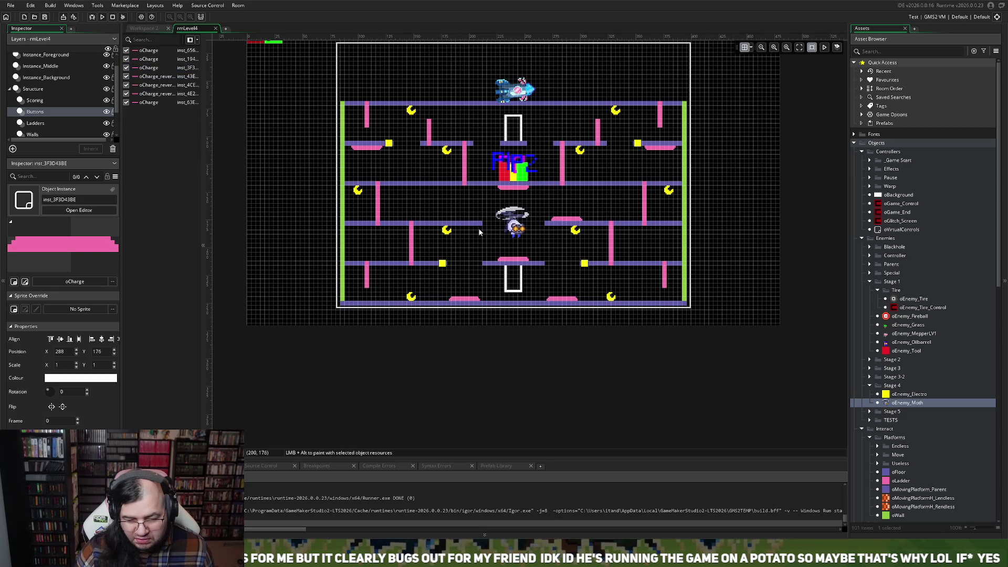
{"action": "left_click_drag", "start_coordinate": [504, 257], "coordinate": [466, 221]}
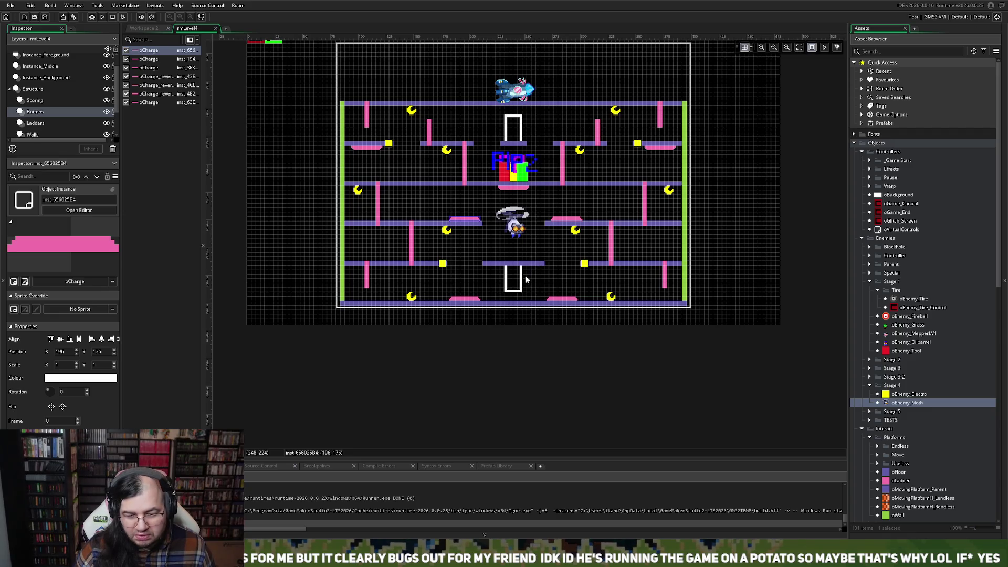
- Spread the bottom-floor charge pads to the left corner (108,248) and right corner (372,248)
{"action": "mouse_move", "coordinate": [368, 153]}
{"action": "left_mouse_down"}
{"action": "mouse_move", "coordinate": [395, 197]}
{"action": "mouse_move", "coordinate": [417, 210]}
{"action": "mouse_move", "coordinate": [420, 196]}
{"action": "mouse_move", "coordinate": [423, 230]}
{"action": "mouse_move", "coordinate": [450, 258]}
{"action": "mouse_move", "coordinate": [471, 258]}
{"action": "mouse_move", "coordinate": [470, 194]}
{"action": "mouse_move", "coordinate": [467, 203]}
{"action": "mouse_move", "coordinate": [402, 158]}
{"action": "mouse_move", "coordinate": [370, 152]}
{"action": "left_mouse_up"}
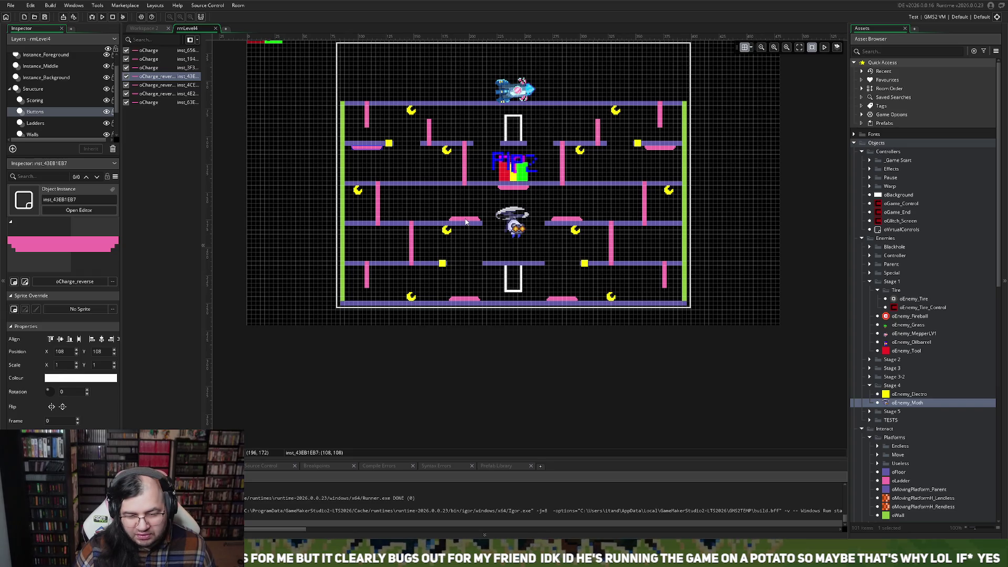
{"action": "mouse_move", "coordinate": [464, 300]}
{"action": "left_mouse_down"}
{"action": "mouse_move", "coordinate": [402, 214]}
{"action": "mouse_move", "coordinate": [421, 168]}
{"action": "mouse_move", "coordinate": [422, 221]}
{"action": "mouse_move", "coordinate": [663, 301]}
{"action": "left_mouse_up"}
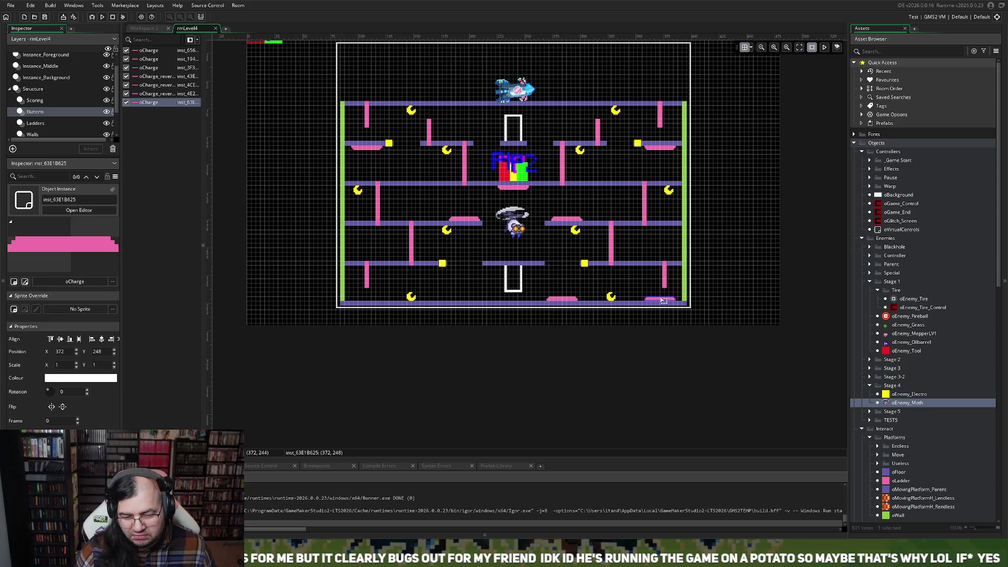
{"action": "left_click_drag", "start_coordinate": [570, 300], "coordinate": [369, 300]}
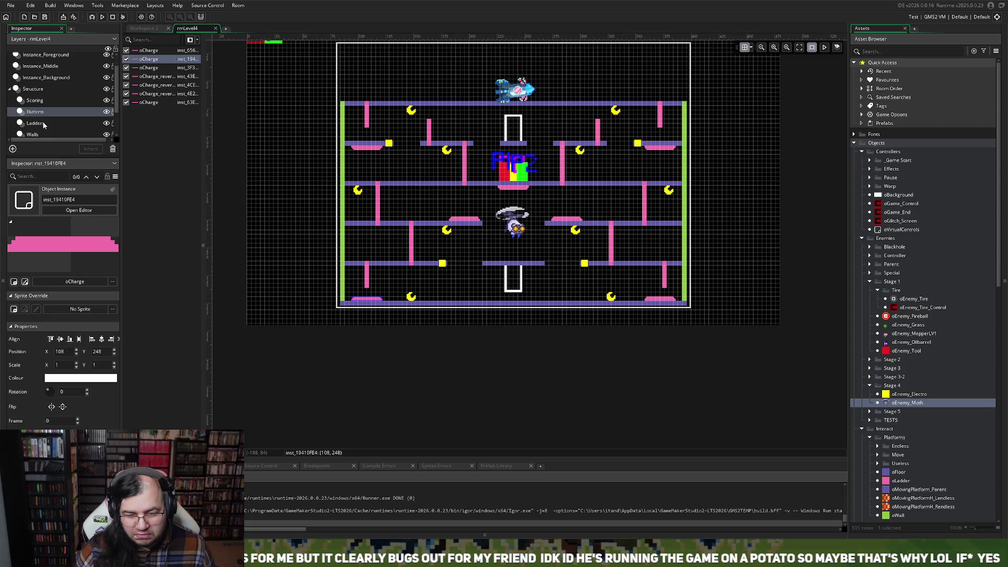
{"action": "left_click", "coordinate": [40, 123]}
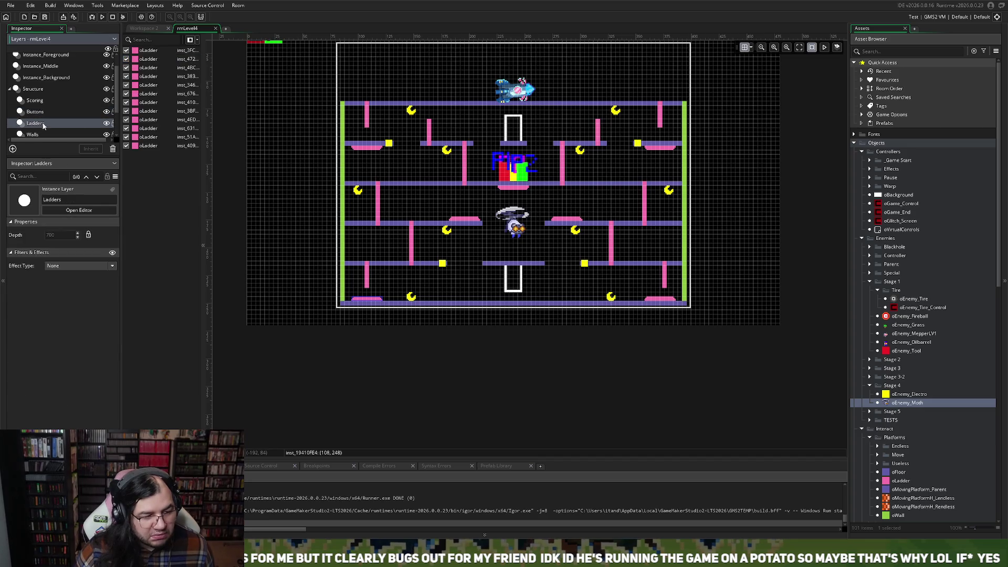
- Shift the lower-left ladder right and pull the bottom-right ladder inward toward the centre
{"action": "left_click_drag", "start_coordinate": [368, 278], "coordinate": [431, 280]}
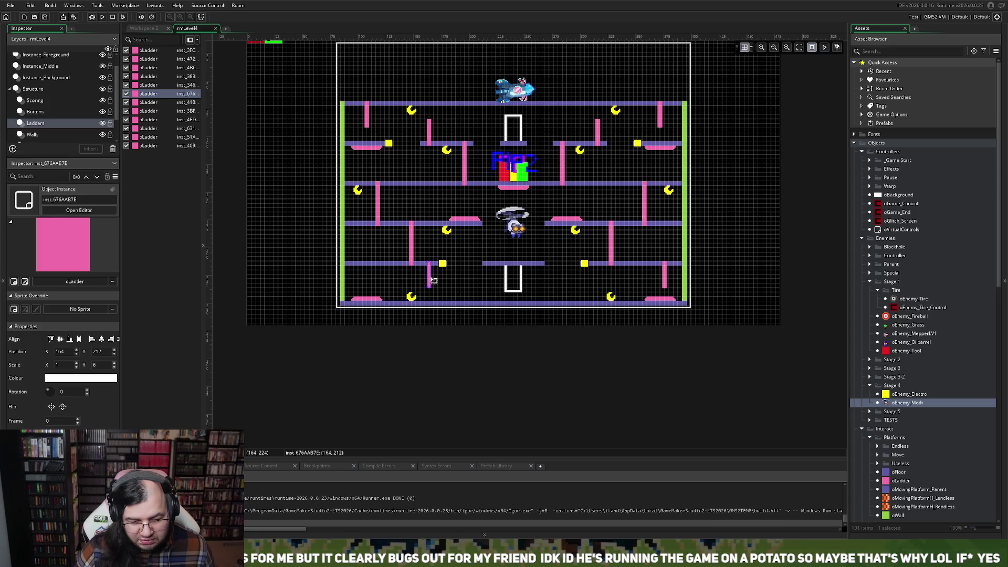
{"action": "left_click", "coordinate": [412, 255]}
{"action": "left_click_drag", "start_coordinate": [411, 256], "coordinate": [408, 255]}
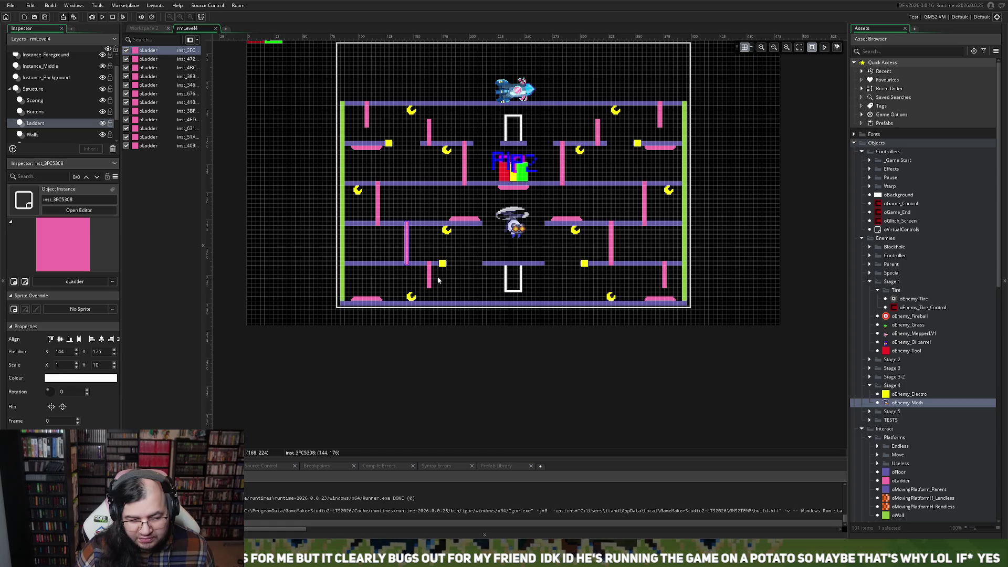
{"action": "left_click", "coordinate": [665, 280]}
{"action": "mouse_move", "coordinate": [665, 280]}
{"action": "left_mouse_down"}
{"action": "mouse_move", "coordinate": [596, 282]}
{"action": "mouse_move", "coordinate": [621, 262]}
{"action": "left_mouse_up"}
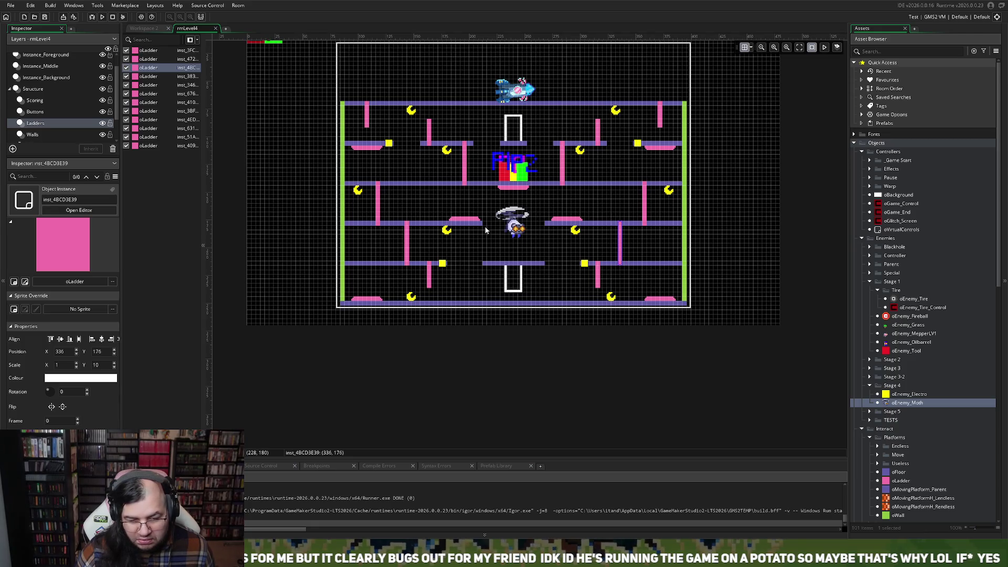
- Inspect the middle-right ladder at 360,140 with vertical scale 10 linking the right-side floors
{"action": "scroll", "coordinate": [438, 234], "scroll_direction": "up", "scroll_amount": 1}
{"action": "scroll", "coordinate": [439, 234], "scroll_direction": "up", "scroll_amount": 3}
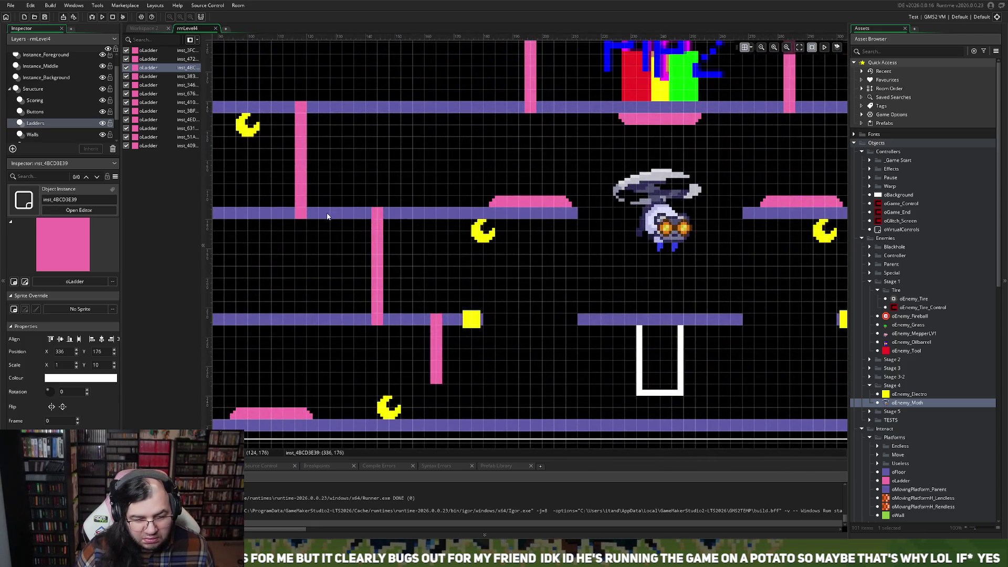
{"action": "scroll", "coordinate": [514, 213], "scroll_direction": "right", "scroll_amount": 5}
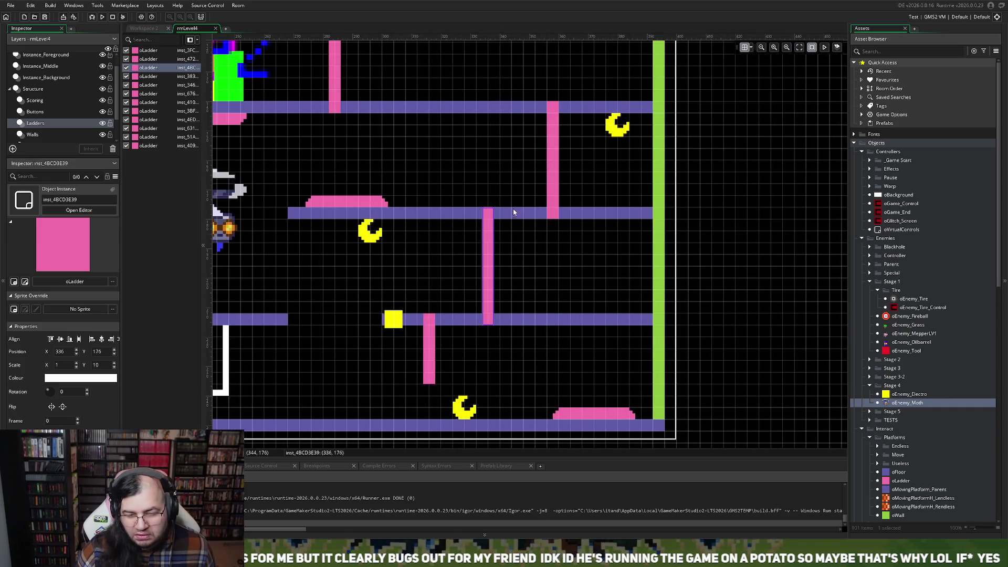
{"action": "left_click", "coordinate": [551, 207]}
{"action": "scroll", "coordinate": [475, 228], "scroll_direction": "down", "scroll_amount": 3}
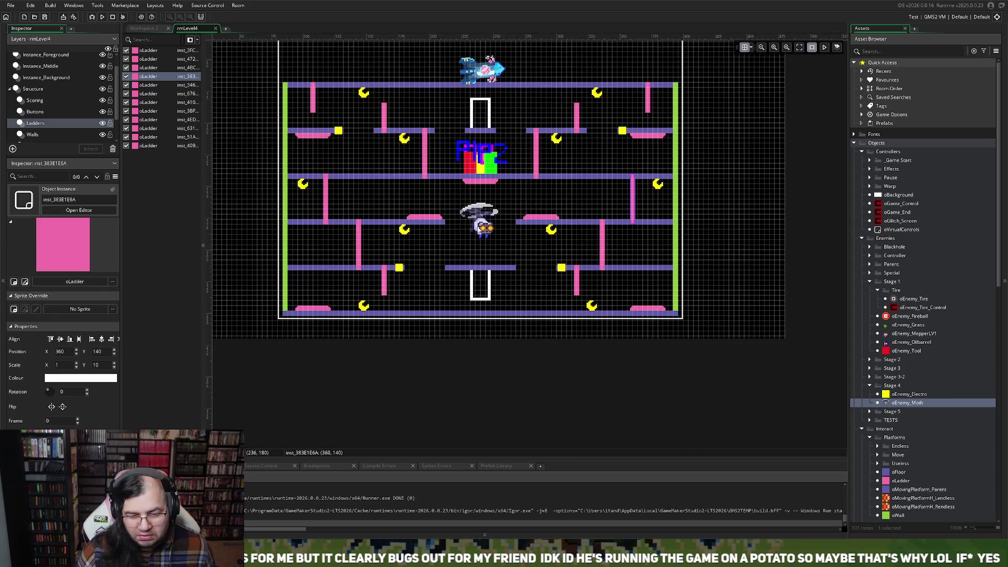
{"action": "scroll", "coordinate": [318, 217], "scroll_direction": "up", "scroll_amount": 3}
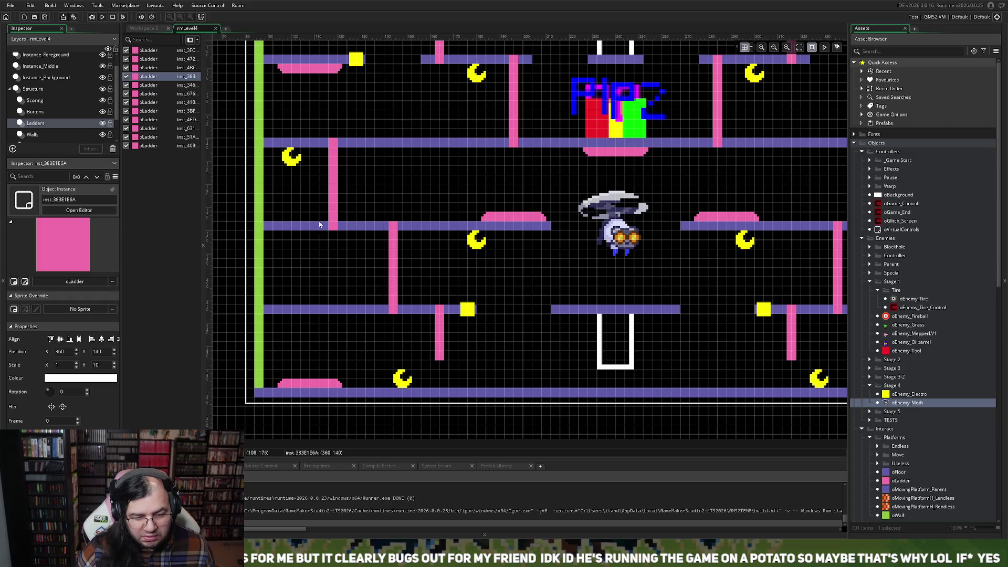
{"action": "scroll", "coordinate": [438, 226], "scroll_direction": "right", "scroll_amount": 5}
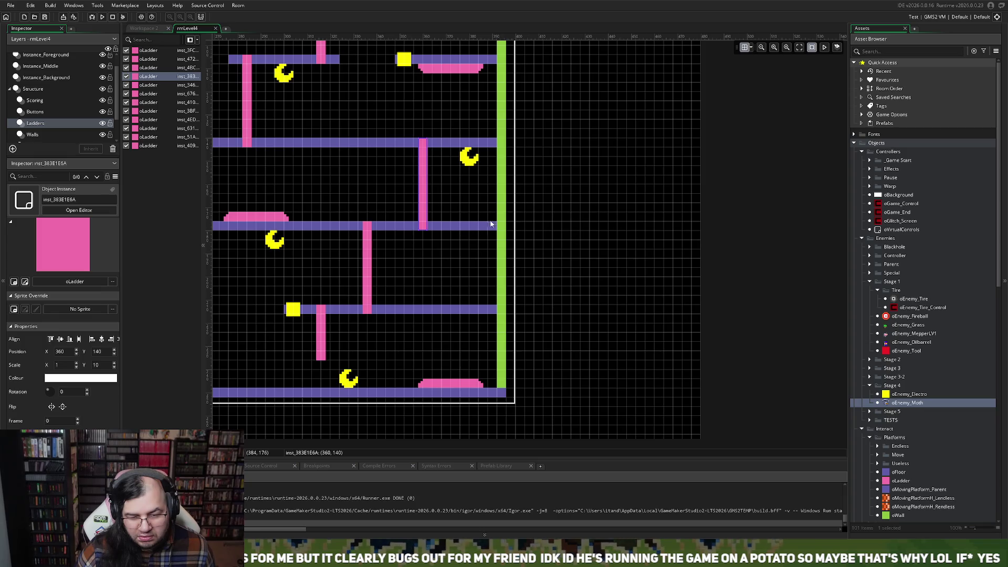
{"action": "scroll", "coordinate": [379, 216], "scroll_direction": "down", "scroll_amount": 2}
{"action": "scroll", "coordinate": [379, 219], "scroll_direction": "left", "scroll_amount": 4}
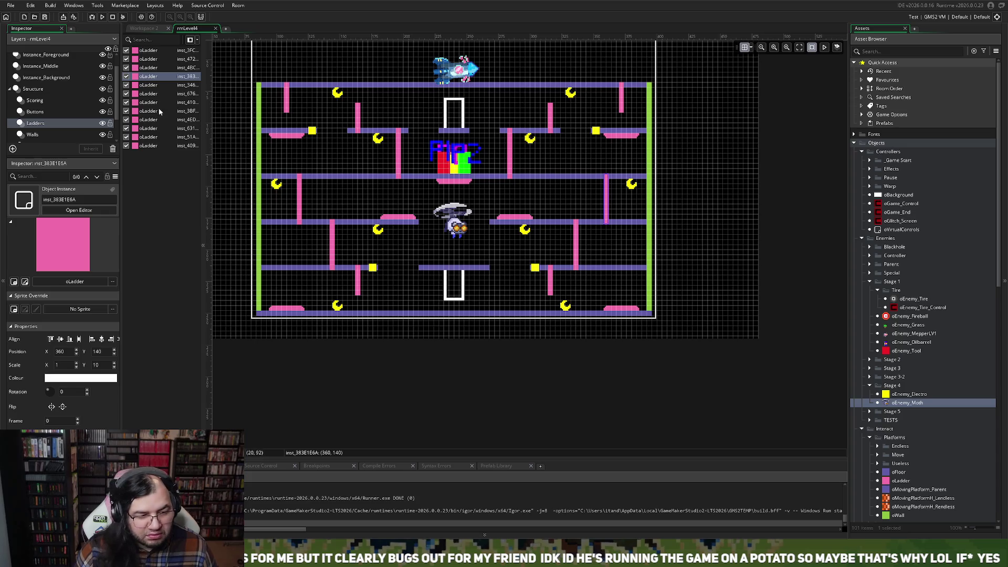
{"action": "left_click", "coordinate": [55, 111]}
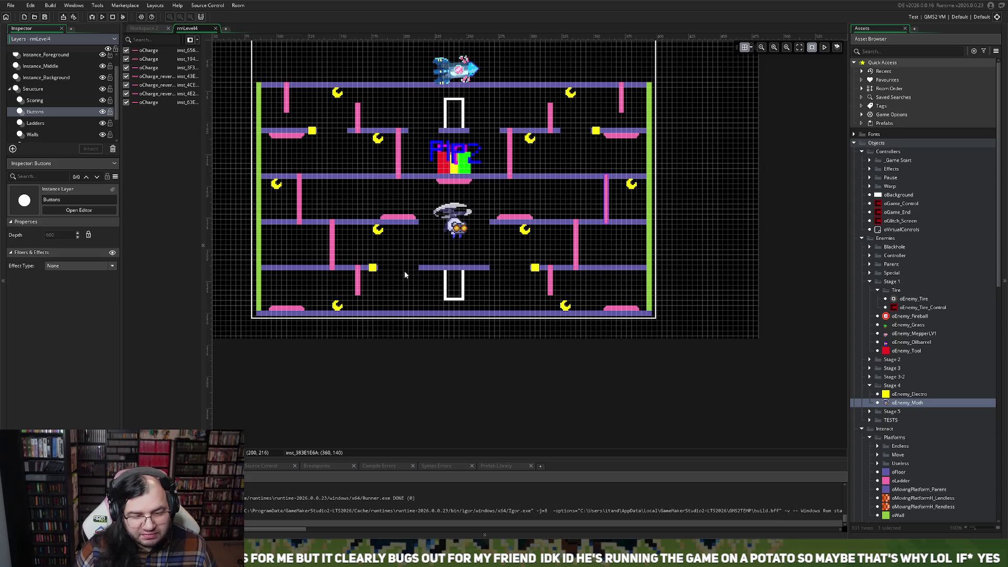
- Select the middle-left shelf charge pad, then build and run the game with F5
{"action": "left_click", "coordinate": [399, 220]}
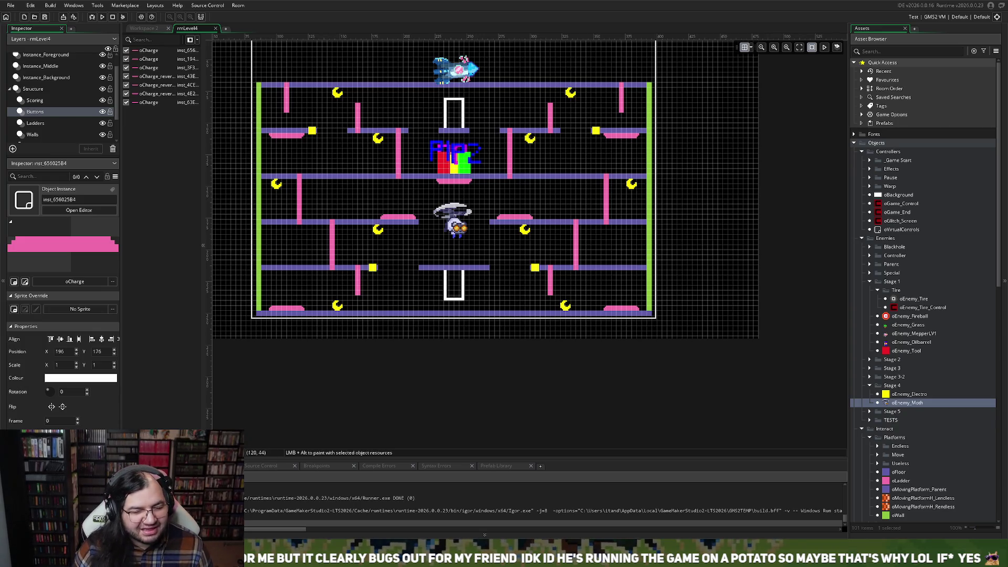
{"action": "key", "text": "F5"}
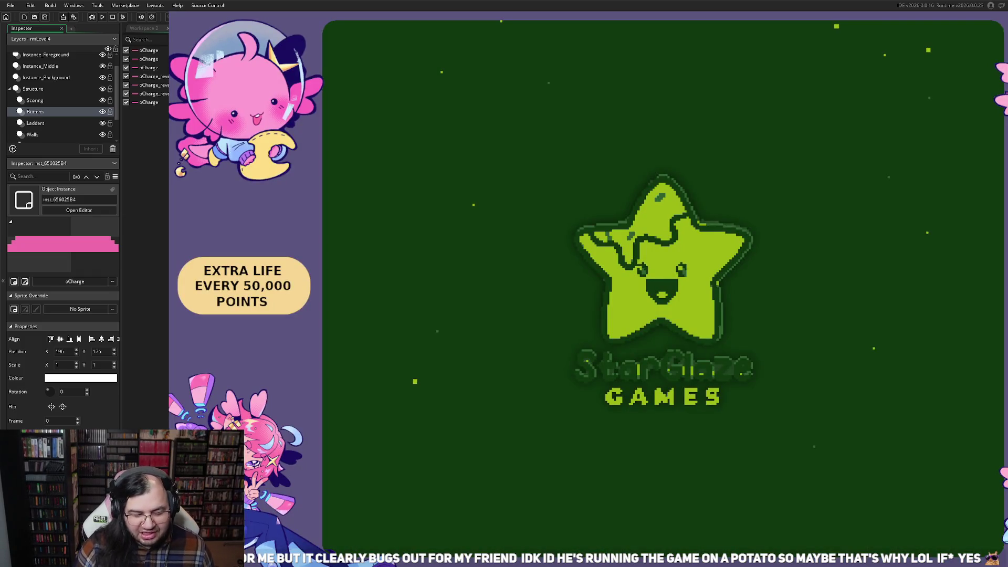
- Skip the splash screen and choose BEGIN to start a run on the revised level
{"action": "key", "text": "Return"}
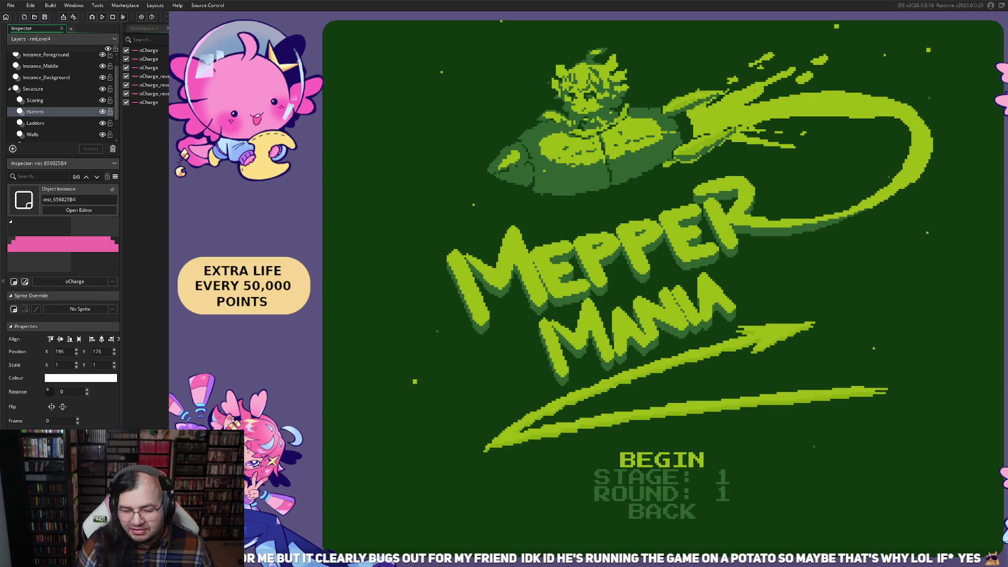
{"action": "key", "text": "Up"}
{"action": "key", "text": "Return"}
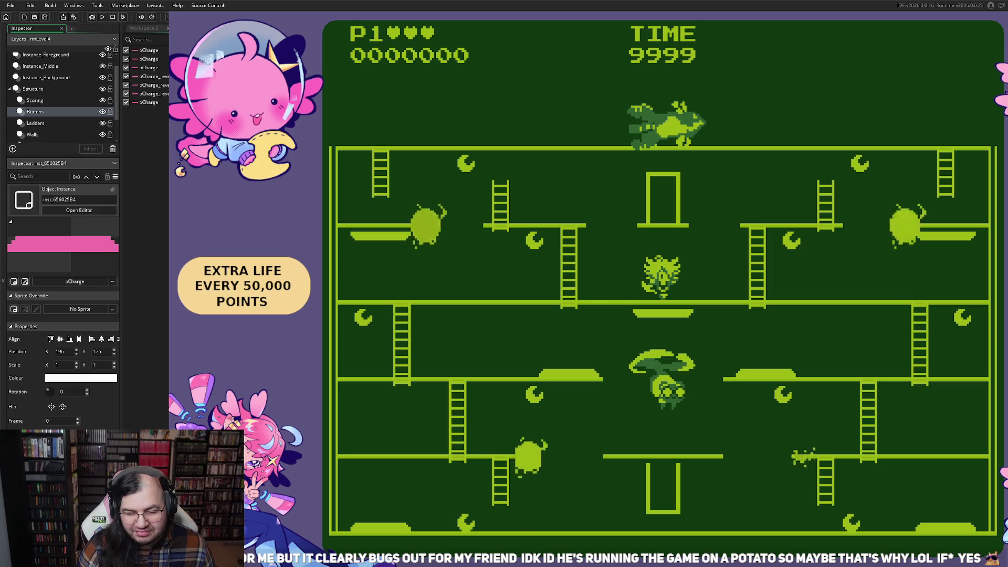
- Walk the player left and right collecting moons, then turn on the debug overlay
{"action": "key", "text": "Left"}
{"action": "key", "text": "Left"}
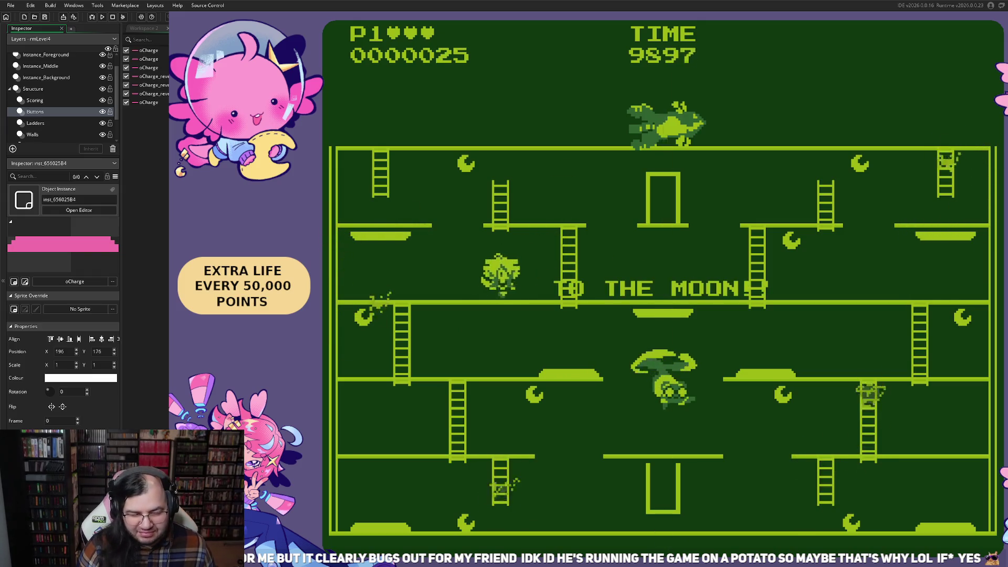
{"action": "key", "text": "Right"}
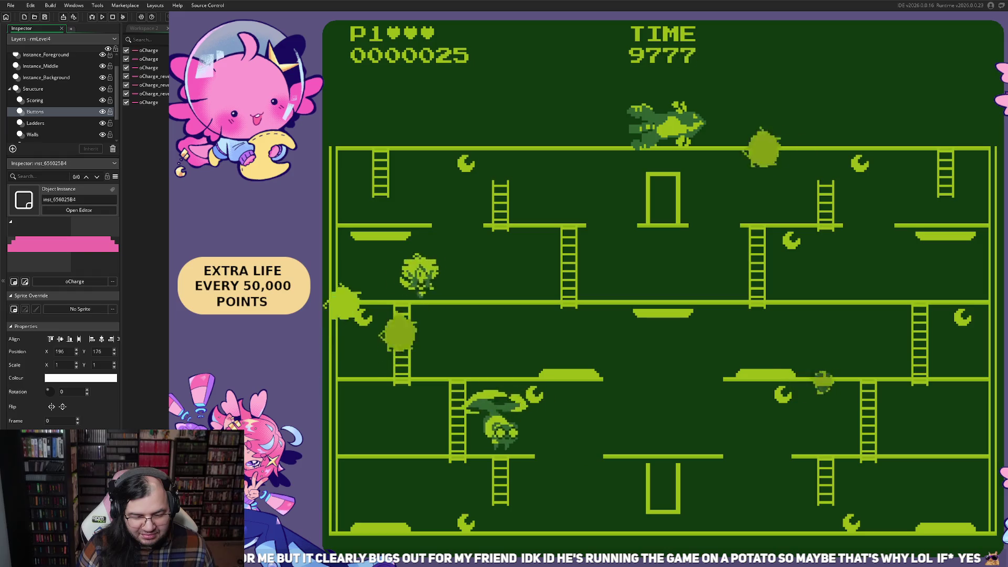
{"action": "key", "text": "Right"}
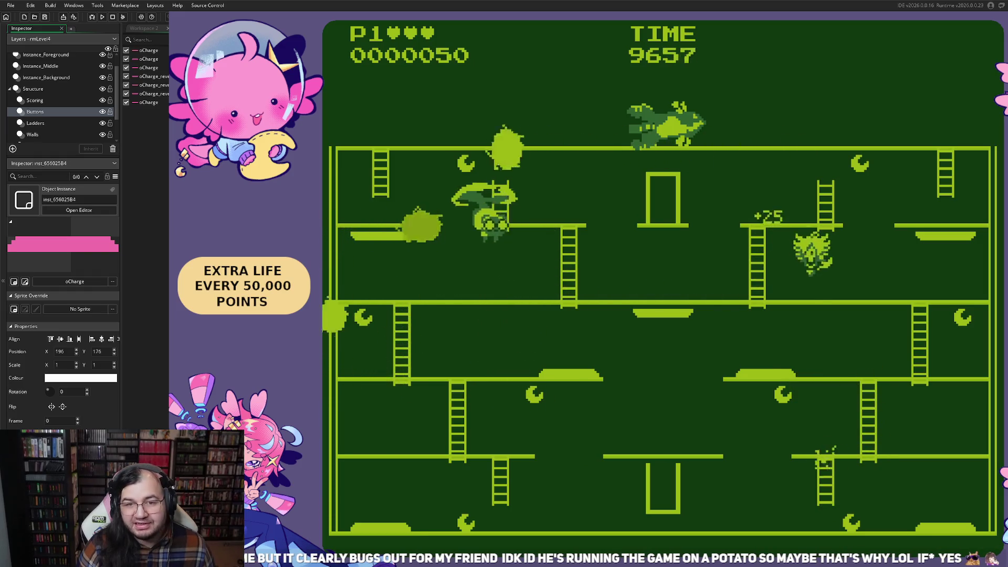
{"action": "key", "text": "Left"}
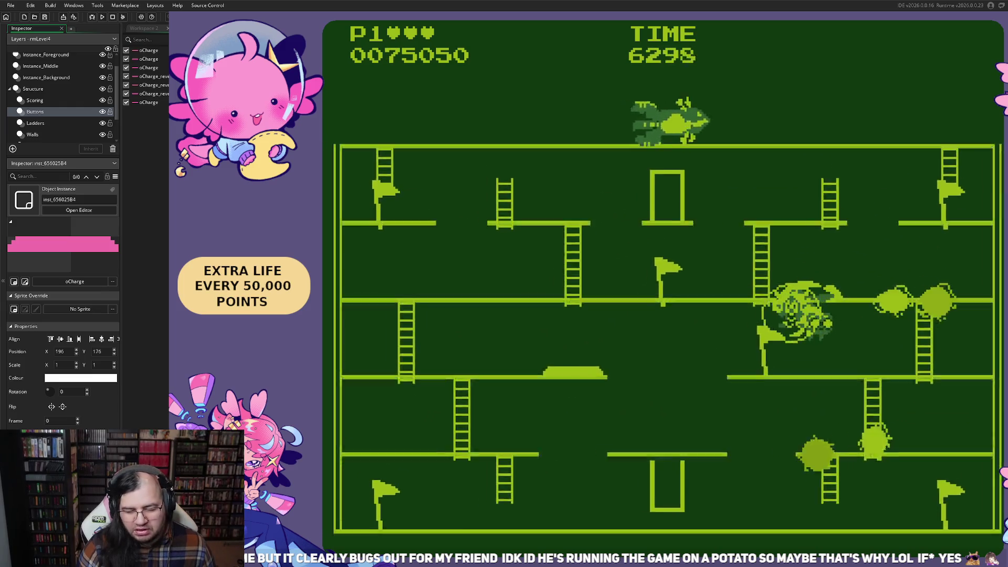
{"action": "key", "text": "F1"}
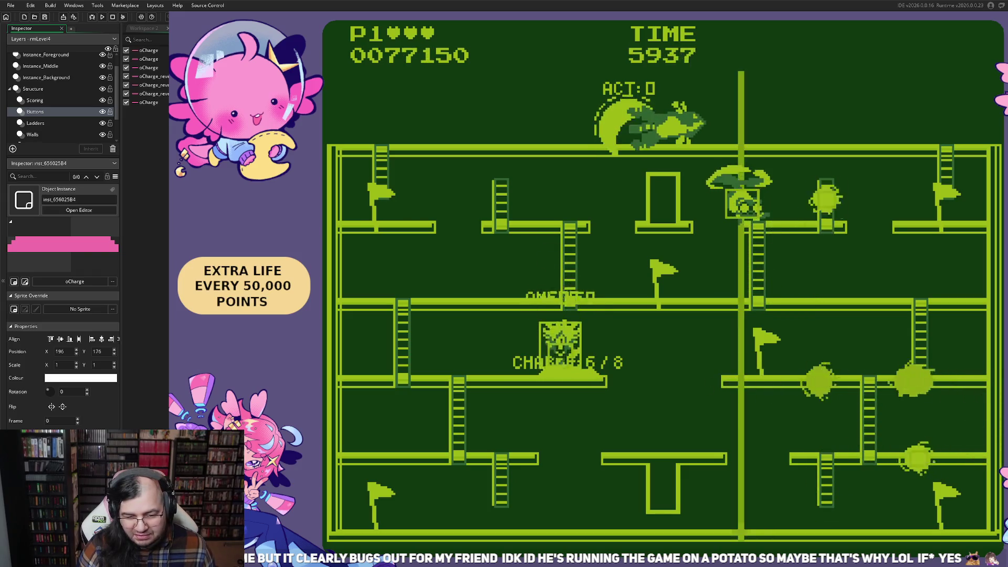
- Switch the debug overlay off with F1 after checking collisions in the running game
{"action": "key", "text": "F1"}
{"action": "key", "text": "F1"}
{"action": "key", "text": "F1"}
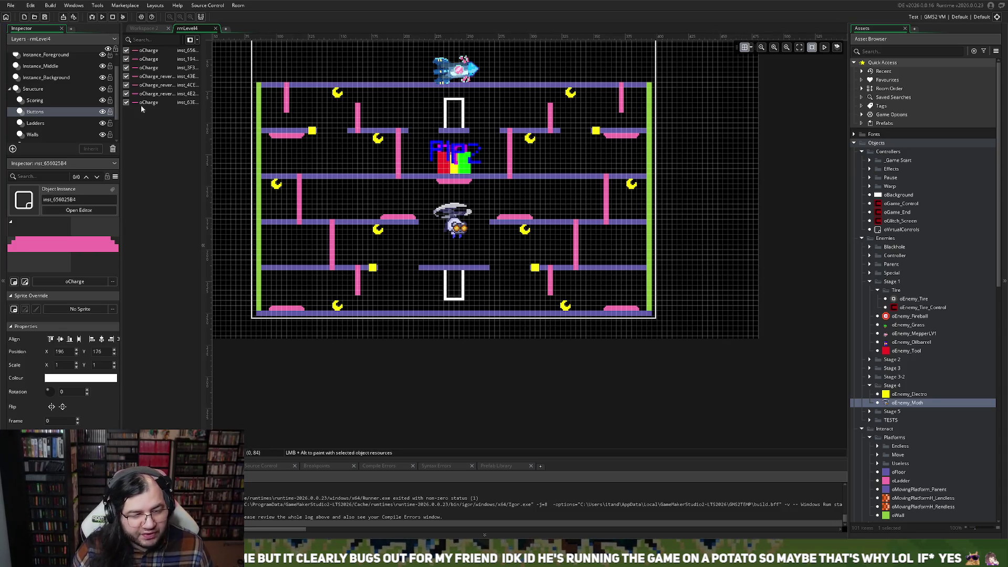
- Inspect the background, middle, foreground and Scoring instance layers to locate the ladders
{"action": "left_click", "coordinate": [41, 98]}
{"action": "left_click", "coordinate": [43, 89]}
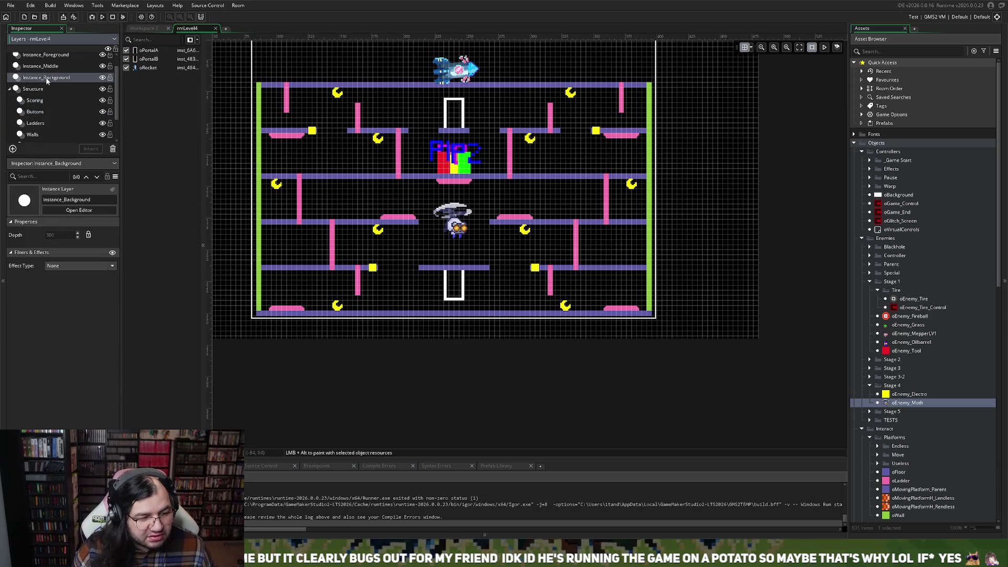
{"action": "left_click", "coordinate": [49, 77]}
{"action": "left_click", "coordinate": [61, 67]}
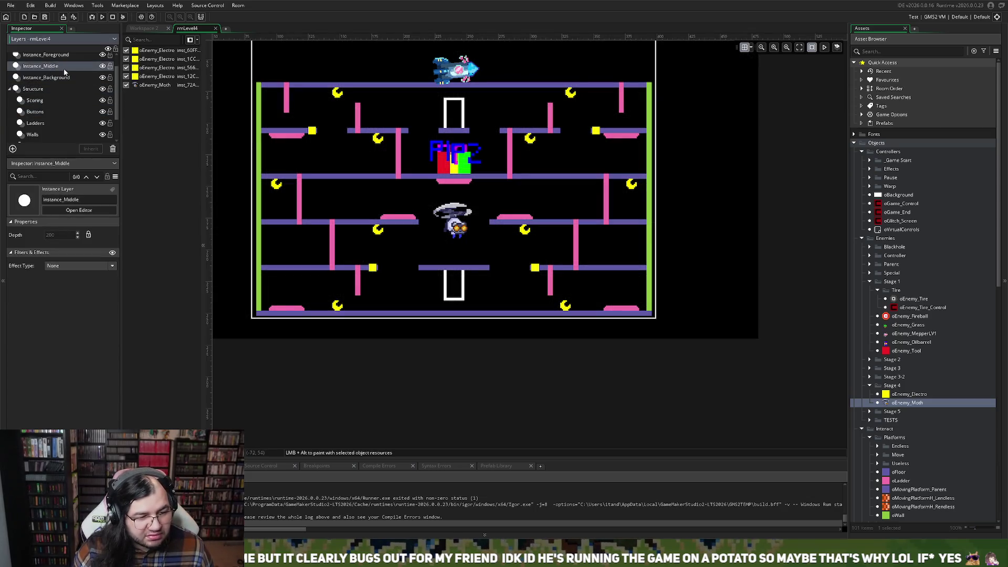
{"action": "left_click", "coordinate": [57, 56]}
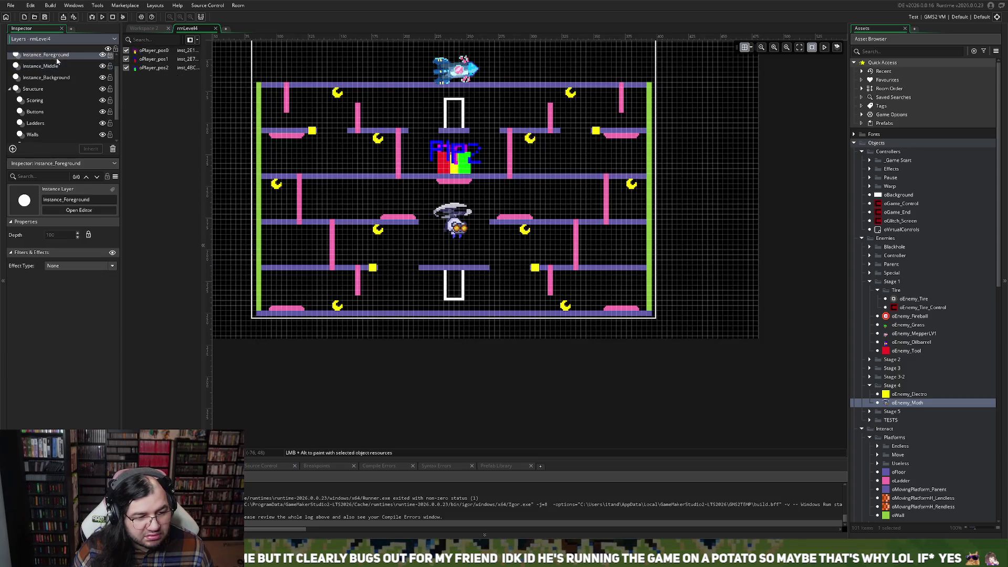
{"action": "left_click", "coordinate": [56, 66]}
{"action": "left_click", "coordinate": [48, 101]}
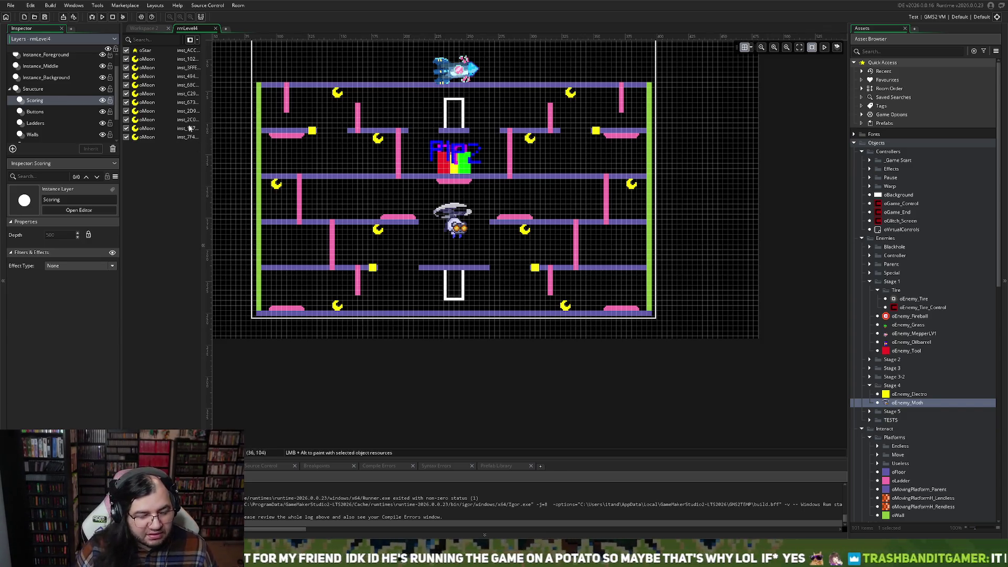
- Delete the short pink top-left and top-right ladders from the Ladders layer
{"action": "left_click", "coordinate": [42, 123]}
{"action": "left_click", "coordinate": [288, 104]}
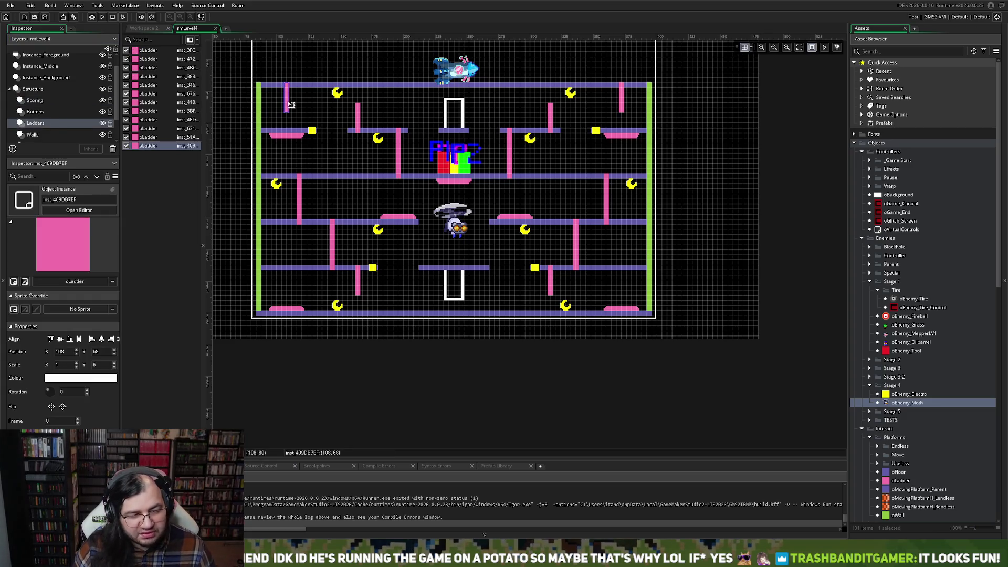
{"action": "left_click", "coordinate": [622, 102]}
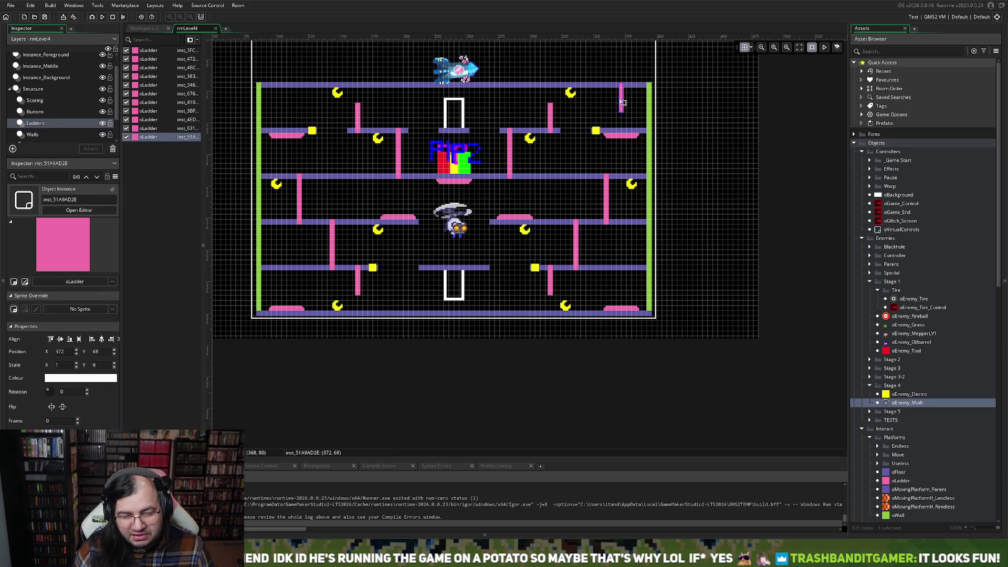
{"action": "key", "text": "Delete"}
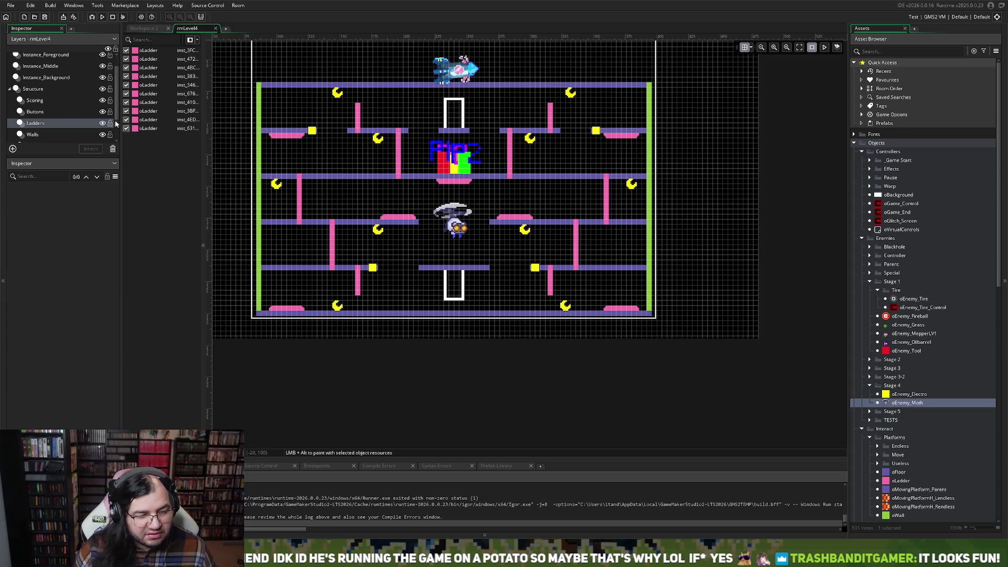
{"action": "left_click", "coordinate": [45, 78]}
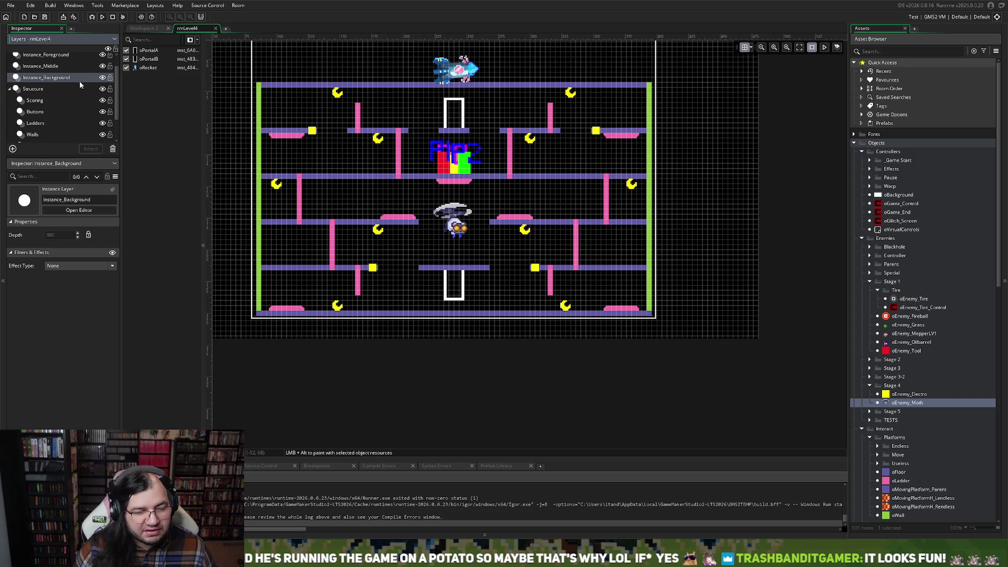
- Drag oRocket down to the centre platform at 224, 204 and save the project
{"action": "left_click_drag", "start_coordinate": [465, 75], "coordinate": [462, 261]}
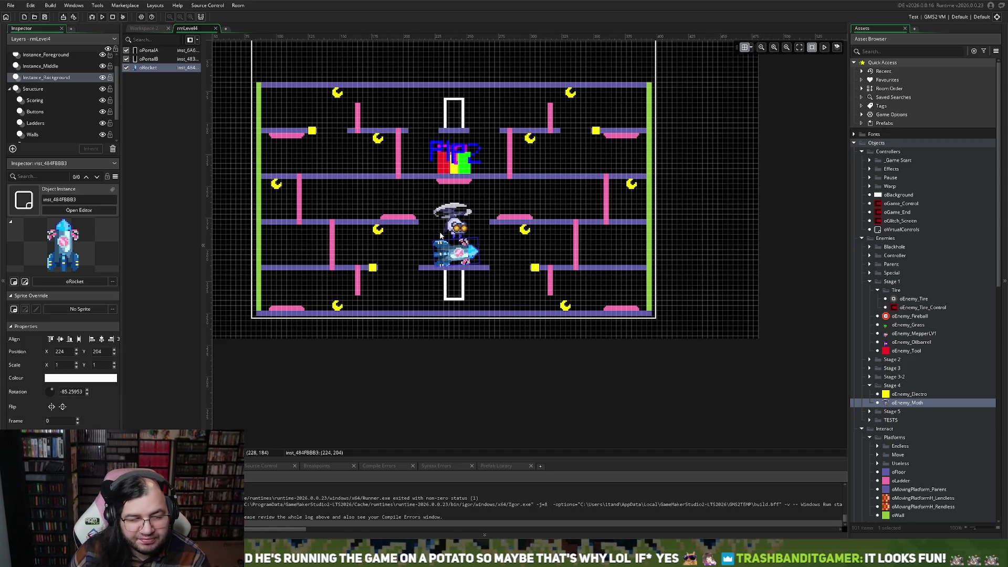
{"action": "left_click", "coordinate": [49, 19]}
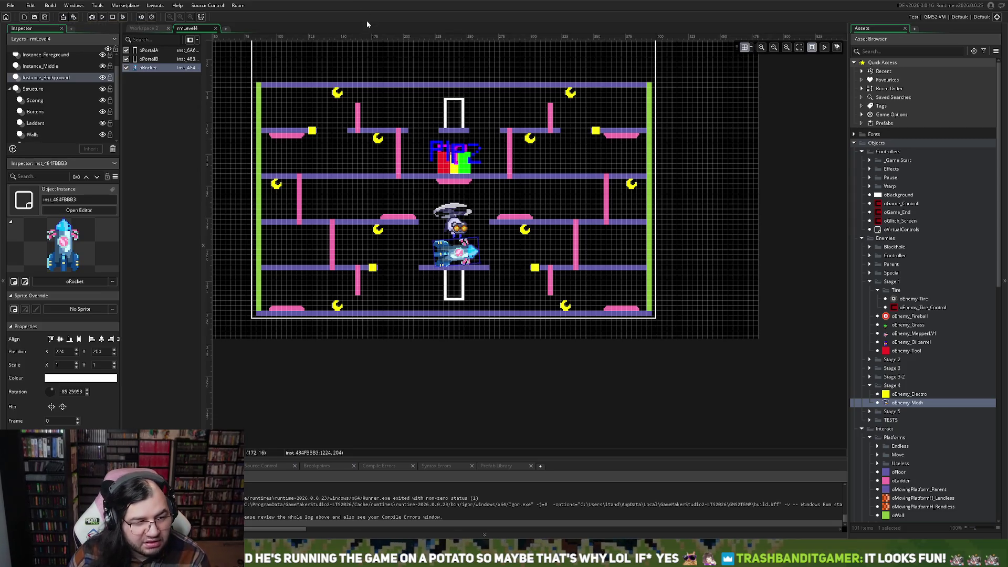
- Build and run the game, then begin a run with STAGE set to 4
{"action": "left_click", "coordinate": [104, 17]}
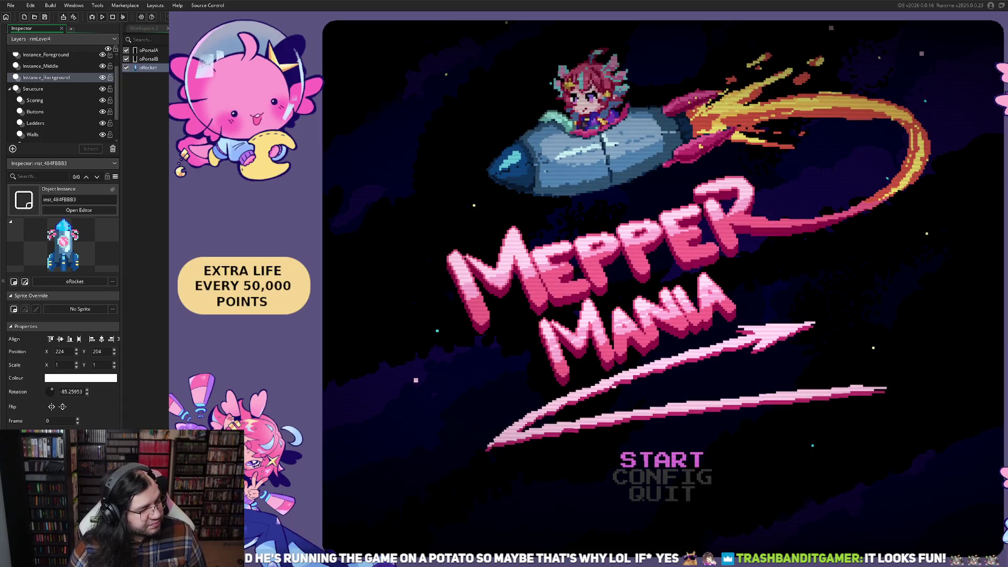
{"action": "key", "text": "Return"}
{"action": "key", "text": "Down"}
{"action": "key", "text": "Right"}
{"action": "key", "text": "Right"}
{"action": "key", "text": "Right"}
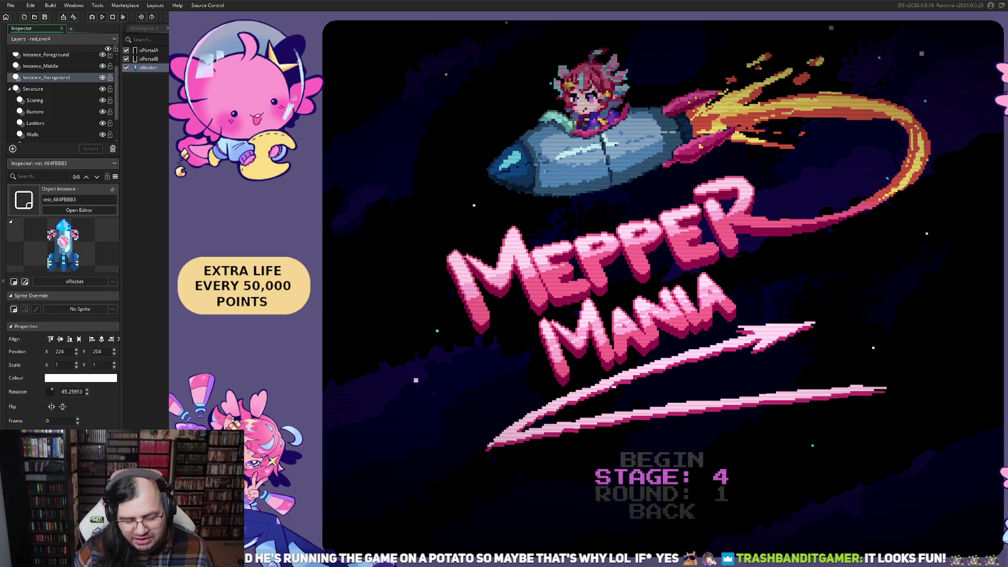
{"action": "key", "text": "Up"}
{"action": "key", "text": "Down"}
{"action": "key", "text": "Up"}
{"action": "key", "text": "Return"}
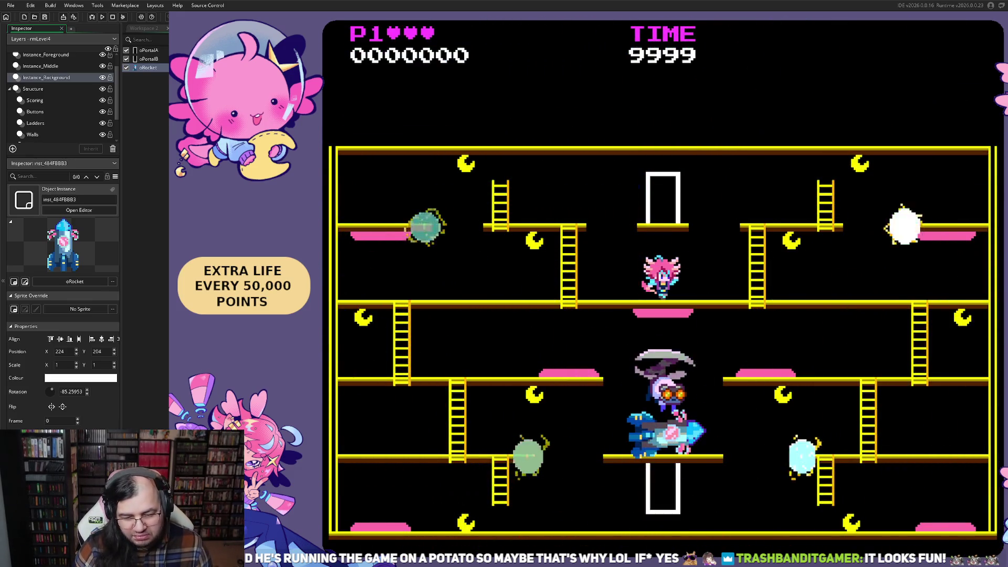
- Collect moons and climb the ladders across the middle platforms
{"action": "key", "text": "Left"}
{"action": "key", "text": "Right"}
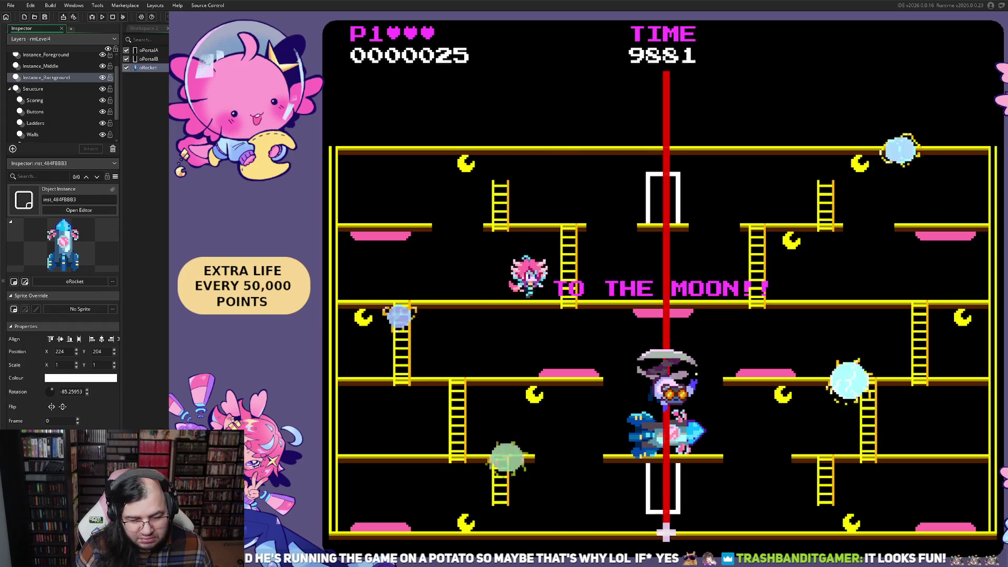
{"action": "key", "text": "Left"}
{"action": "key", "text": "Down"}
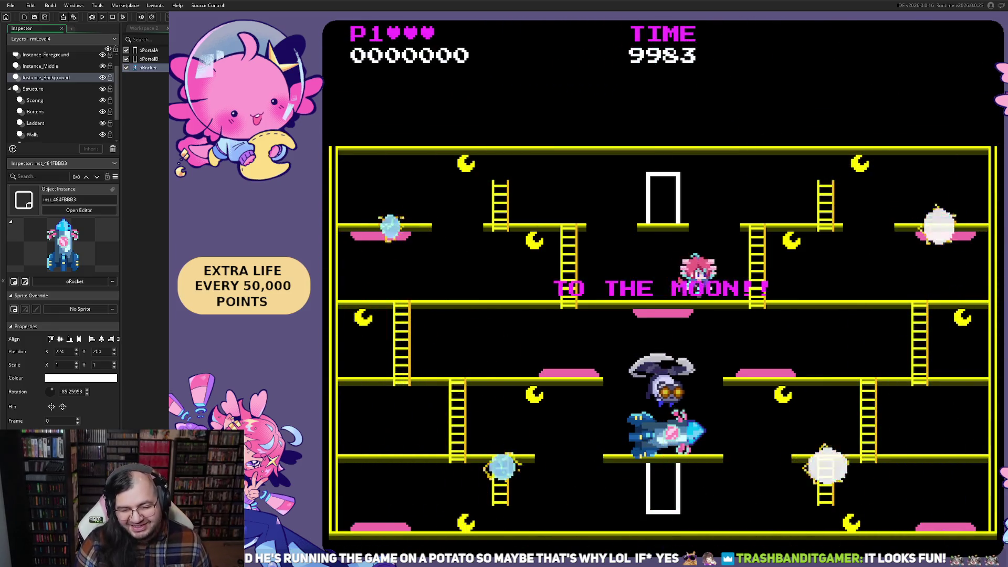
{"action": "key", "text": "Right"}
{"action": "key", "text": "Up"}
{"action": "key", "text": "Up"}
{"action": "key", "text": "Right"}
{"action": "key", "text": "Down"}
{"action": "key", "text": "Left"}
{"action": "key", "text": "Right"}
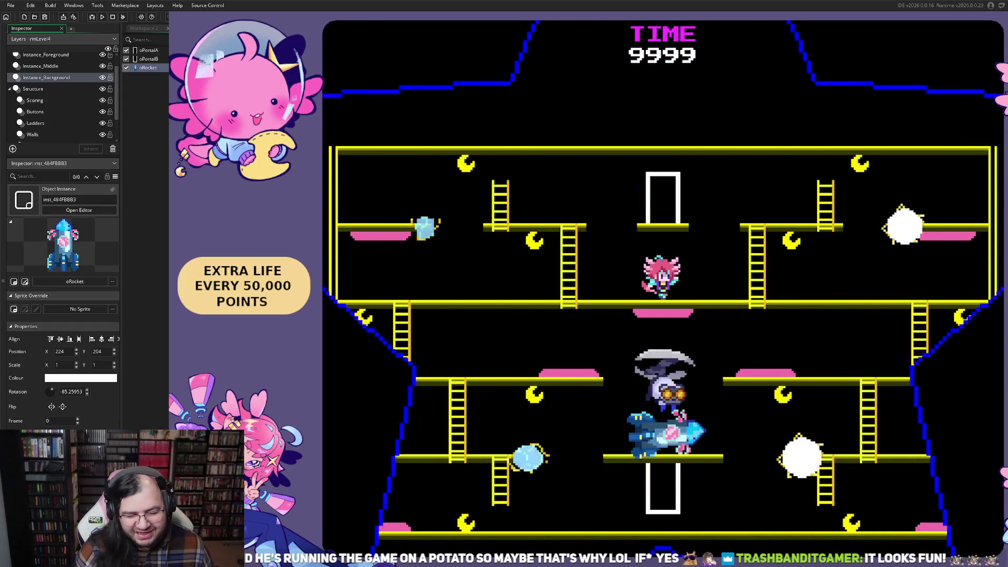
- Work down from the top-left platform to the lowest floor past the bottom portal
{"action": "key", "text": "Left"}
{"action": "key", "text": "Up"}
{"action": "key", "text": "Right"}
{"action": "key", "text": "Left"}
{"action": "key", "text": "Right"}
{"action": "key", "text": "Left"}
{"action": "key", "text": "Right"}
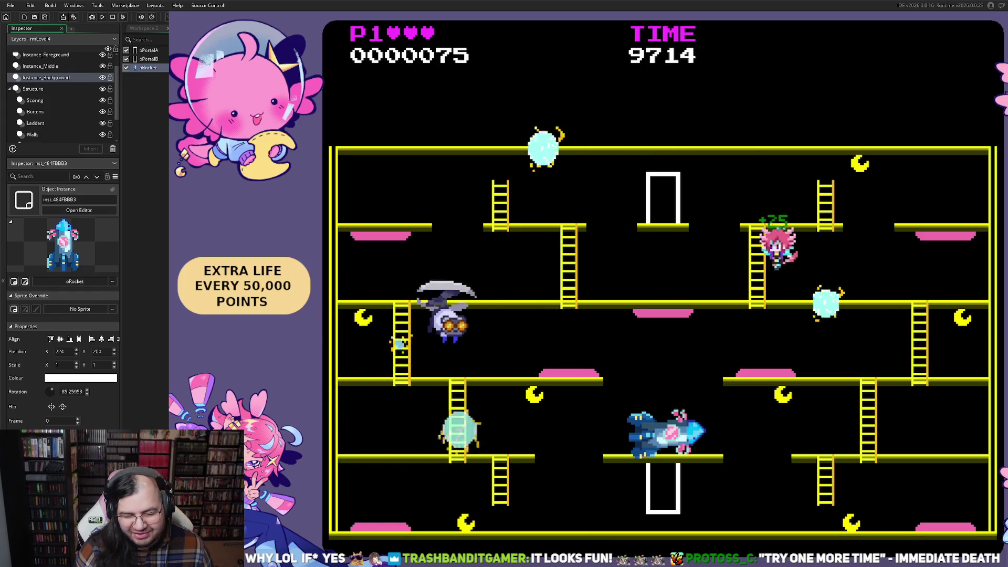
{"action": "key", "text": "Right"}
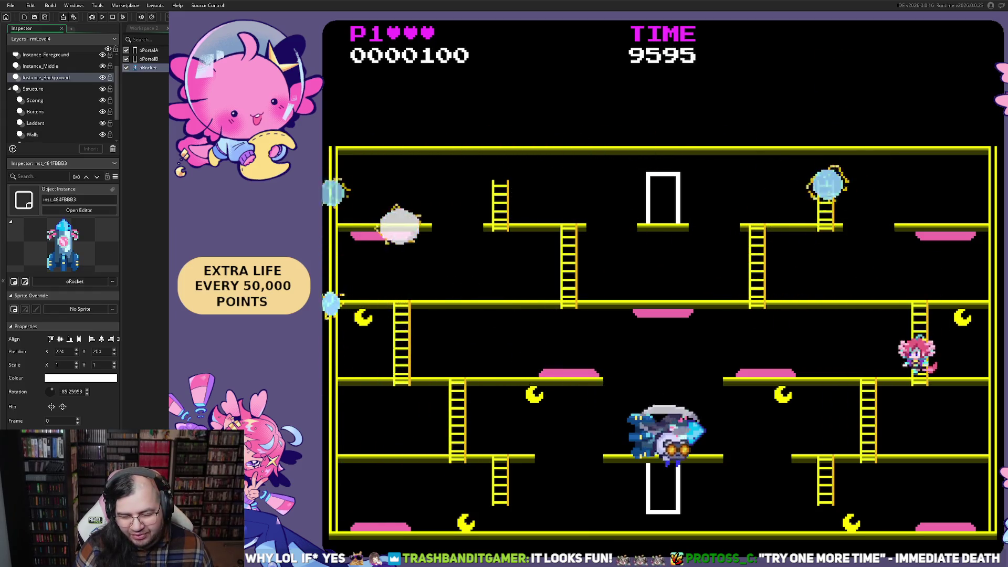
{"action": "key", "text": "Left"}
{"action": "key", "text": "Left"}
{"action": "key", "text": "Right"}
{"action": "key", "text": "Right"}
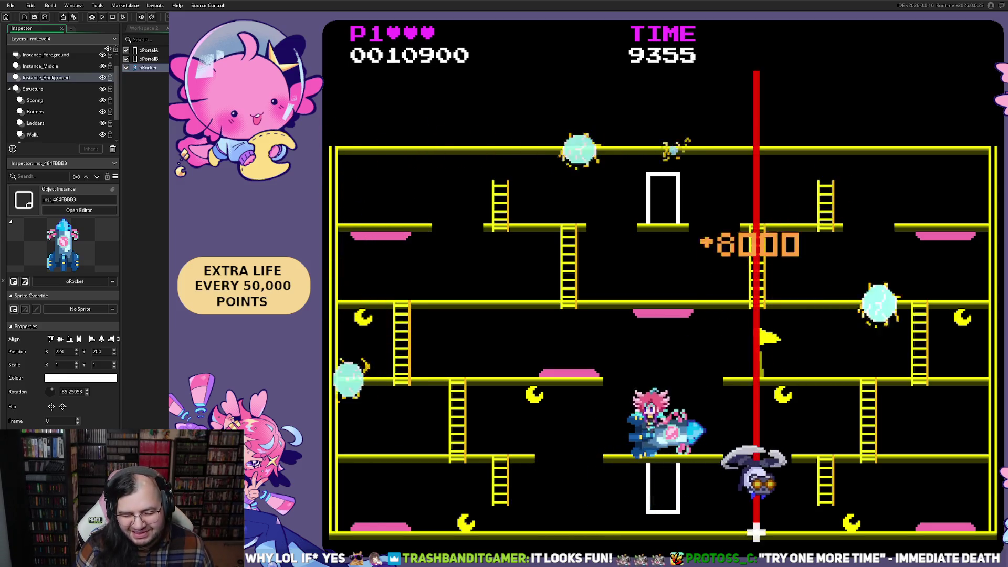
- Float past the rocket toward the flag and fire the beam down at enemies, reaching 34125 points
{"action": "key", "text": "Left"}
{"action": "key", "text": "Left"}
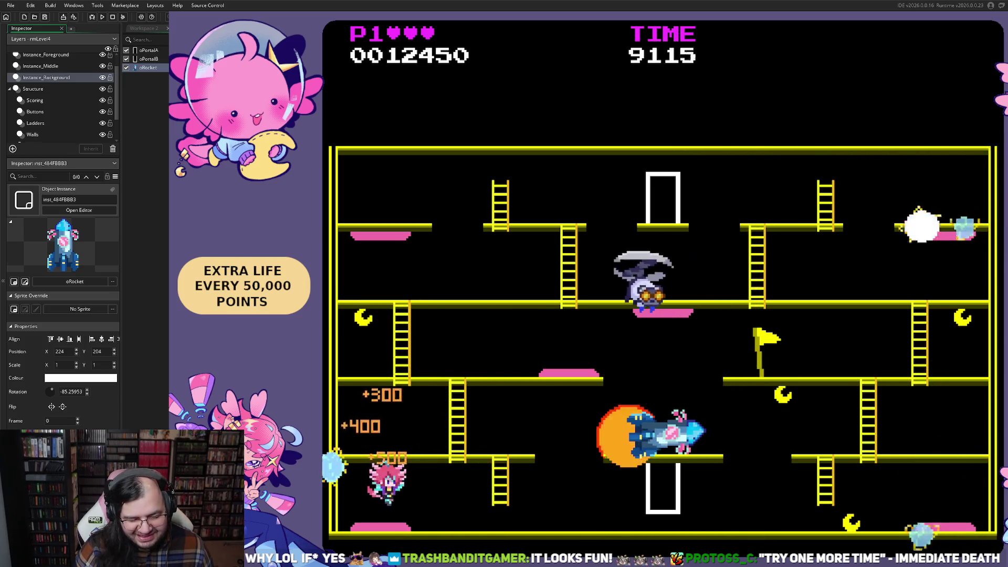
{"action": "key", "text": "Right"}
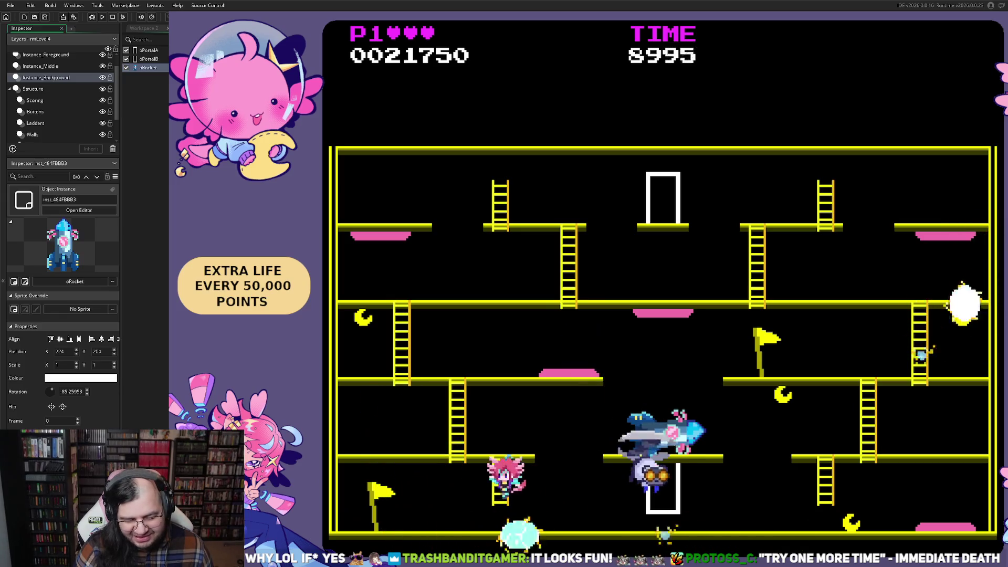
{"action": "key", "text": "Right"}
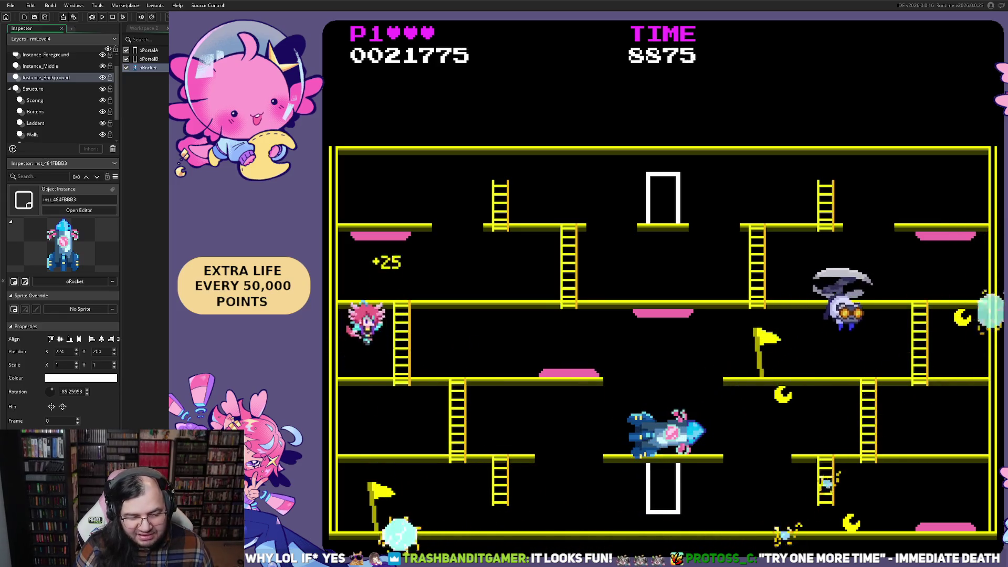
{"action": "key", "text": "Left"}
{"action": "key", "text": "Right"}
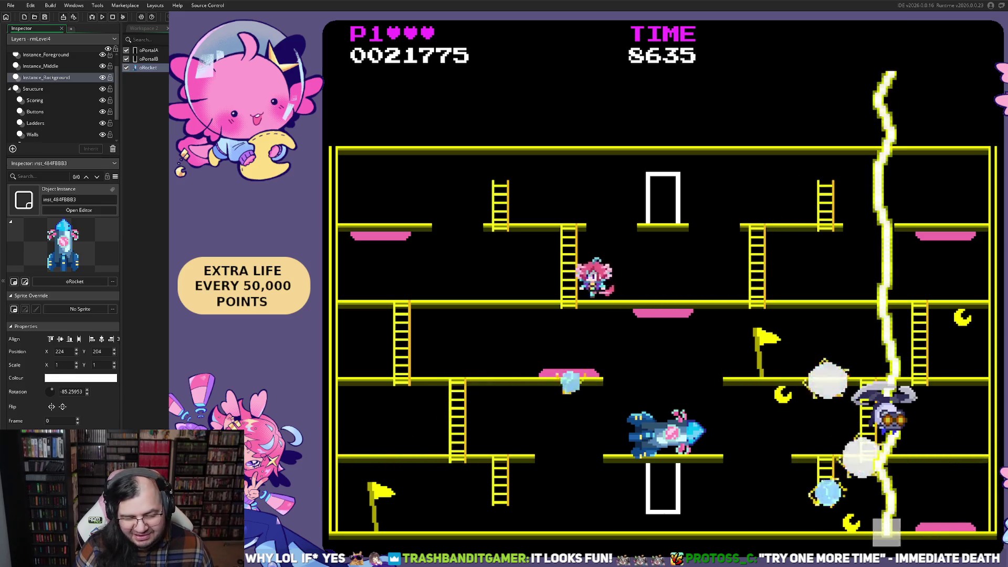
{"action": "key", "text": "Left"}
{"action": "key", "text": "Left"}
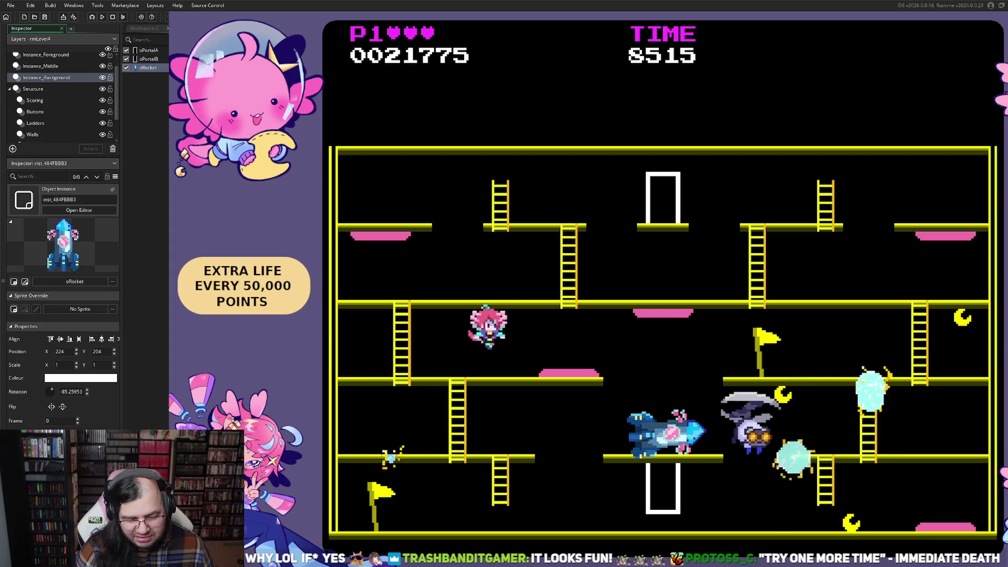
{"action": "key", "text": "Left"}
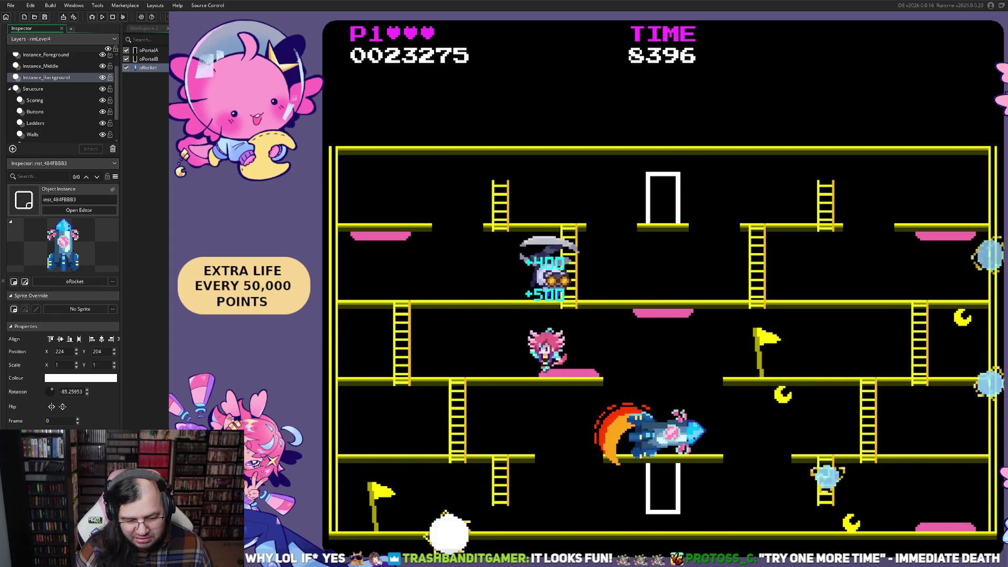
{"action": "key", "text": "Right"}
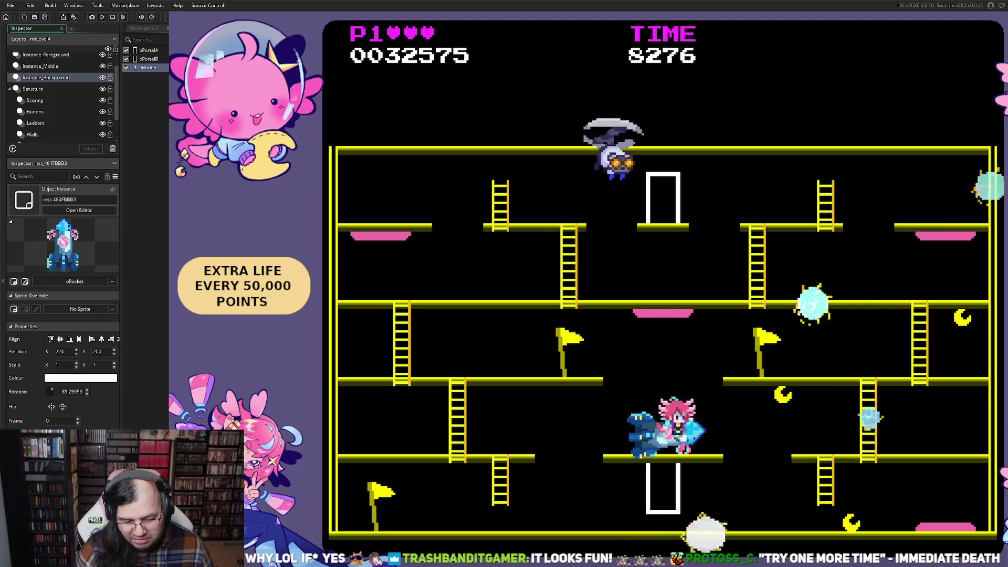
{"action": "key", "text": "Right"}
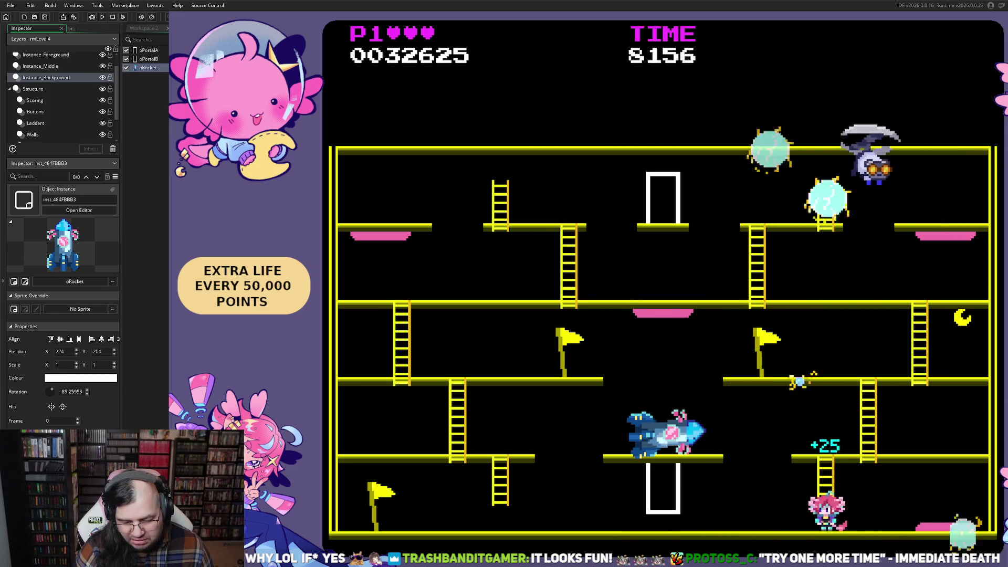
{"action": "key", "text": "space"}
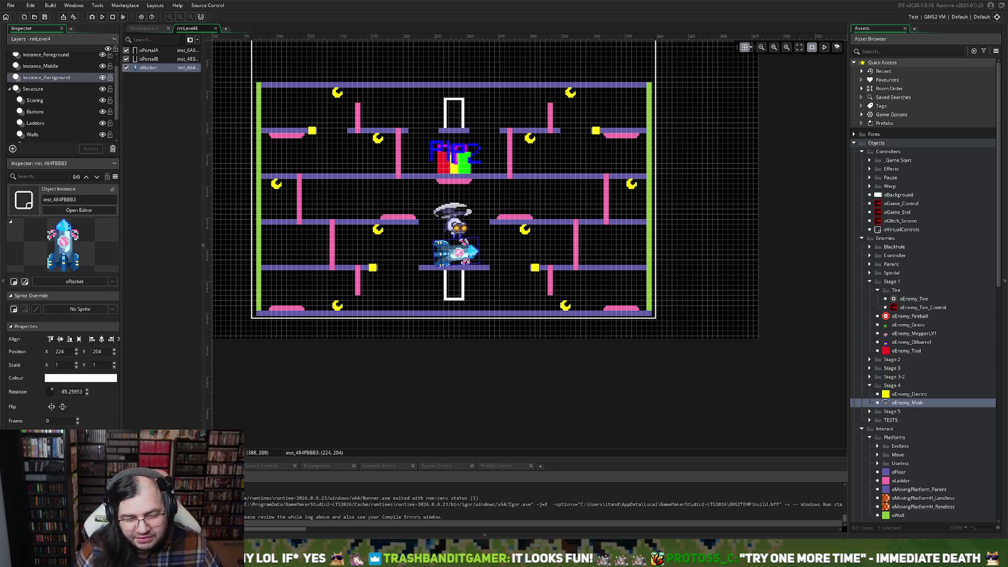
- Deselect the rocket, then open the properties of the oEnemy_Moth instance at 240, 178 on Instance_Middle
{"action": "left_click", "coordinate": [465, 229]}
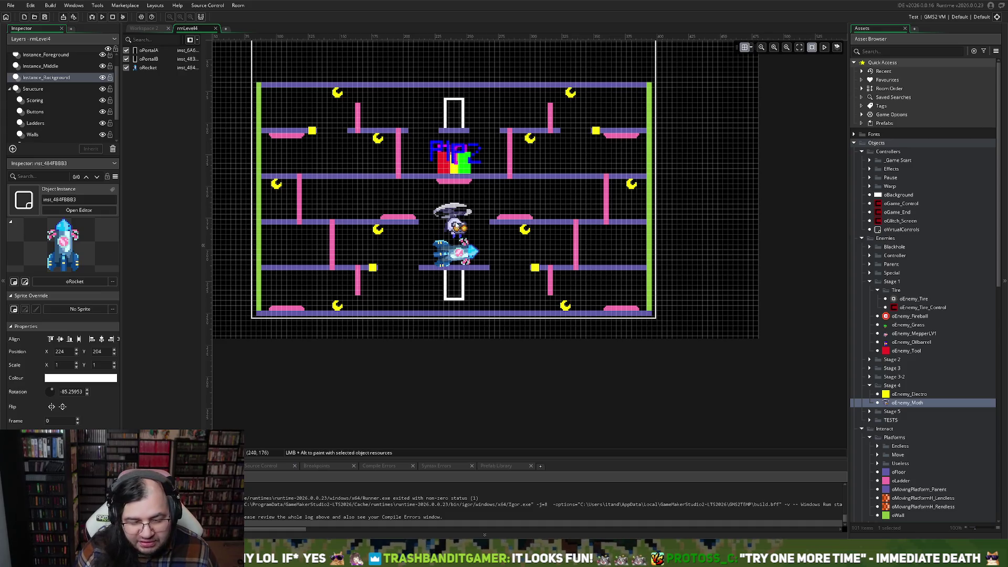
{"action": "scroll", "coordinate": [450, 228], "scroll_direction": "up", "scroll_amount": 2}
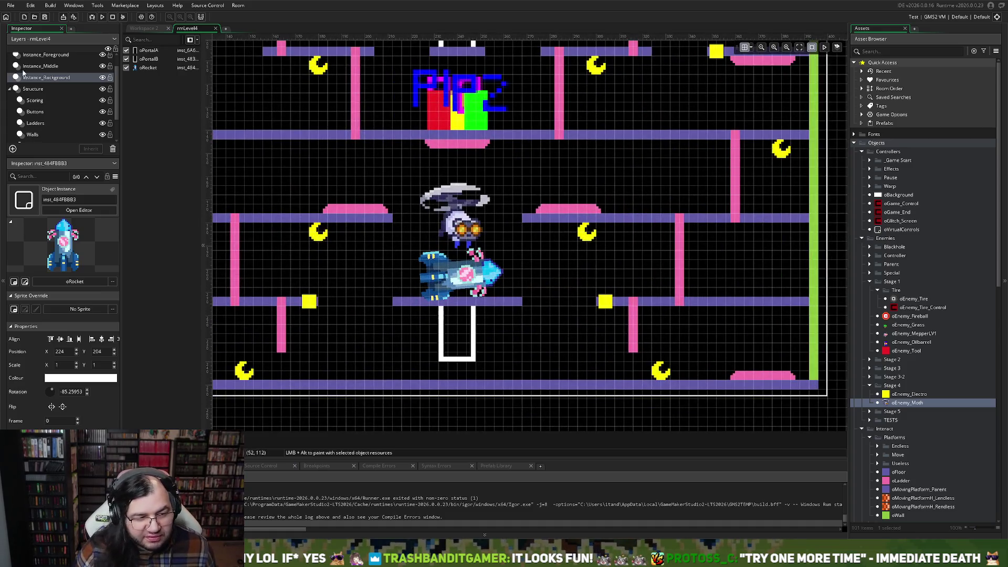
{"action": "left_click", "coordinate": [47, 65]}
{"action": "double_click", "coordinate": [457, 234]}
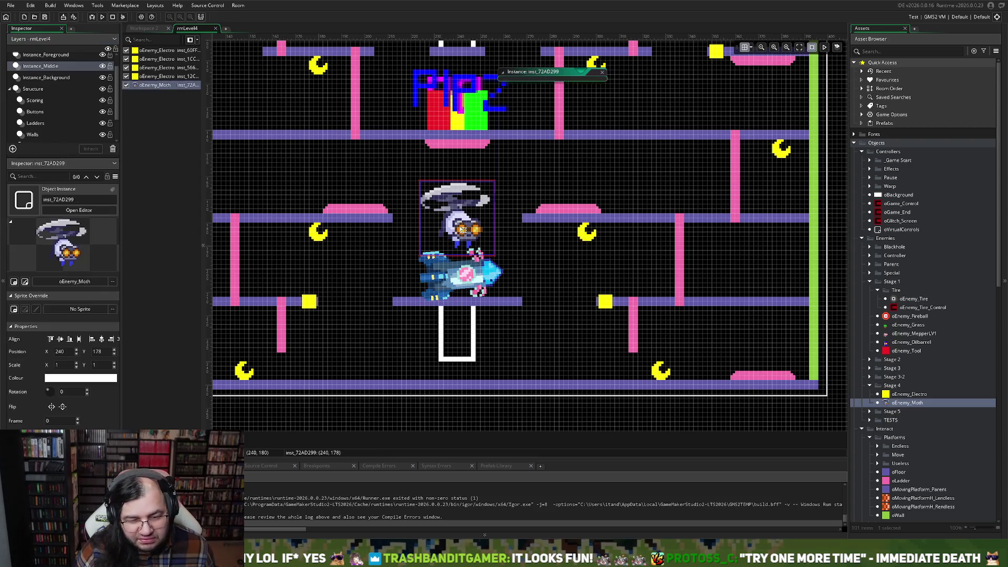
- Delete the oEnemy_Mepper and oBlizzard stop lines from oEnemy_Moth's Step event, then run a test build
{"action": "left_click", "coordinate": [555, 114]}
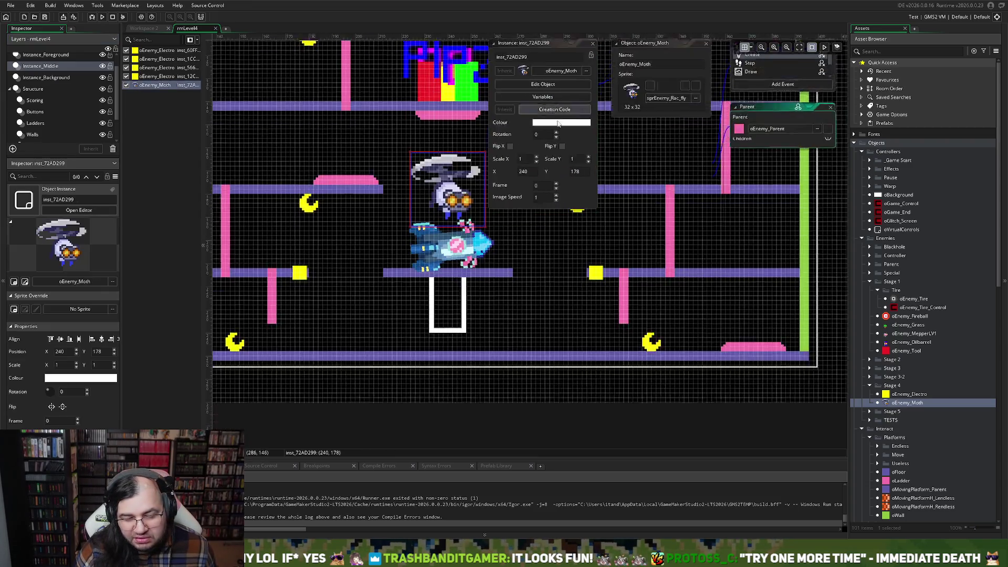
{"action": "left_click", "coordinate": [511, 90]}
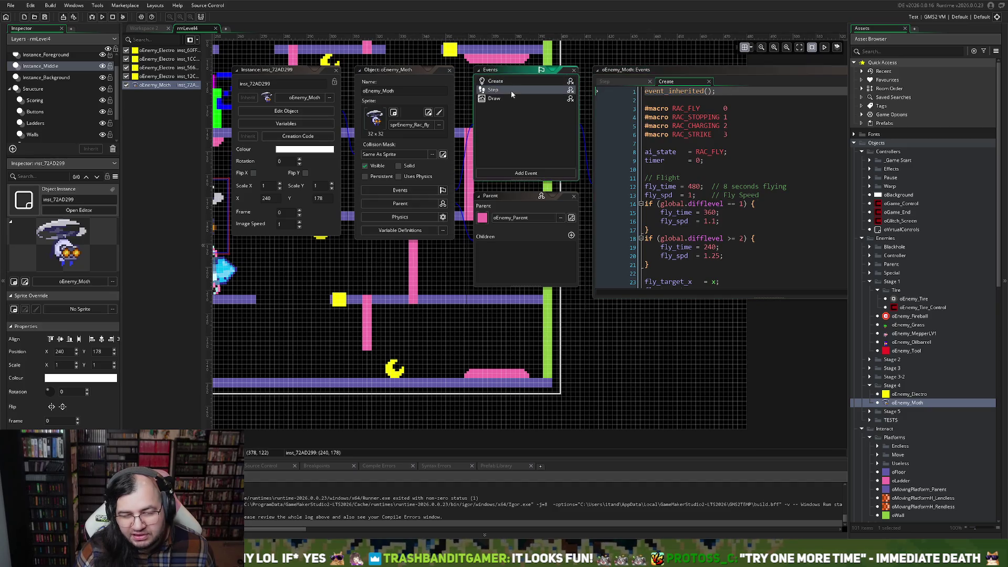
{"action": "double_click", "coordinate": [789, 71]}
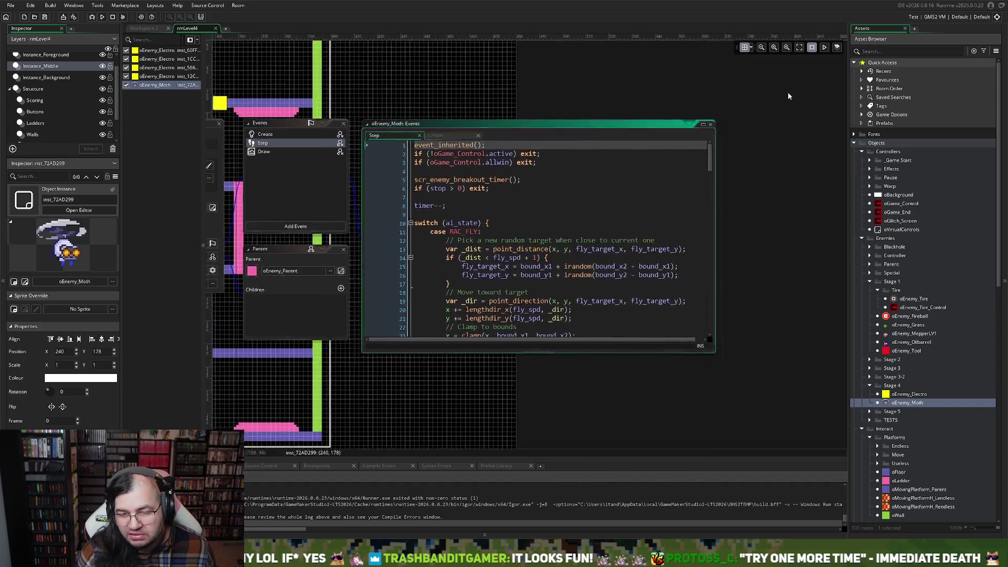
{"action": "scroll", "coordinate": [457, 152], "scroll_direction": "down", "scroll_amount": 20}
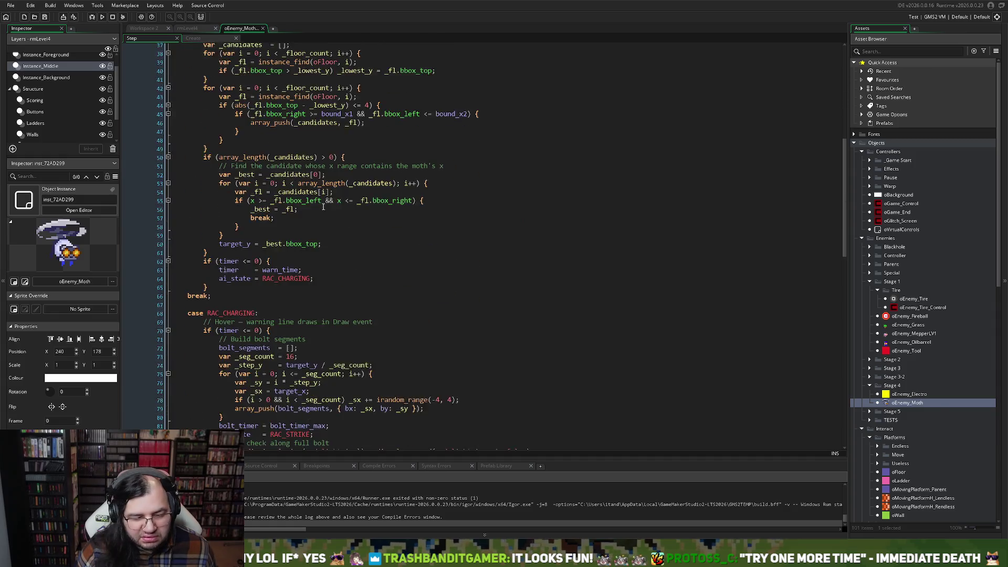
{"action": "scroll", "coordinate": [319, 203], "scroll_direction": "down", "scroll_amount": 9}
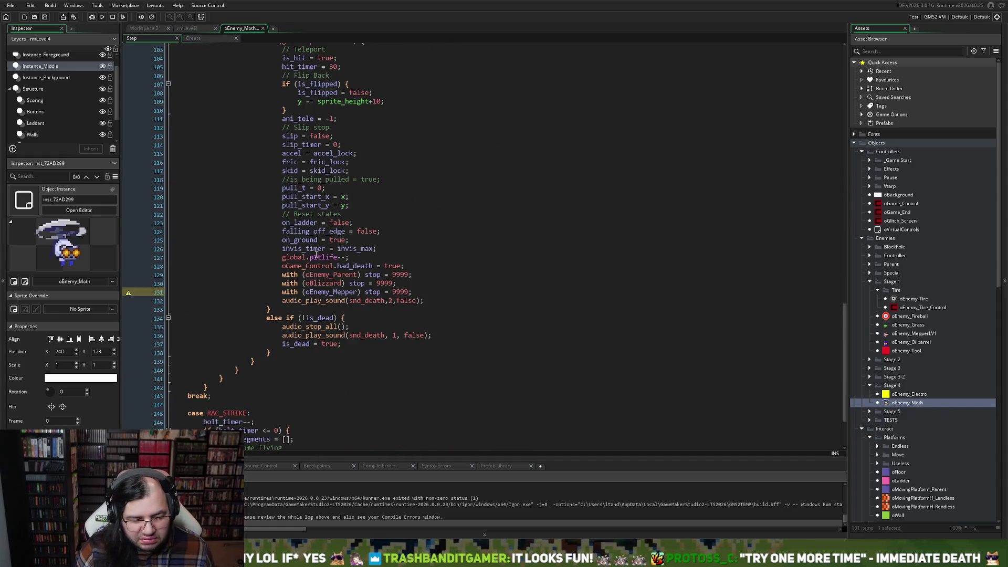
{"action": "triple_click", "coordinate": [334, 292]}
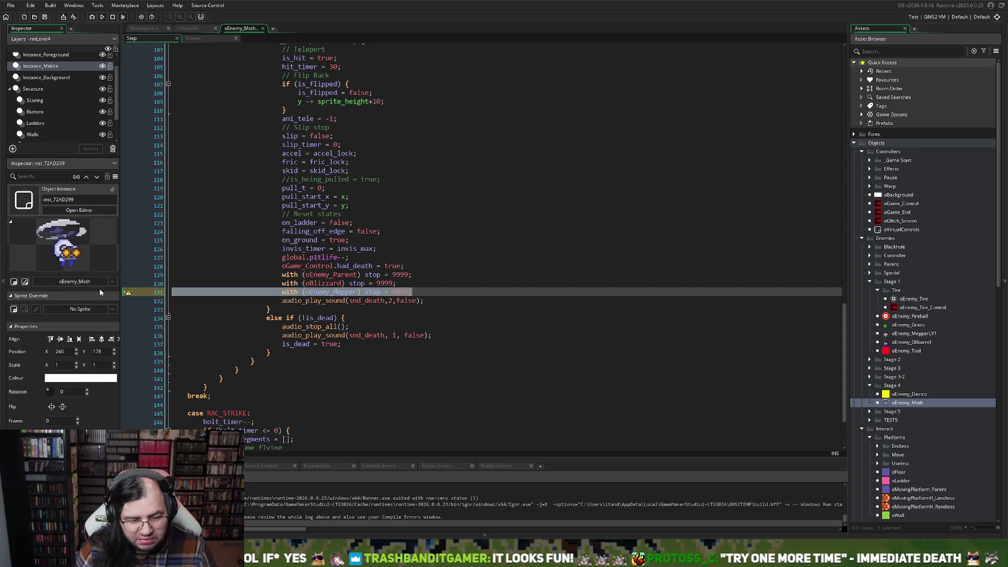
{"action": "key", "text": "BackSpace"}
{"action": "key", "text": "BackSpace"}
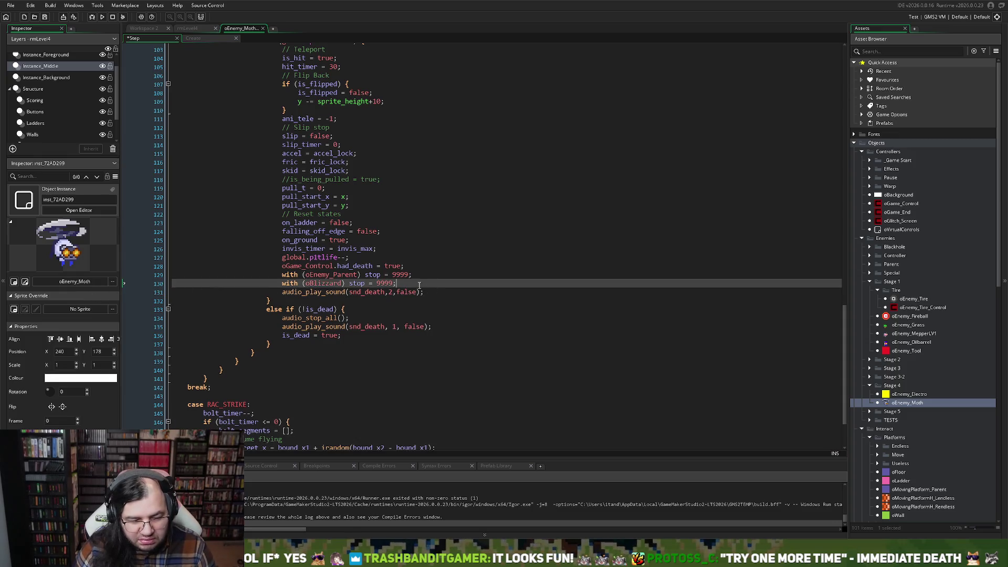
{"action": "left_click_drag", "start_coordinate": [421, 285], "coordinate": [209, 284]}
{"action": "key", "text": "BackSpace"}
{"action": "key", "text": "BackSpace"}
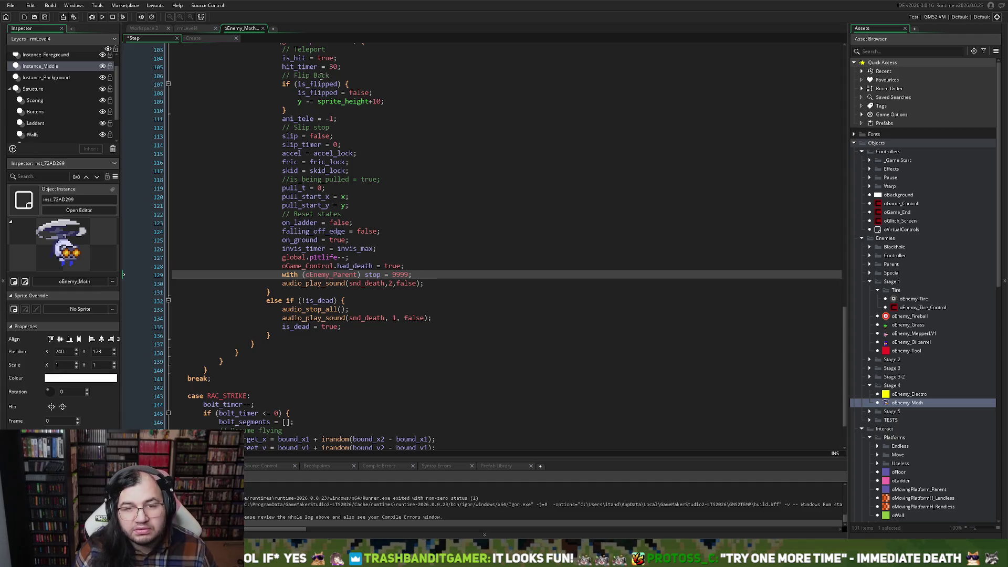
{"action": "left_click", "coordinate": [103, 17]}
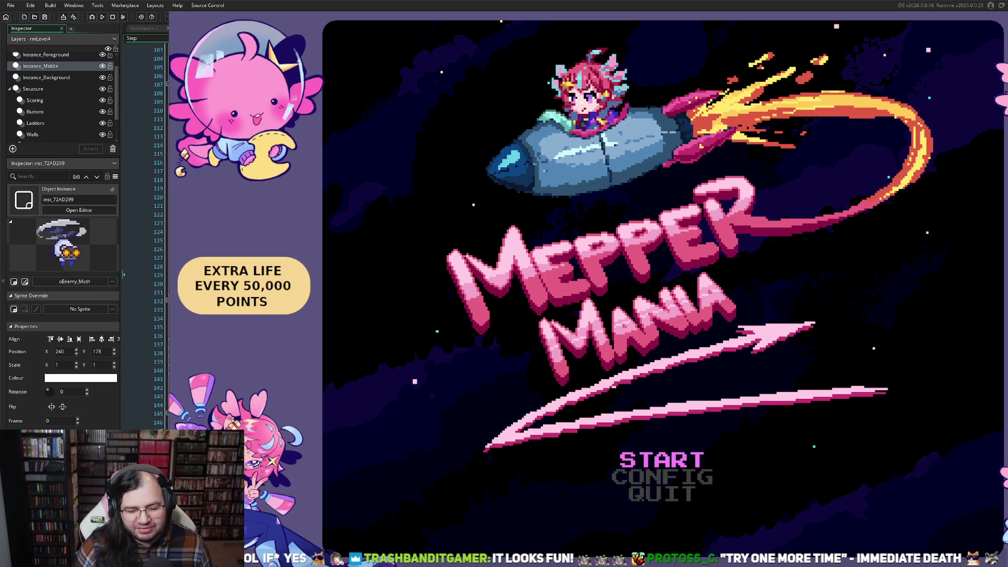
- Start a run at Stage 4 from the game's title menu
{"action": "key", "text": "Return"}
{"action": "key", "text": "Down"}
{"action": "key", "text": "Right"}
{"action": "key", "text": "Right"}
{"action": "key", "text": "Right"}
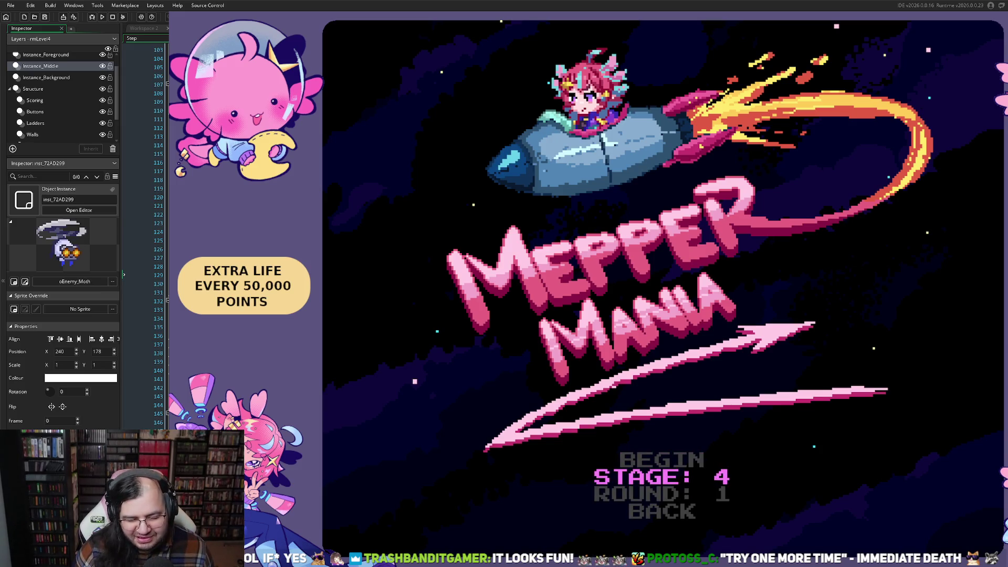
{"action": "key", "text": "Up"}
{"action": "key", "text": "Return"}
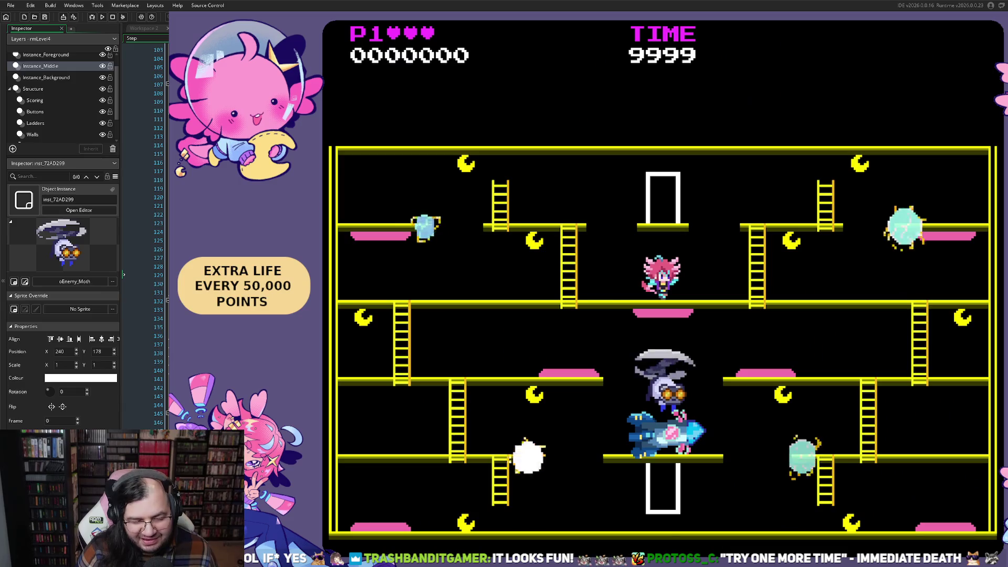
- Grab the top-left moon and work down to the bottom floor until the player dies
{"action": "key", "text": "Left"}
{"action": "key", "text": "Up"}
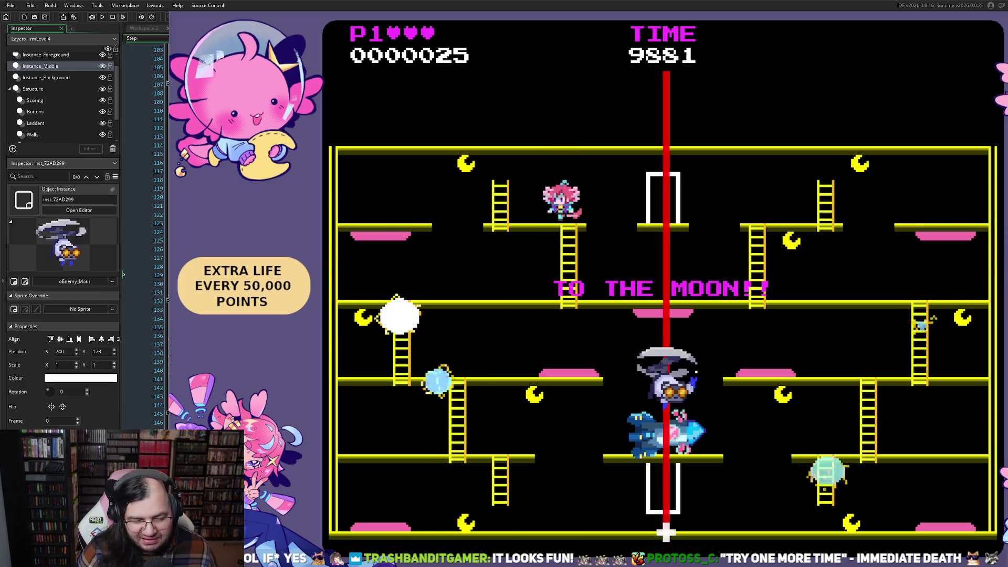
{"action": "key", "text": "Left"}
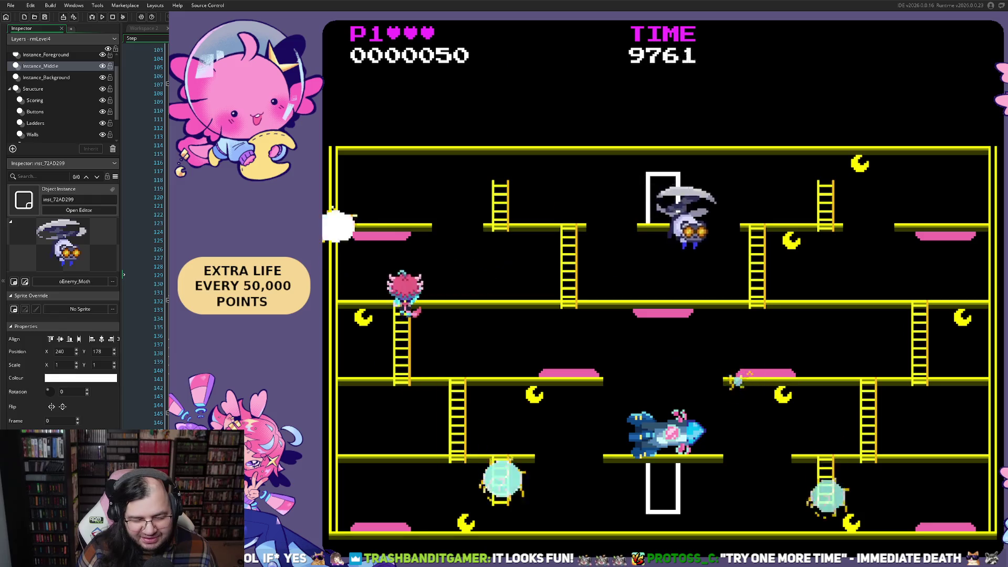
{"action": "key", "text": "Right"}
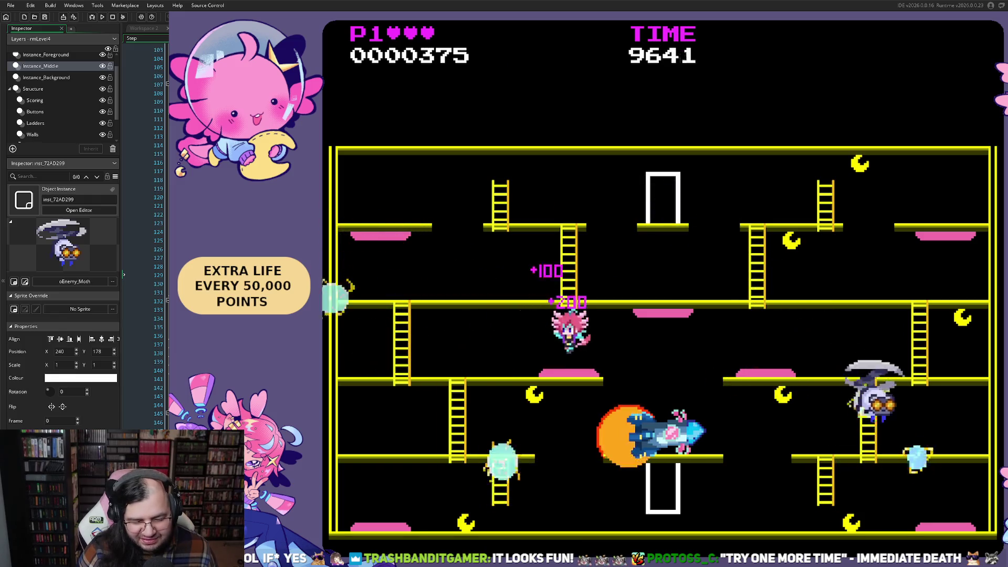
{"action": "key", "text": "Right"}
{"action": "key", "text": "Left"}
{"action": "key", "text": "Down"}
{"action": "key", "text": "Left"}
{"action": "key", "text": "Left"}
{"action": "key", "text": "Right"}
{"action": "key", "text": "Right"}
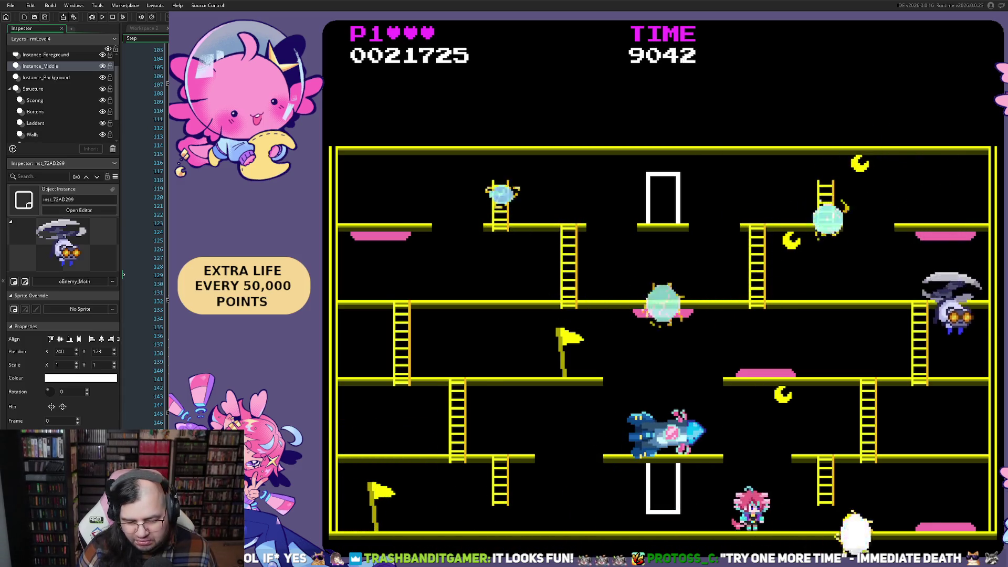
{"action": "key", "text": "Right"}
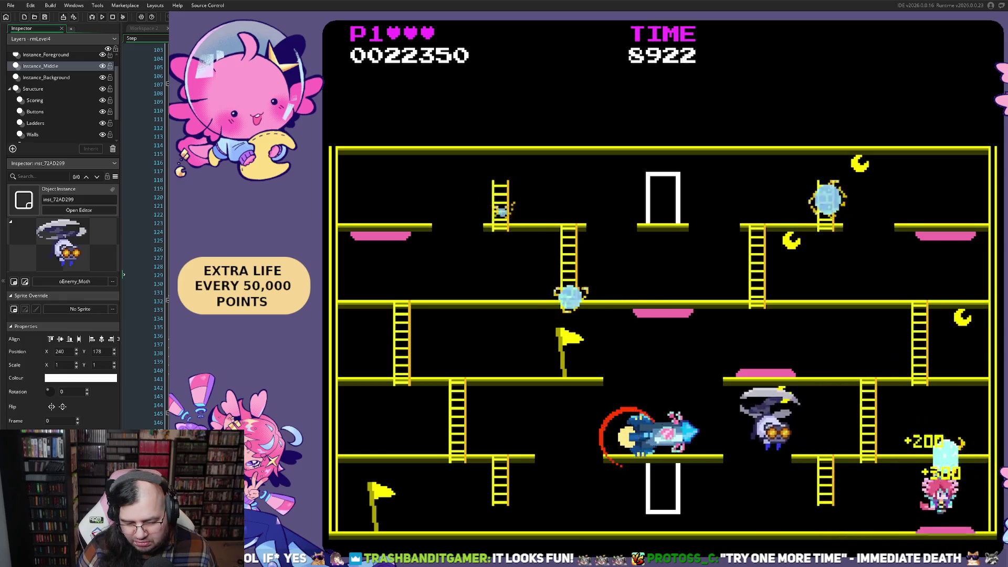
{"action": "key", "text": "Left"}
{"action": "key", "text": "Right"}
{"action": "key", "text": "Up"}
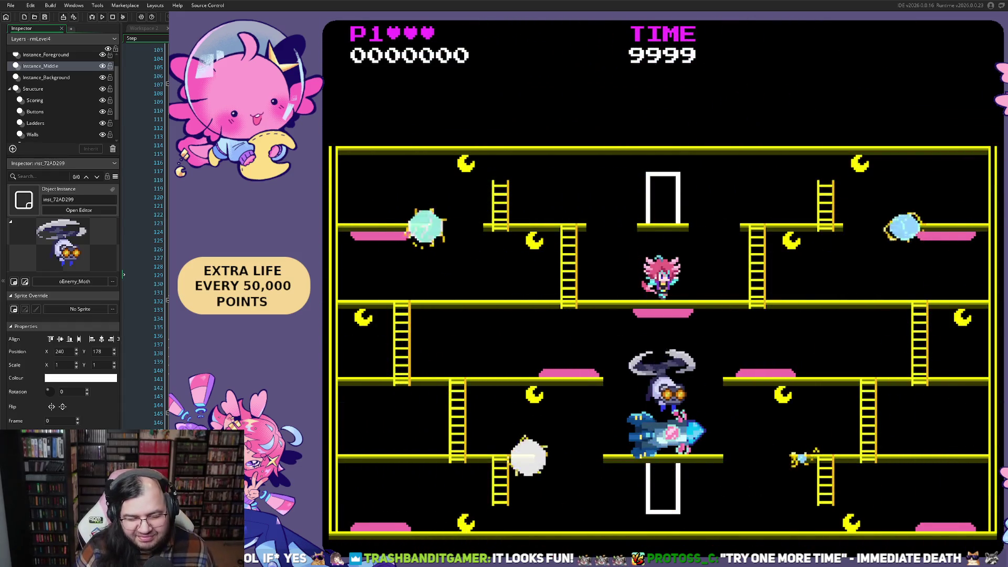
- Collect moons along the middle platforms and drop to the lower platform near the rocket
{"action": "key", "text": "Left"}
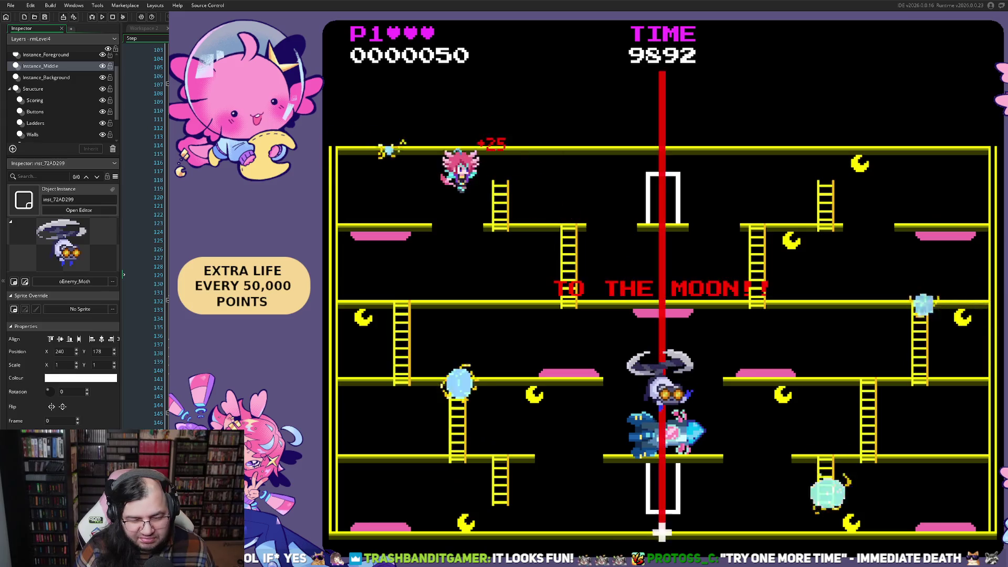
{"action": "key", "text": "Right"}
{"action": "key", "text": "Up"}
{"action": "key", "text": "Down"}
{"action": "key", "text": "Left"}
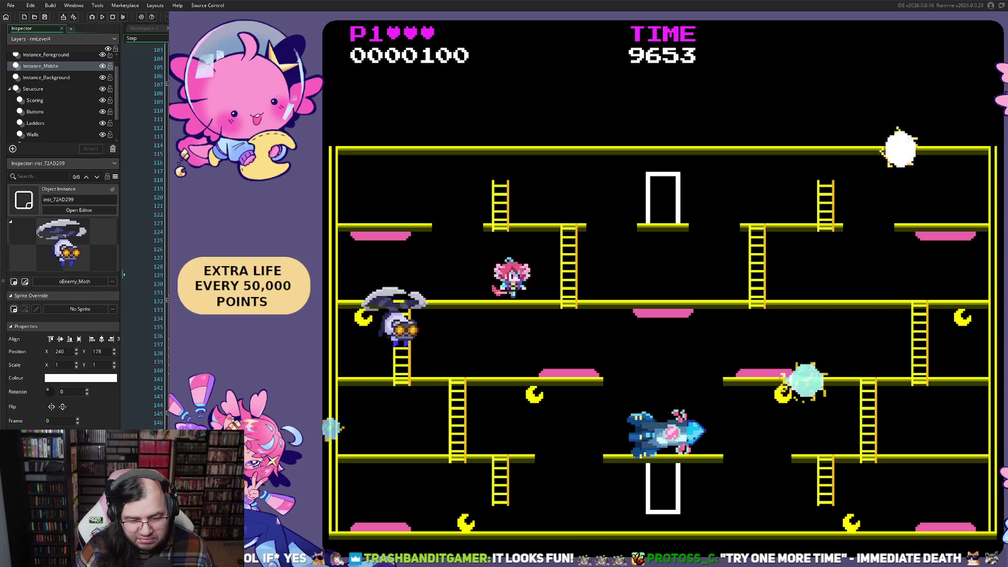
{"action": "key", "text": "Right"}
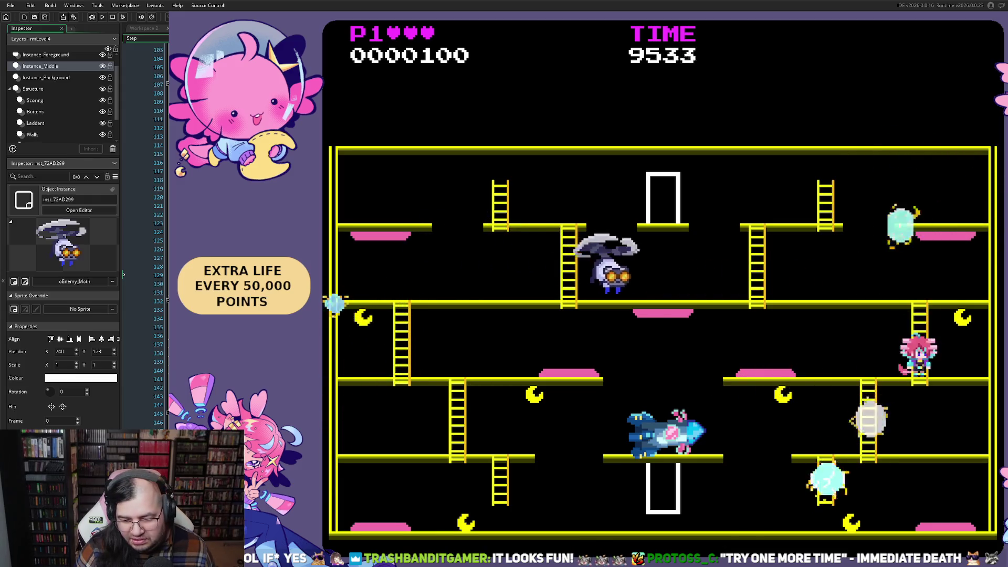
{"action": "key", "text": "Left"}
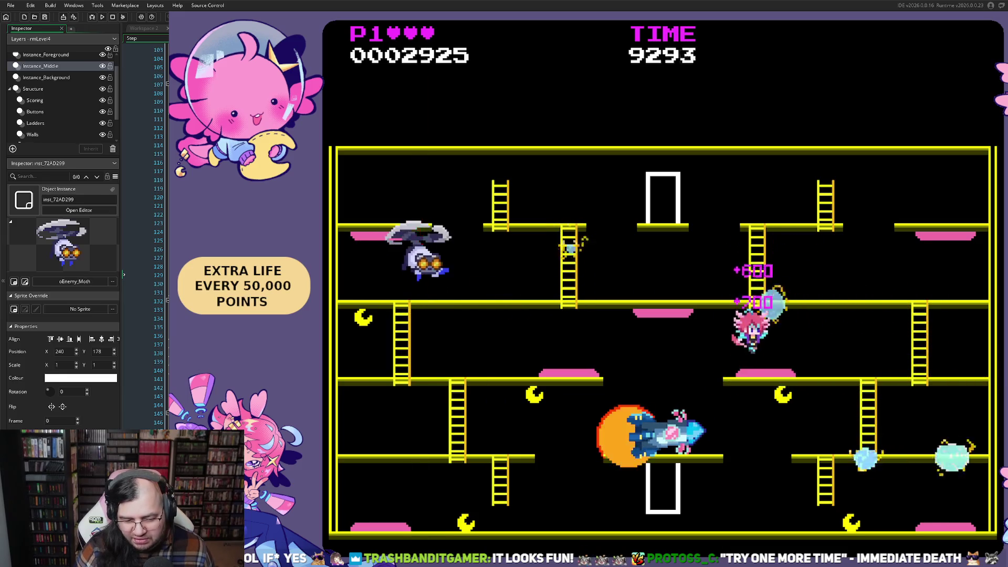
{"action": "key", "text": "Left"}
{"action": "key", "text": "Left"}
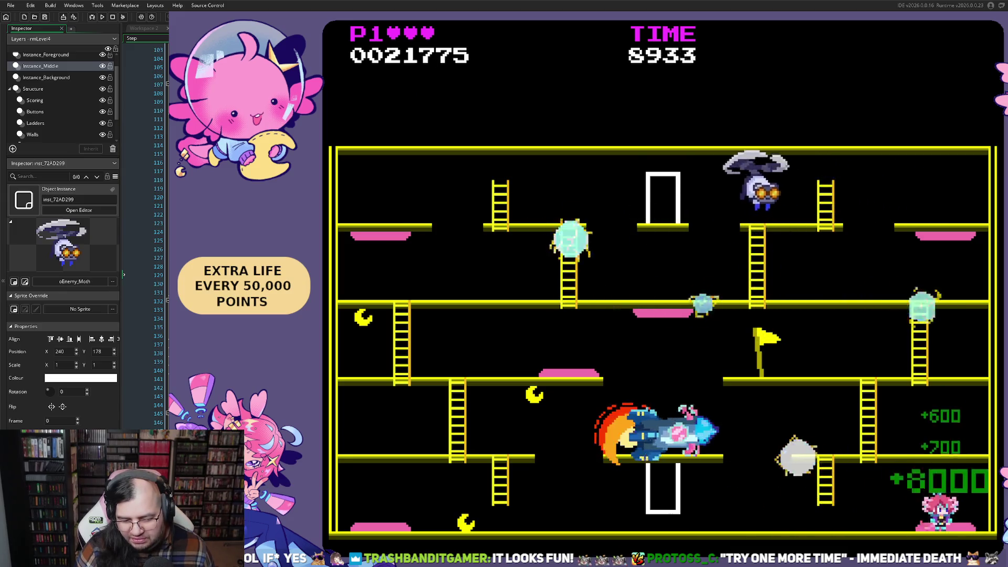
- Walk the bottom floor under the rocket, climb up and jump onto the rocket
{"action": "key", "text": "Left"}
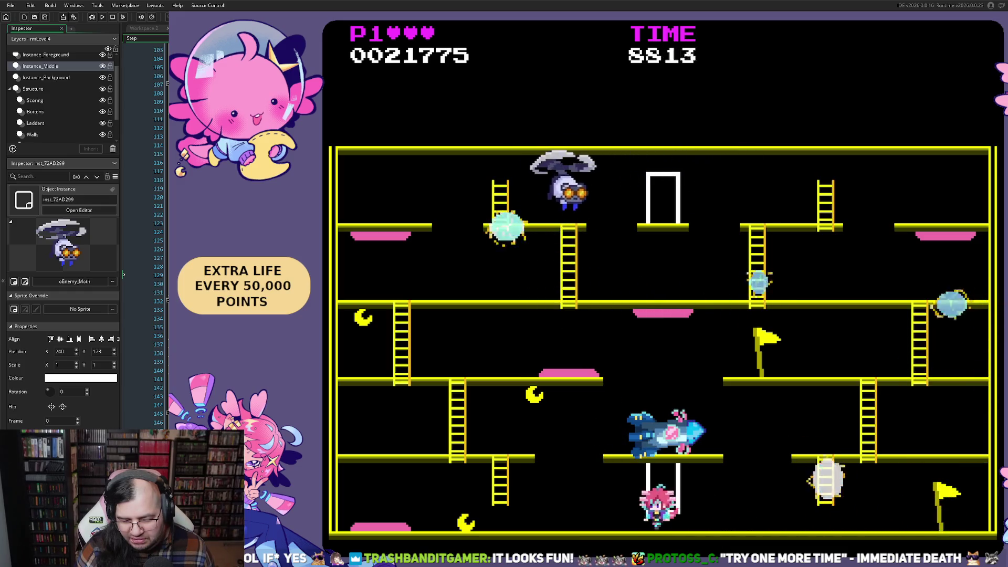
{"action": "key", "text": "Left"}
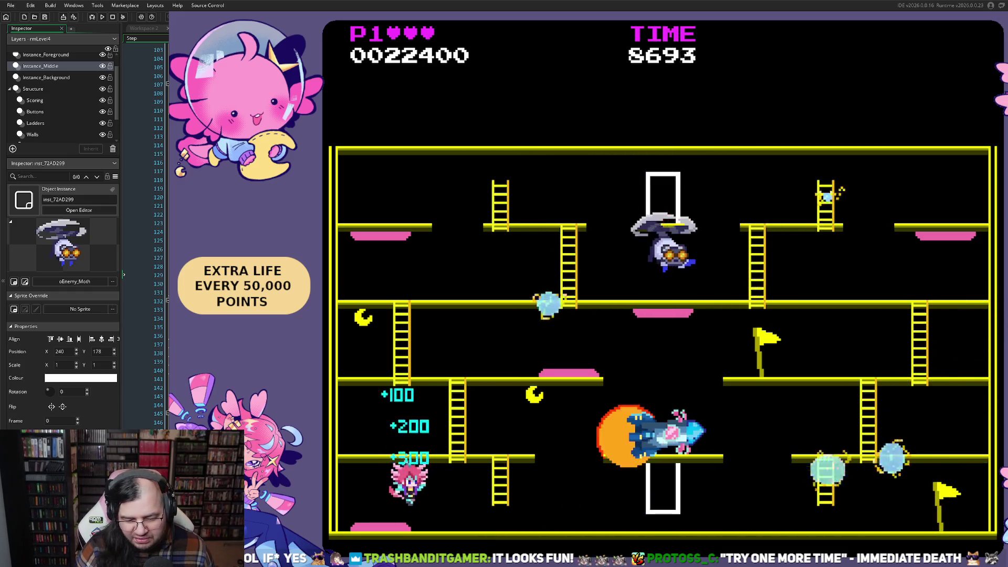
{"action": "key", "text": "Right"}
{"action": "key", "text": "Right"}
{"action": "key", "text": "Up"}
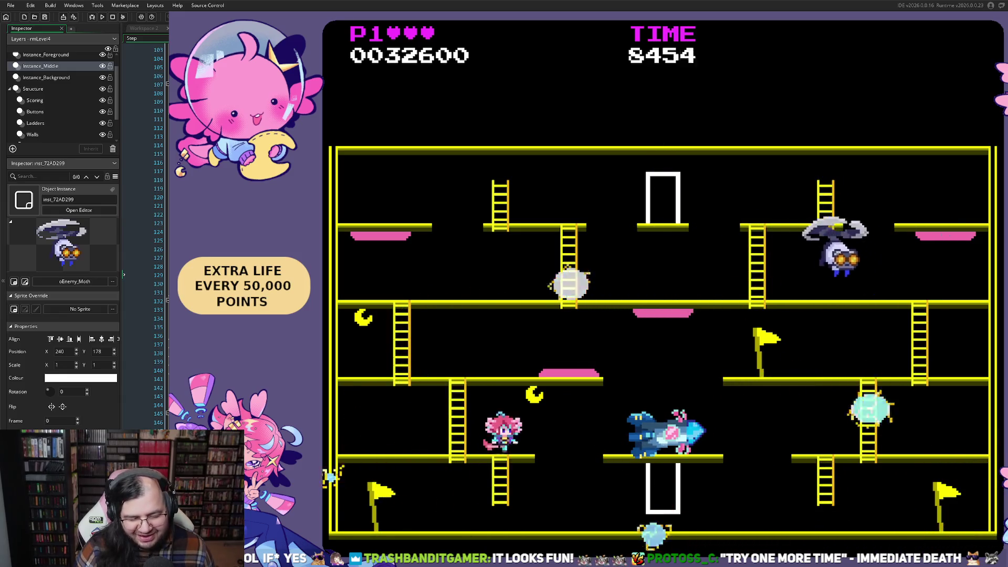
{"action": "key", "text": "Left"}
{"action": "key", "text": "Up"}
{"action": "key", "text": "Right"}
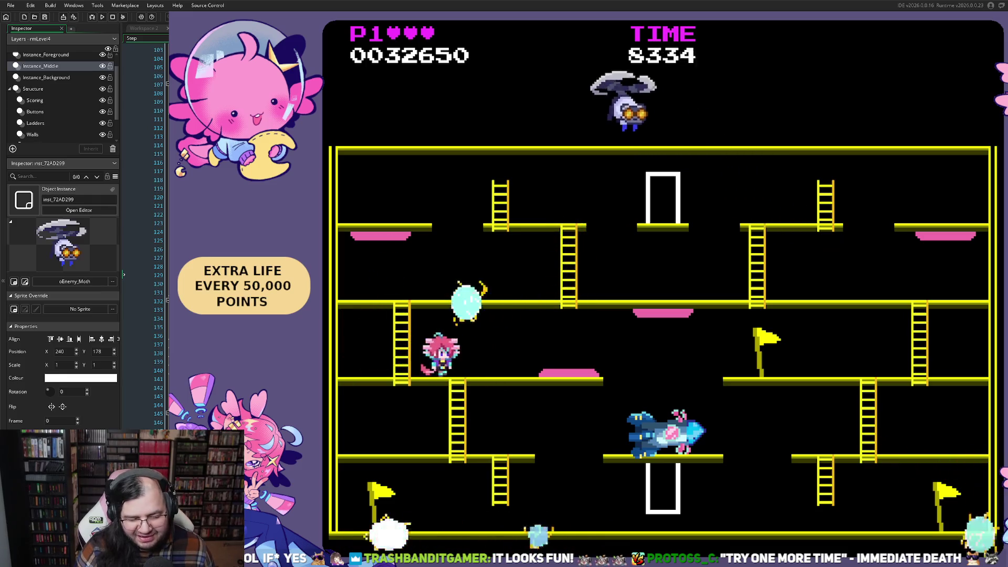
{"action": "key", "text": "space"}
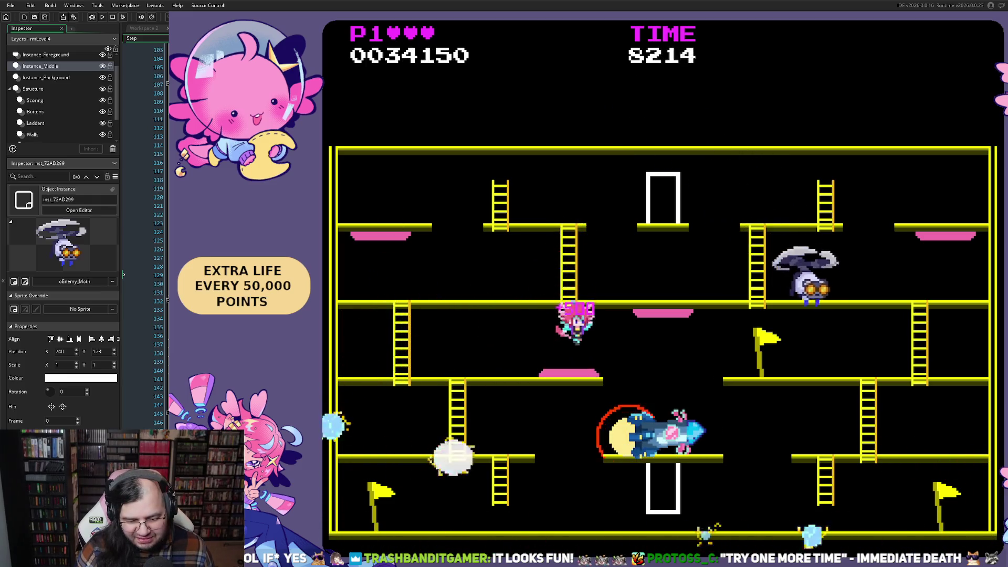
{"action": "key", "text": "Right"}
{"action": "key", "text": "Right"}
{"action": "key", "text": "Left"}
- Climb the ladders to the top platform door until the stage restarts
{"action": "key", "text": "Right"}
{"action": "key", "text": "Up"}
{"action": "key", "text": "Right"}
{"action": "key", "text": "Up"}
{"action": "key", "text": "Left"}
{"action": "key", "text": "Up"}
{"action": "key", "text": "Right"}
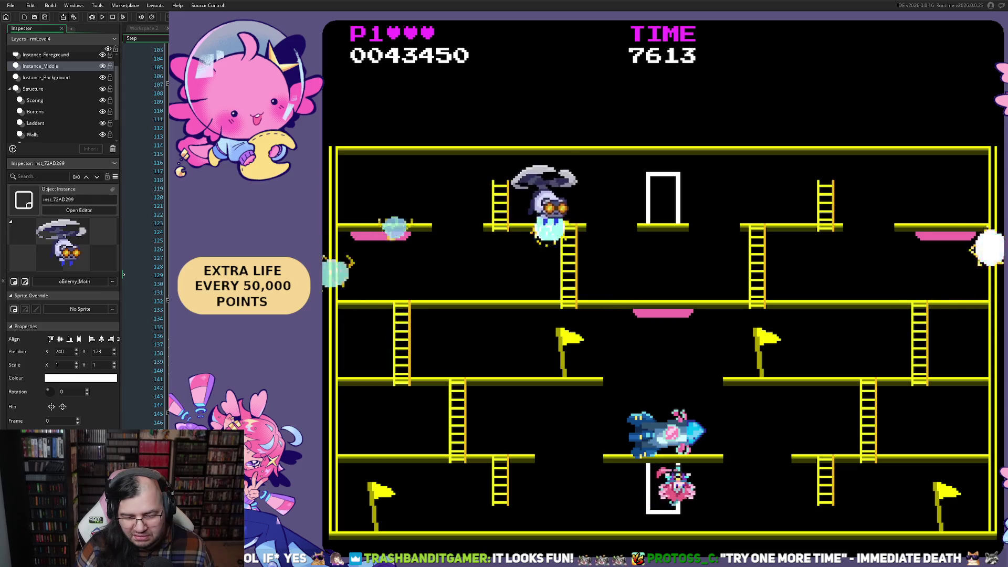
{"action": "key", "text": "Up"}
{"action": "key", "text": "Left"}
{"action": "key", "text": "Left"}
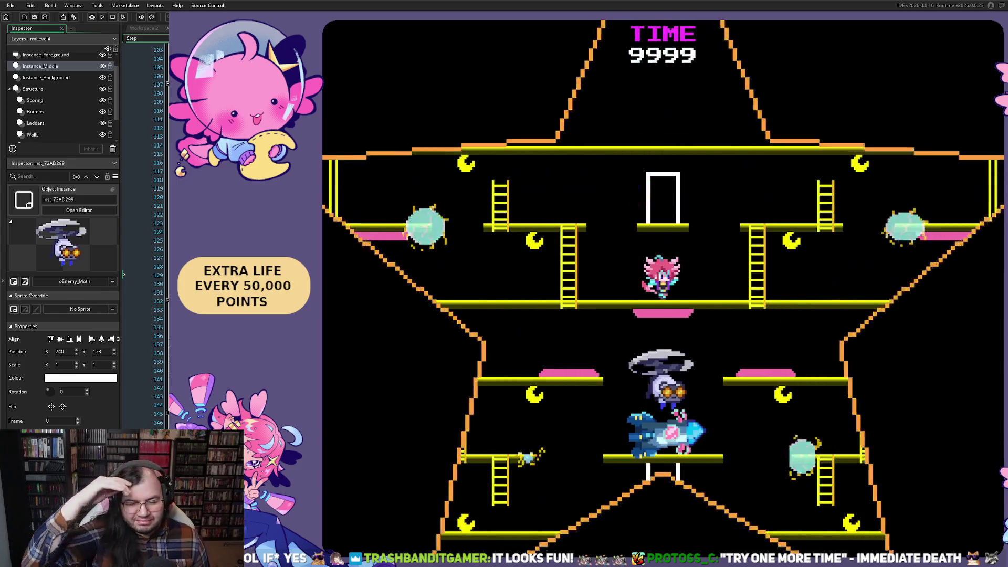
- Run along the top floor collecting moons, then drop down two floors
{"action": "key", "text": "Left"}
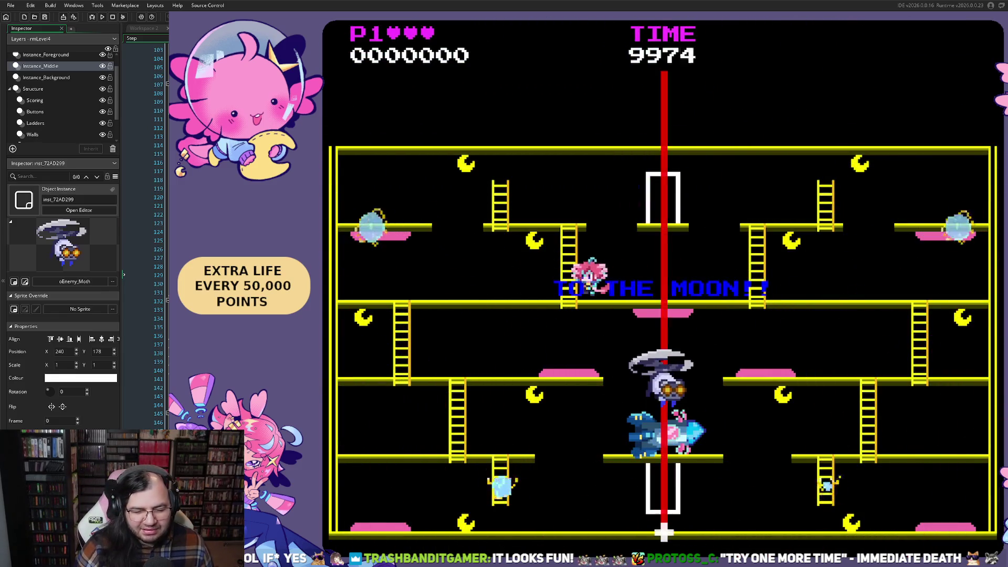
{"action": "key", "text": "Right"}
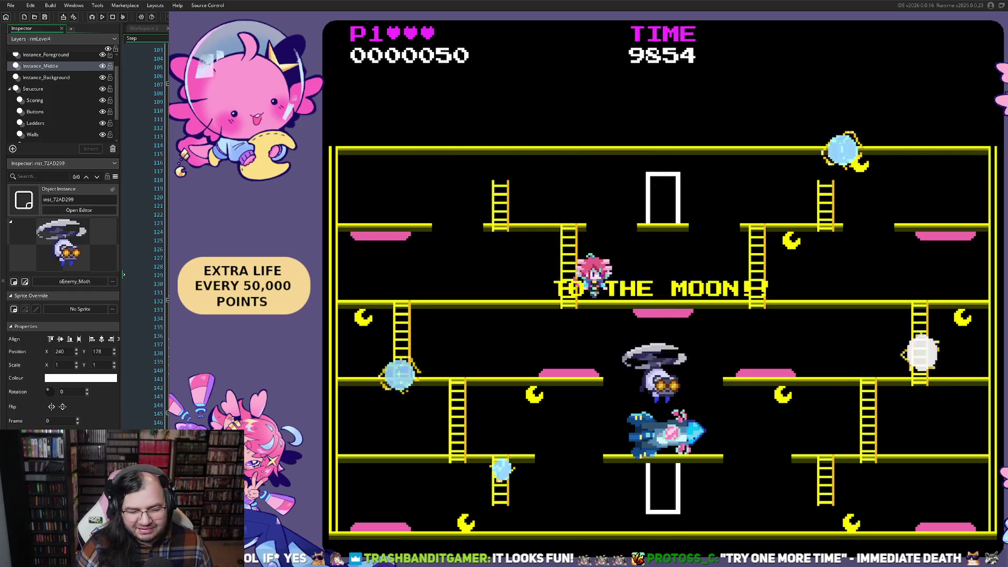
{"action": "key", "text": "Up"}
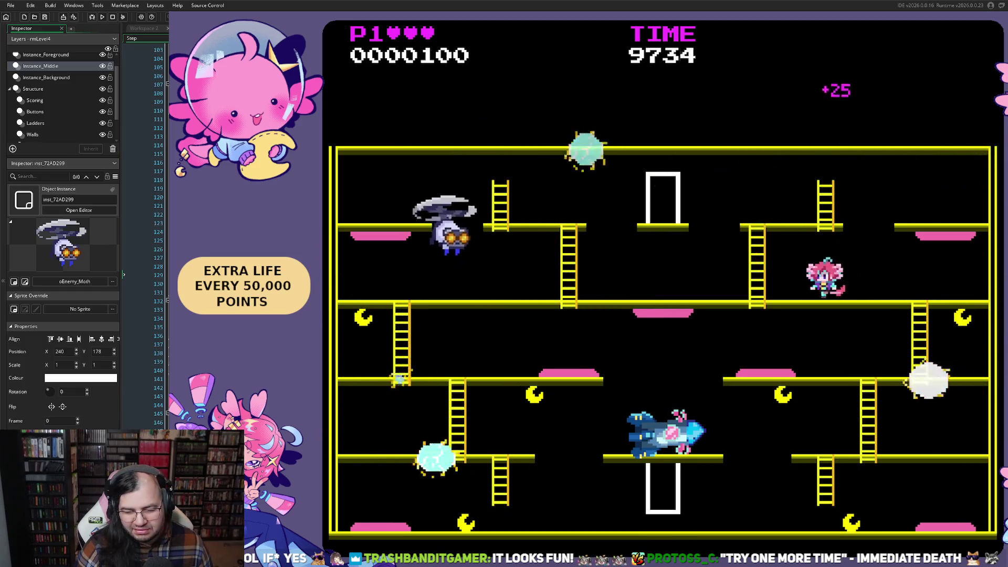
{"action": "key", "text": "Right"}
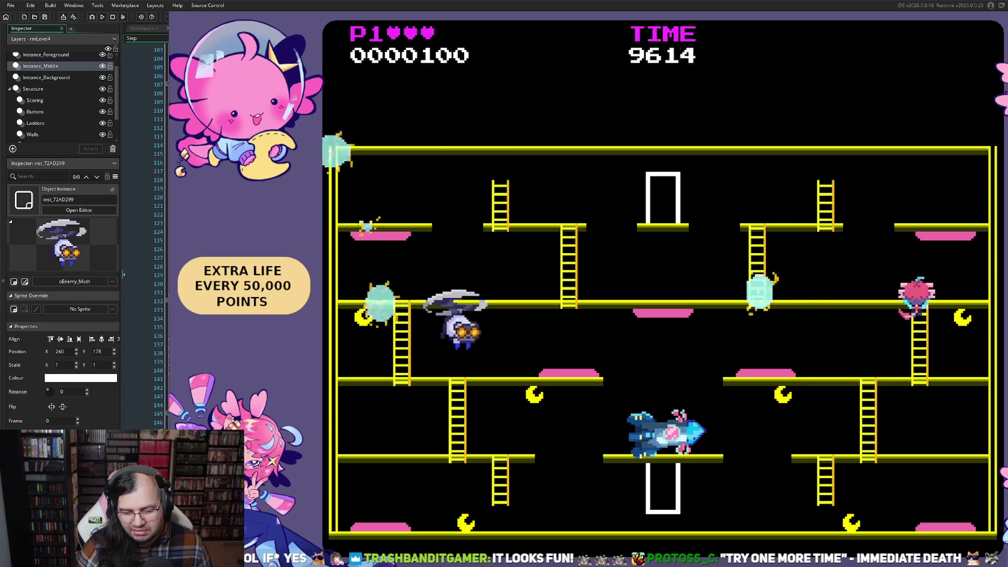
{"action": "key", "text": "Left"}
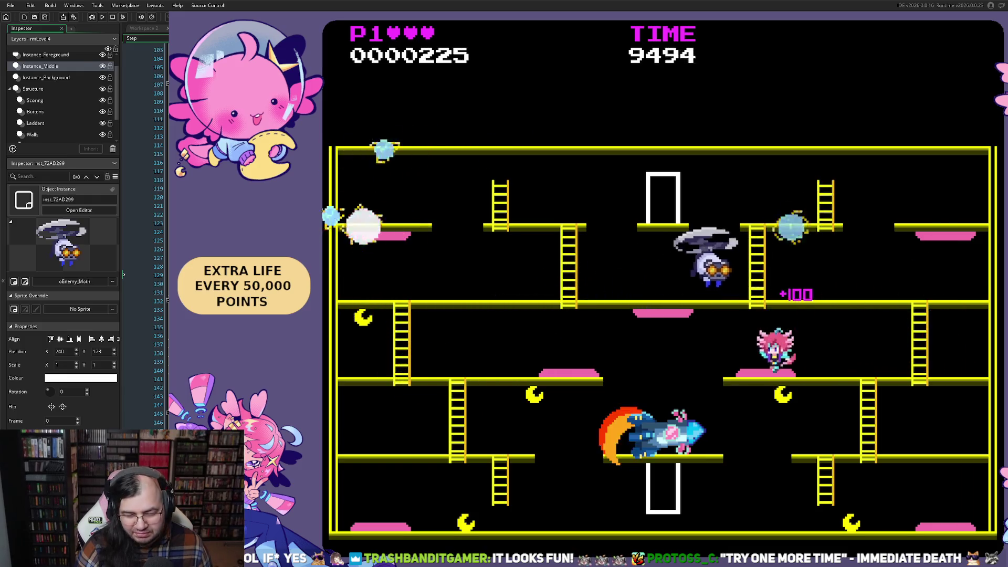
{"action": "key", "text": "Left"}
{"action": "key", "text": "Left"}
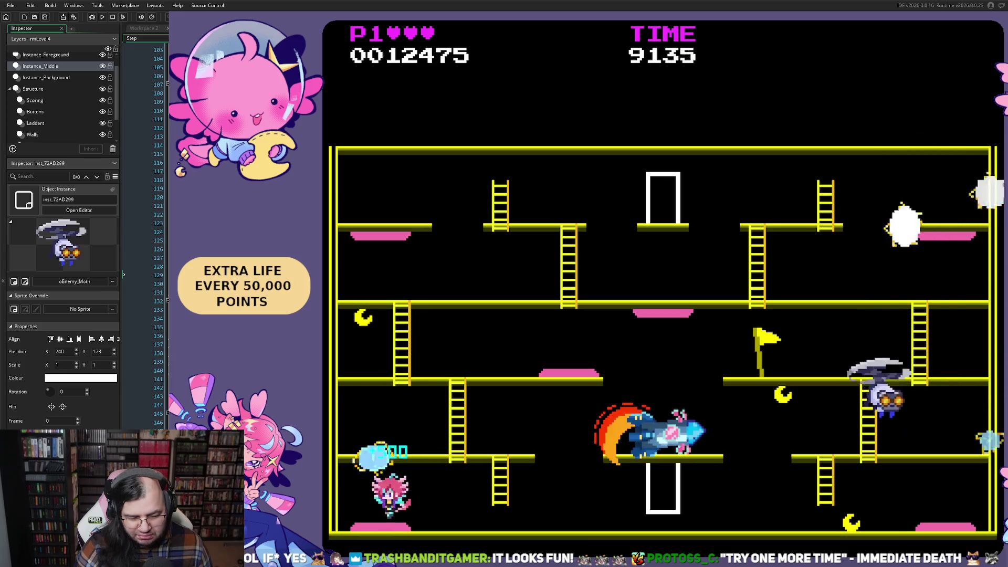
- Climb back up across the middle floors, then drop to the lower floor
{"action": "key", "text": "Right"}
{"action": "key", "text": "Up"}
{"action": "key", "text": "Left"}
{"action": "key", "text": "Up"}
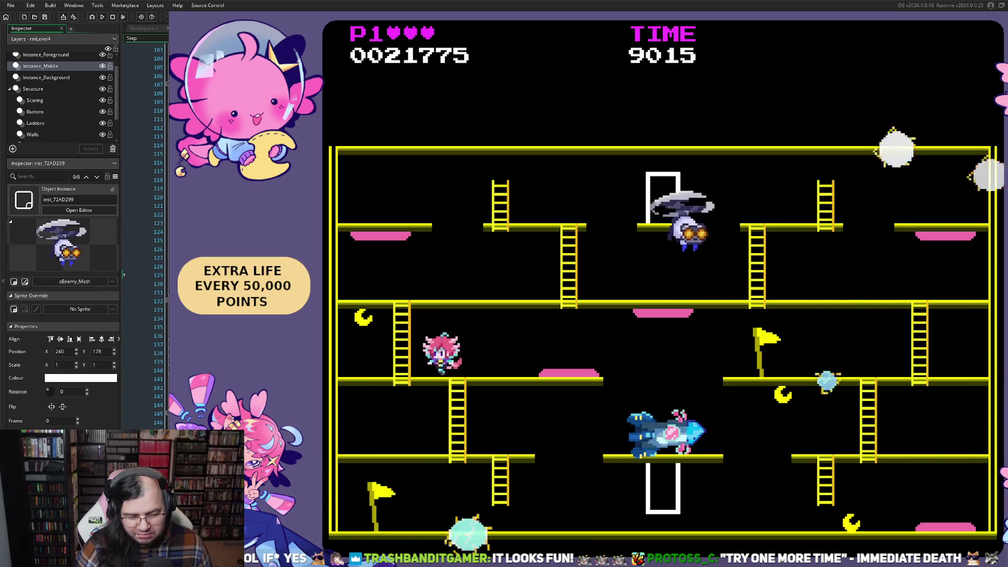
{"action": "key", "text": "Left"}
{"action": "key", "text": "Right"}
{"action": "key", "text": "Up"}
{"action": "key", "text": "Right"}
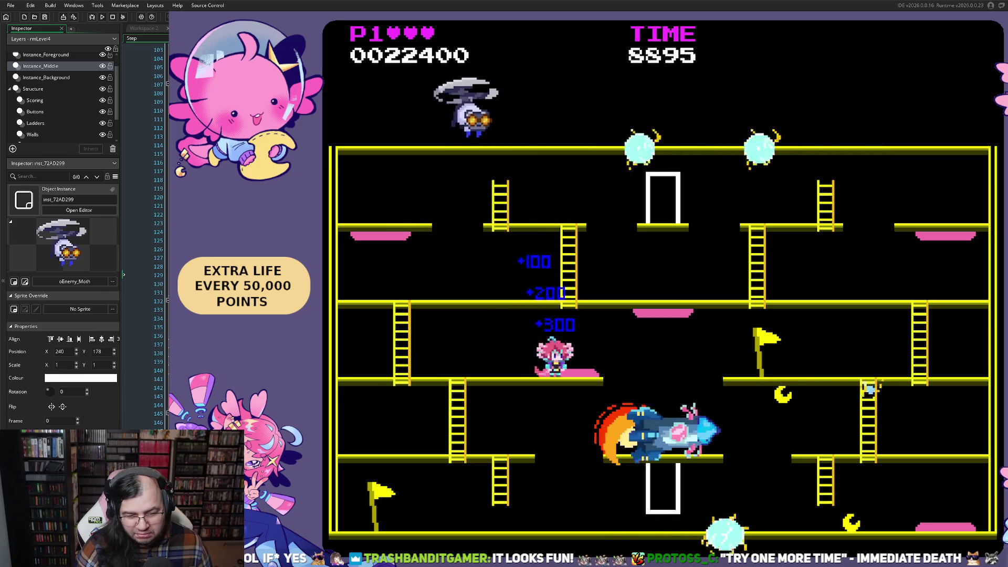
{"action": "key", "text": "Right"}
{"action": "key", "text": "Right"}
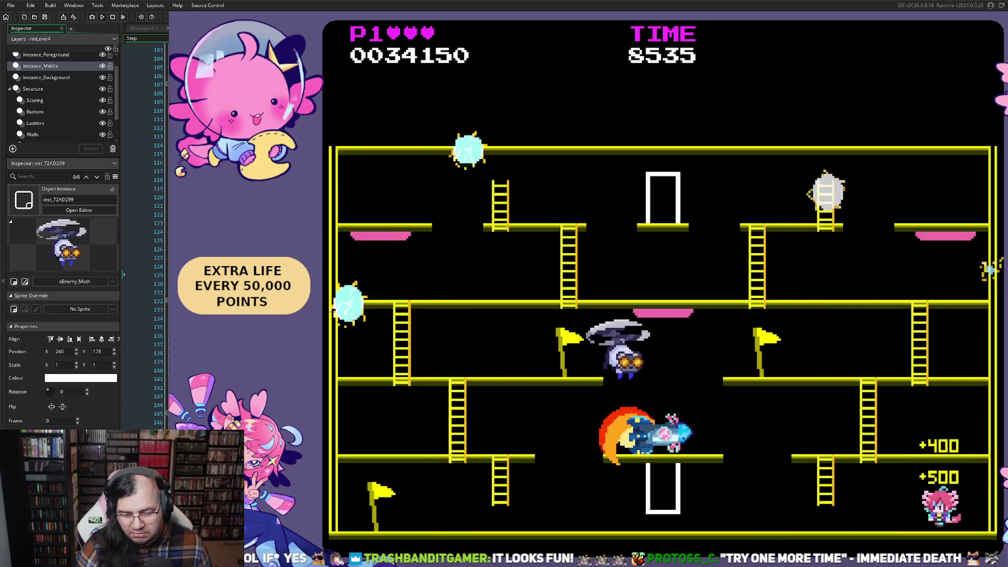
- Climb the ladder to the upper floor, jump off left, and land on the middle floor
{"action": "key", "text": "Left"}
{"action": "key", "text": "Right"}
{"action": "key", "text": "Up"}
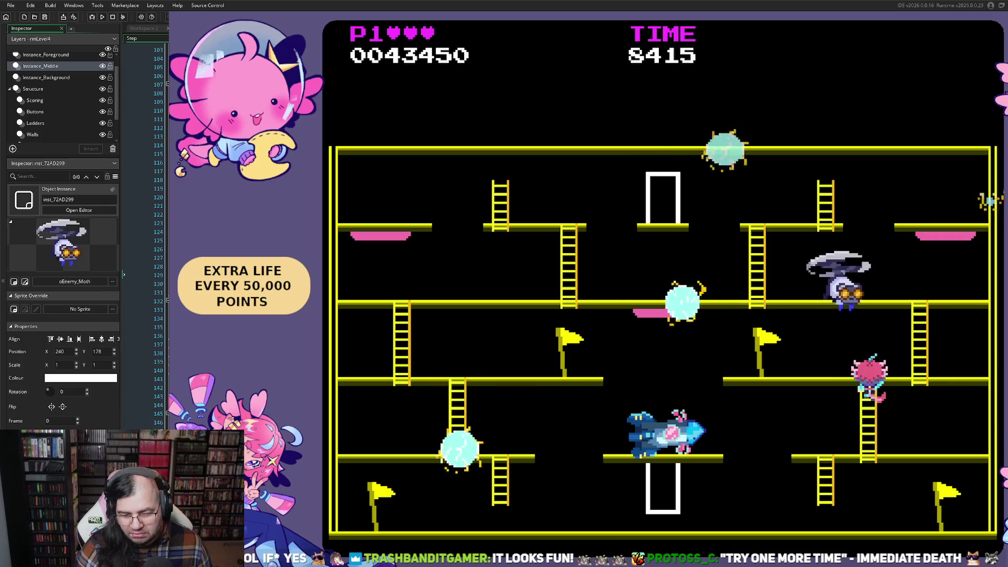
{"action": "key", "text": "Left"}
{"action": "key", "text": "Up"}
{"action": "key", "text": "Right"}
{"action": "key", "text": "Up"}
{"action": "key", "text": "Left"}
{"action": "key", "text": "space"}
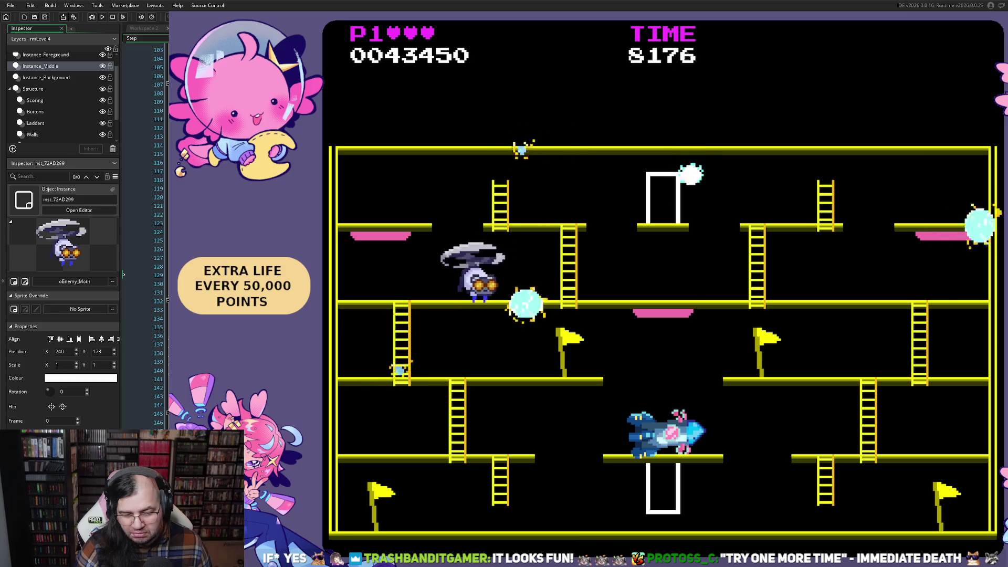
{"action": "key", "text": "Right"}
{"action": "key", "text": "space"}
{"action": "key", "text": "Left"}
- Run back and forth across the middle and upper floors past the left ladder
{"action": "key", "text": "space"}
{"action": "key", "text": "Right"}
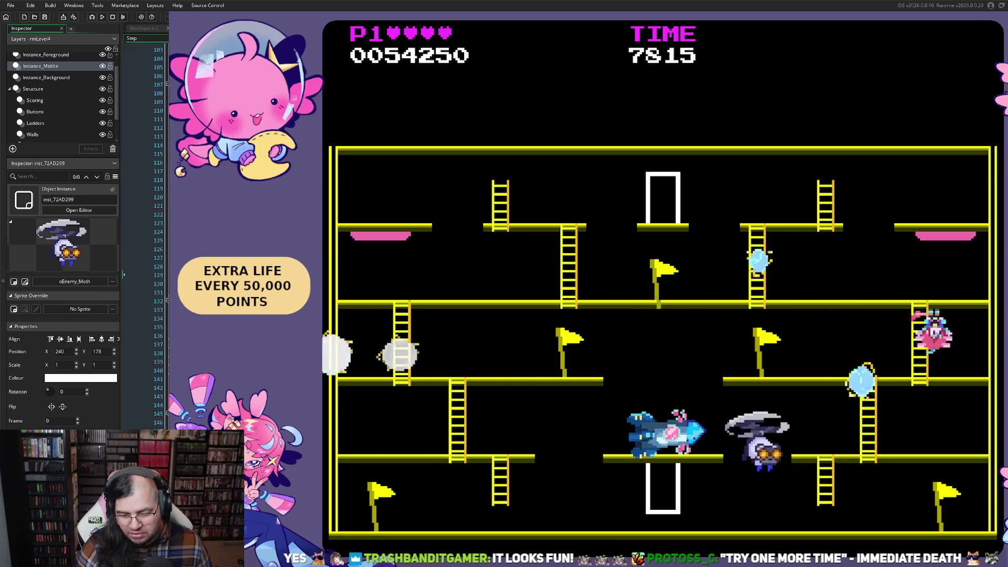
{"action": "key", "text": "Left"}
{"action": "key", "text": "Left"}
{"action": "key", "text": "space"}
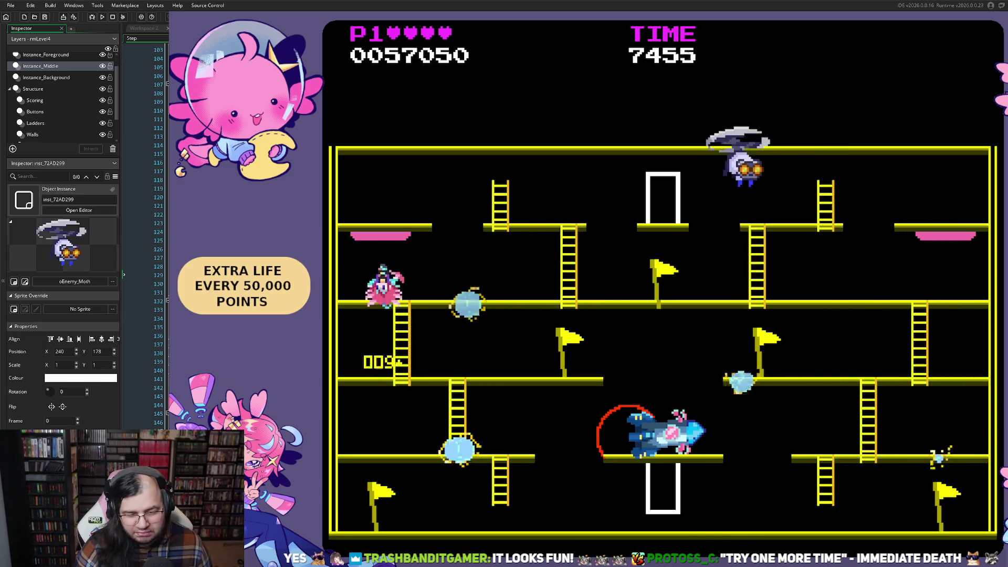
{"action": "key", "text": "Right"}
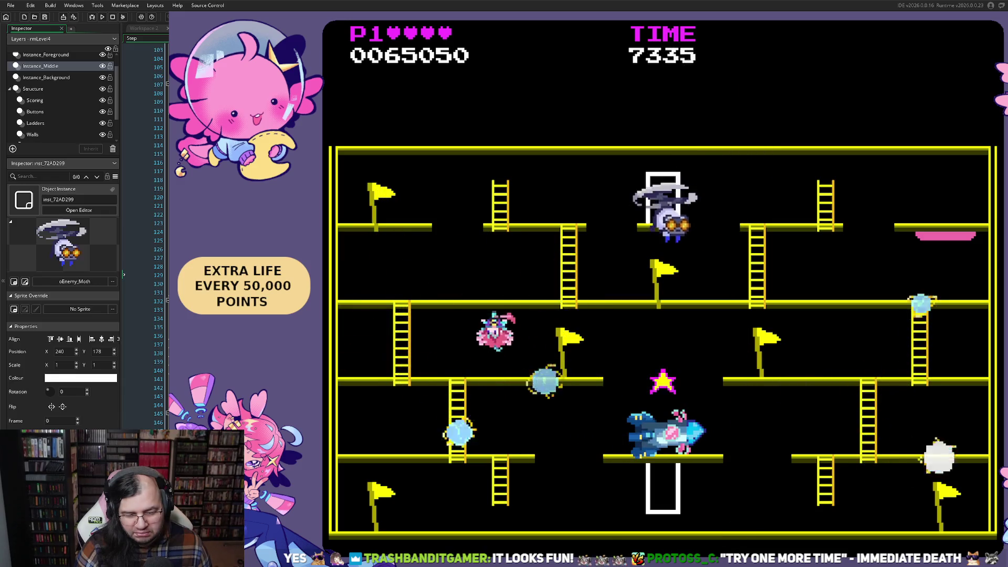
{"action": "key", "text": "Right"}
- Use the right ladder to reach the upper floor, grab the pink item, and descend to the middle floor
{"action": "key", "text": "Right"}
{"action": "key", "text": "Down"}
{"action": "key", "text": "Up"}
{"action": "key", "text": "Right"}
{"action": "key", "text": "Right"}
{"action": "key", "text": "Up"}
{"action": "key", "text": "Right"}
{"action": "key", "text": "Up"}
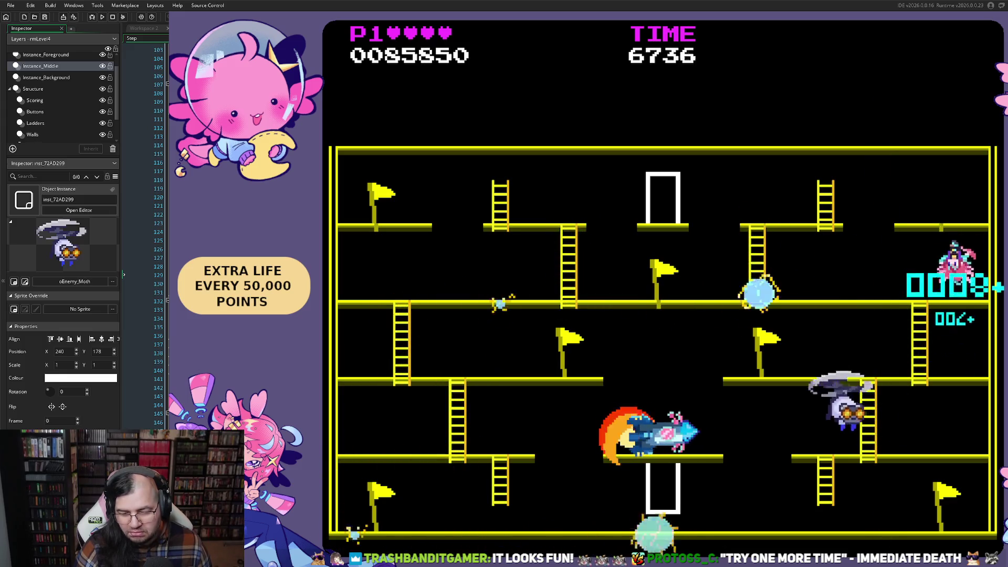
{"action": "key", "text": "Left"}
{"action": "key", "text": "Down"}
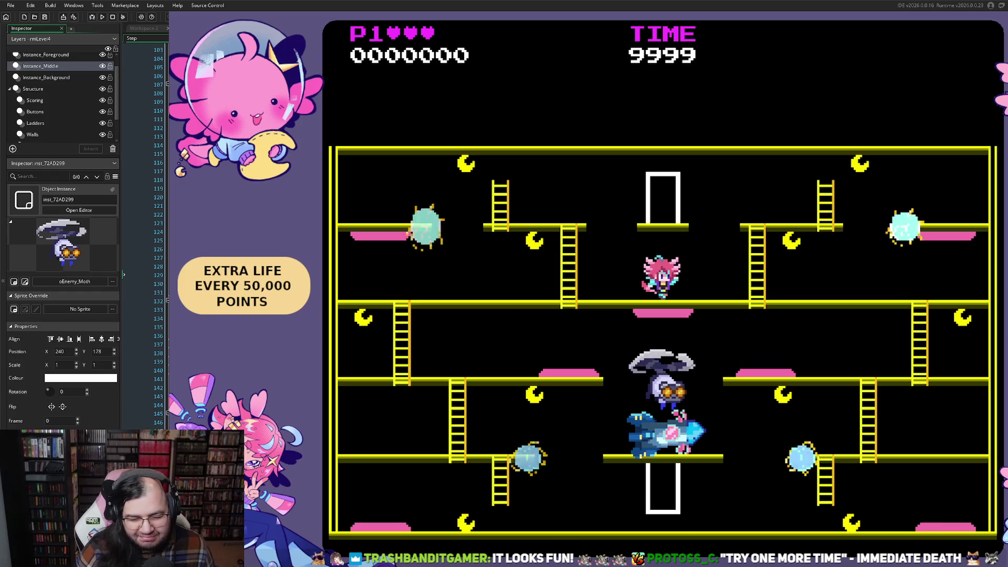
- Collect moons across the platforms and climb down the ladder in a short 2225-point attempt
{"action": "key", "text": "Left"}
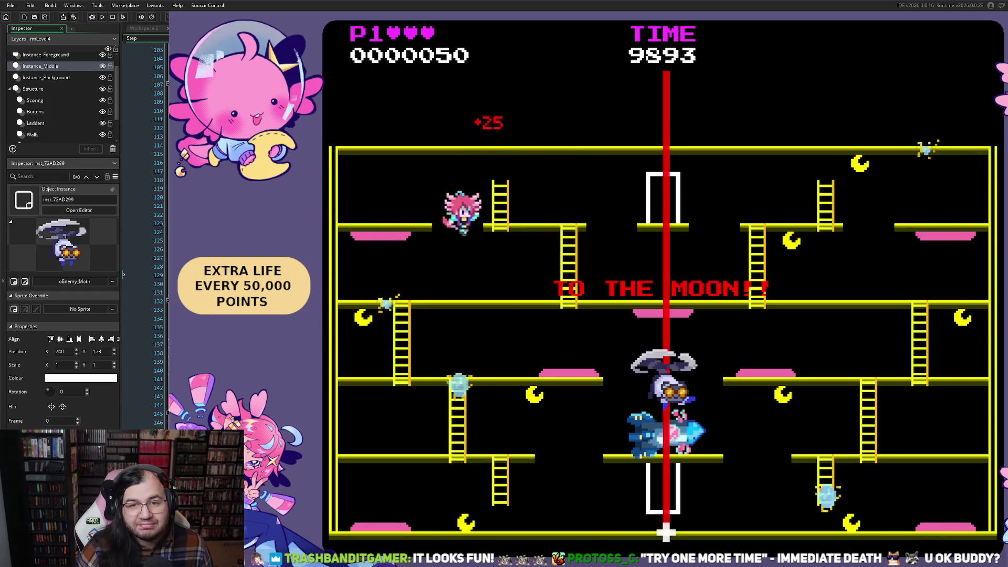
{"action": "key", "text": "Right"}
{"action": "key", "text": "Left"}
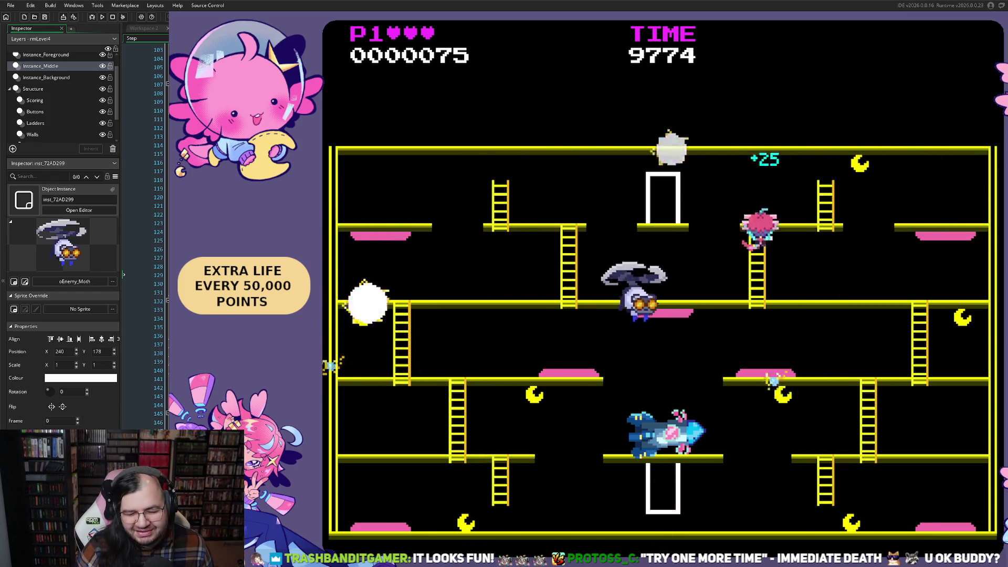
{"action": "key", "text": "Right"}
{"action": "key", "text": "Left"}
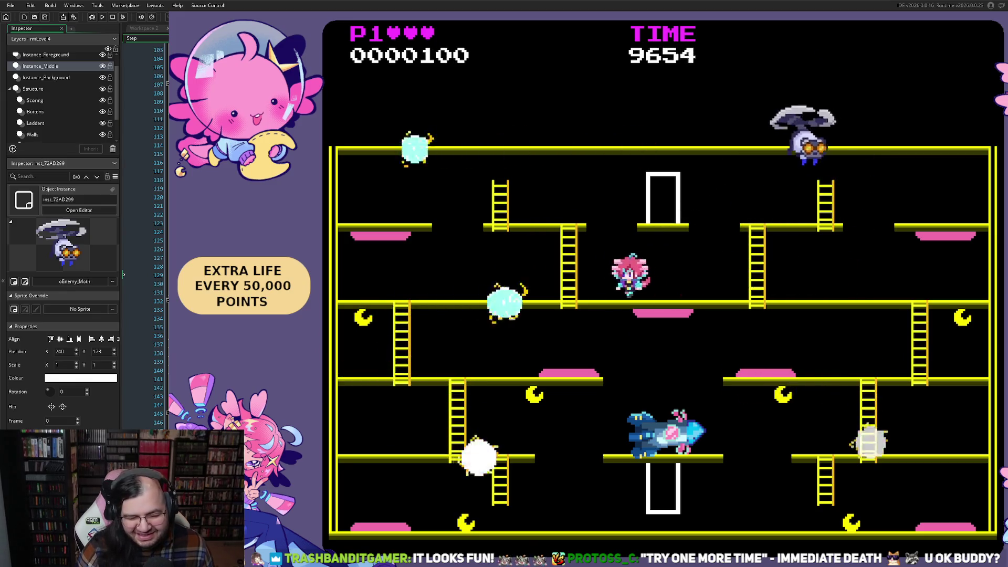
{"action": "key", "text": "Left"}
{"action": "key", "text": "Down"}
{"action": "key", "text": "Right"}
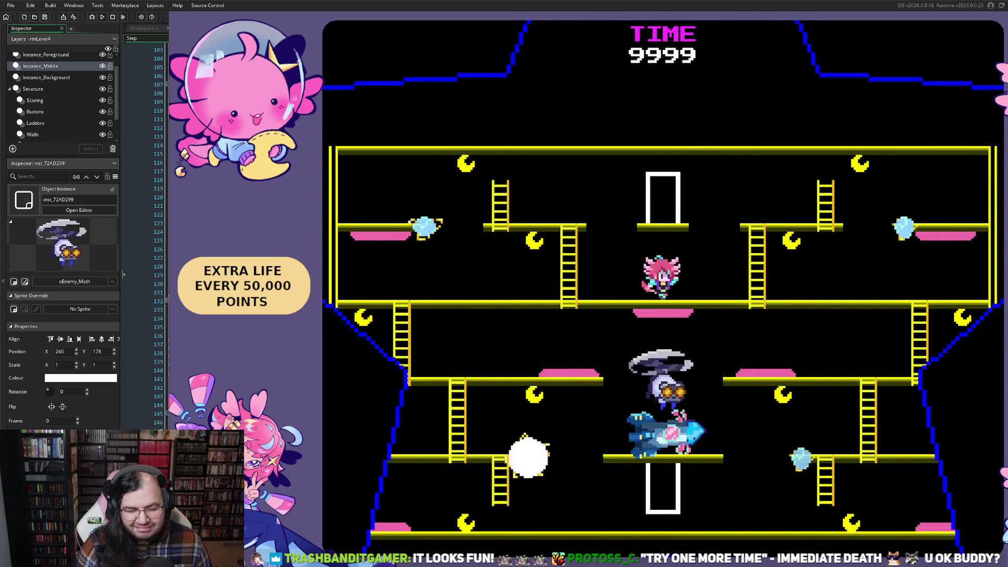
- Climb the left ladder, then descend and run left, ending a 54250-point run
{"action": "key", "text": "Left"}
{"action": "key", "text": "Up"}
{"action": "key", "text": "Left"}
{"action": "key", "text": "Left"}
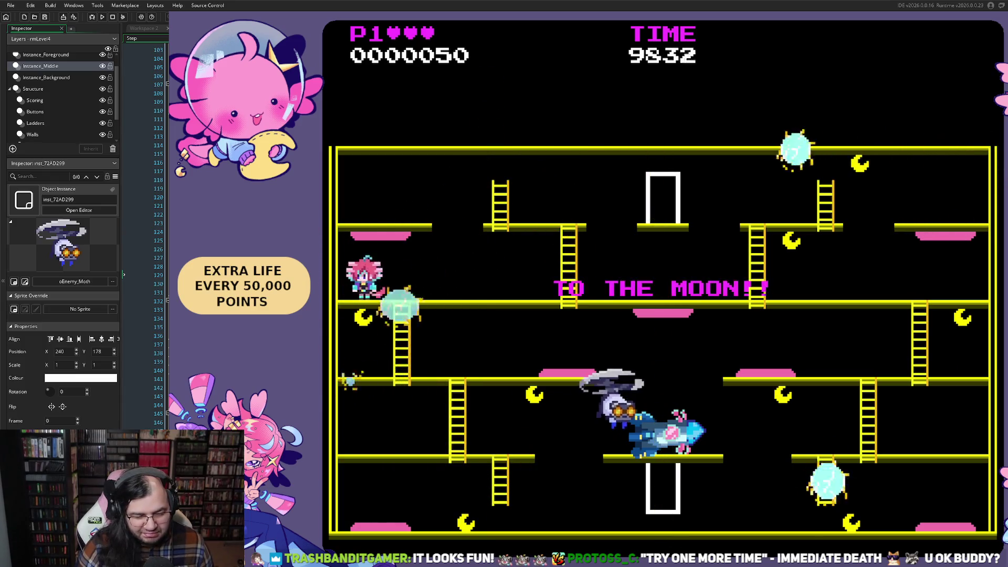
{"action": "key", "text": "Down"}
{"action": "key", "text": "Left"}
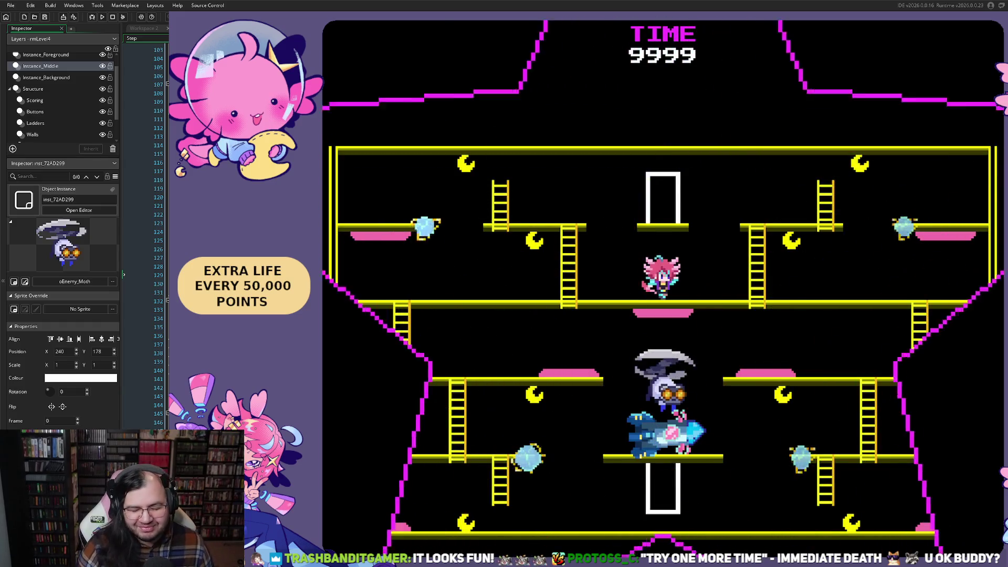
- Run left and use the ladders to collect two moons, bringing the new run to 0000050
{"action": "key", "text": "Left"}
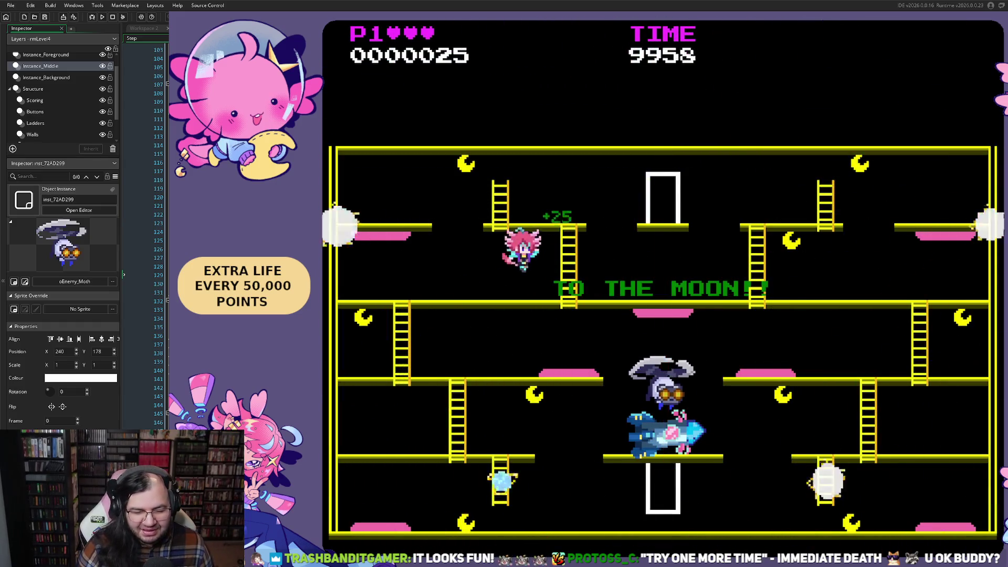
{"action": "key", "text": "Right"}
{"action": "key", "text": "Up"}
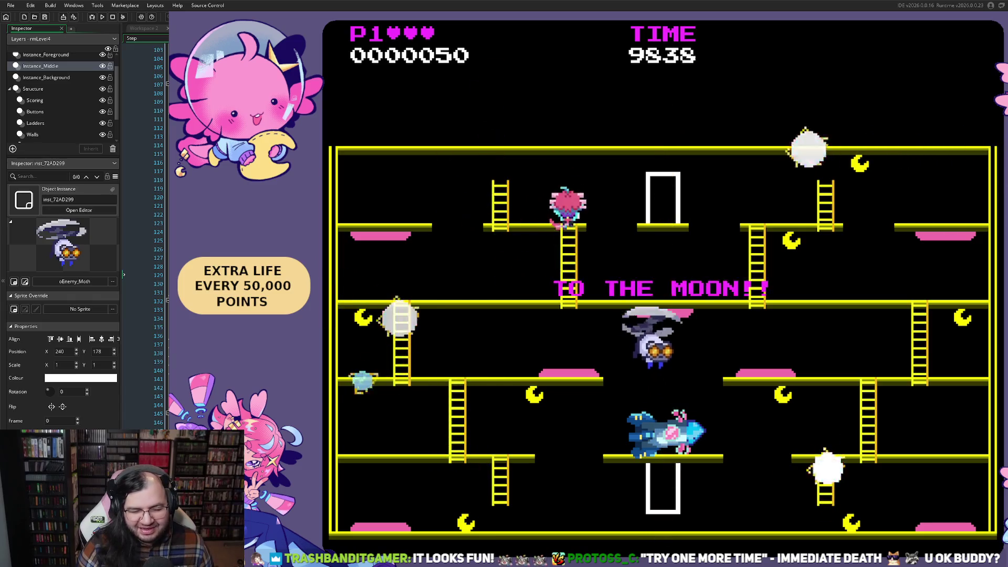
{"action": "key", "text": "Right"}
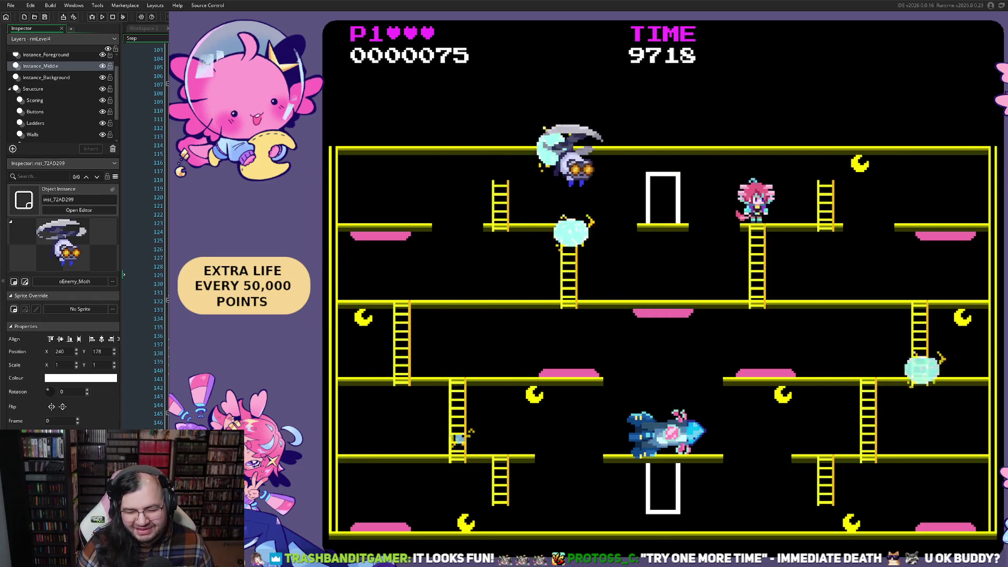
{"action": "key", "text": "Right"}
{"action": "key", "text": "Left"}
{"action": "key", "text": "Down"}
{"action": "key", "text": "Right"}
{"action": "key", "text": "Down"}
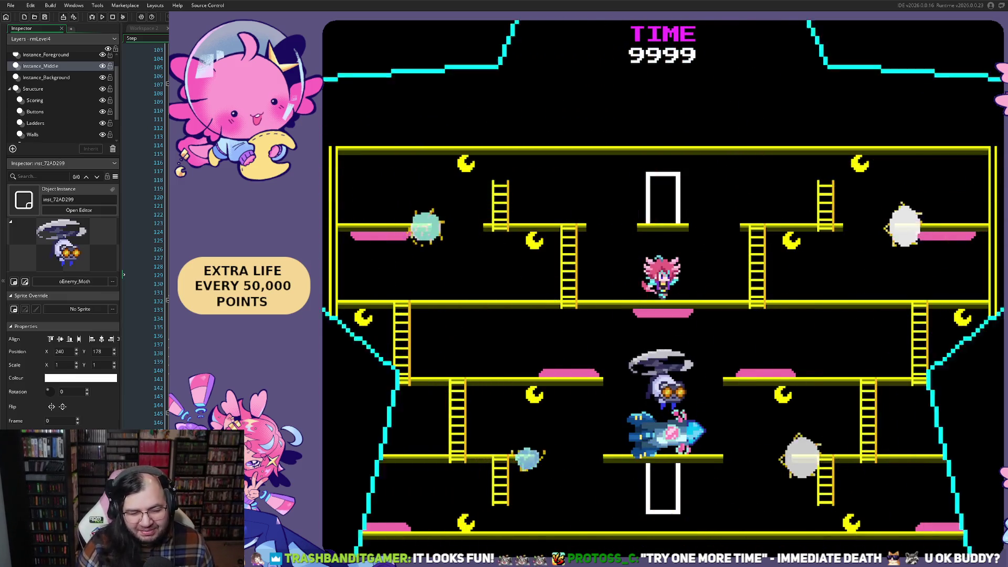
{"action": "key", "text": "Left"}
{"action": "key", "text": "Up"}
{"action": "key", "text": "Left"}
{"action": "key", "text": "Left"}
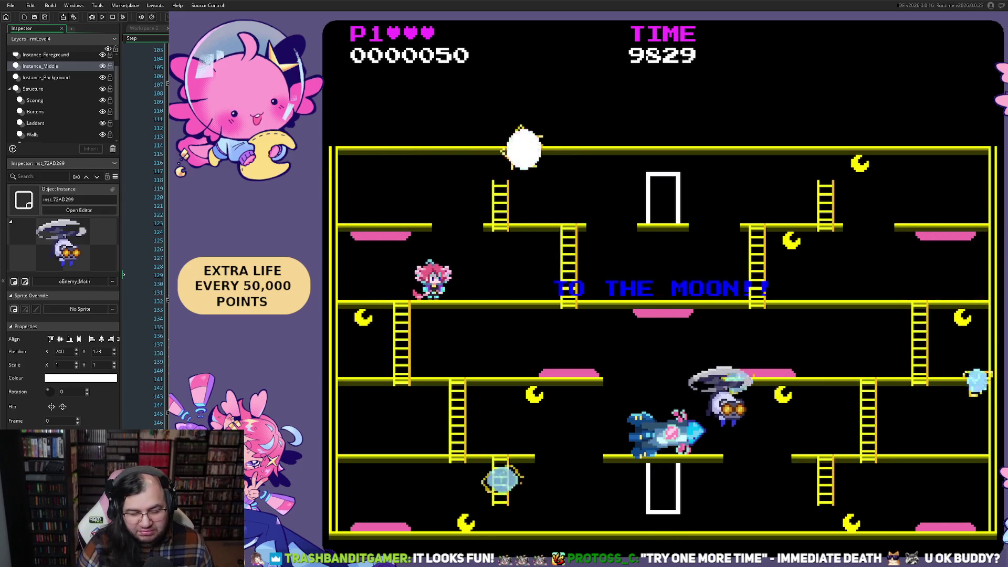
- Stop the game and drag the oEnemy_Moth instance up into the upper box of rmLevel4
{"action": "key", "text": "Escape"}
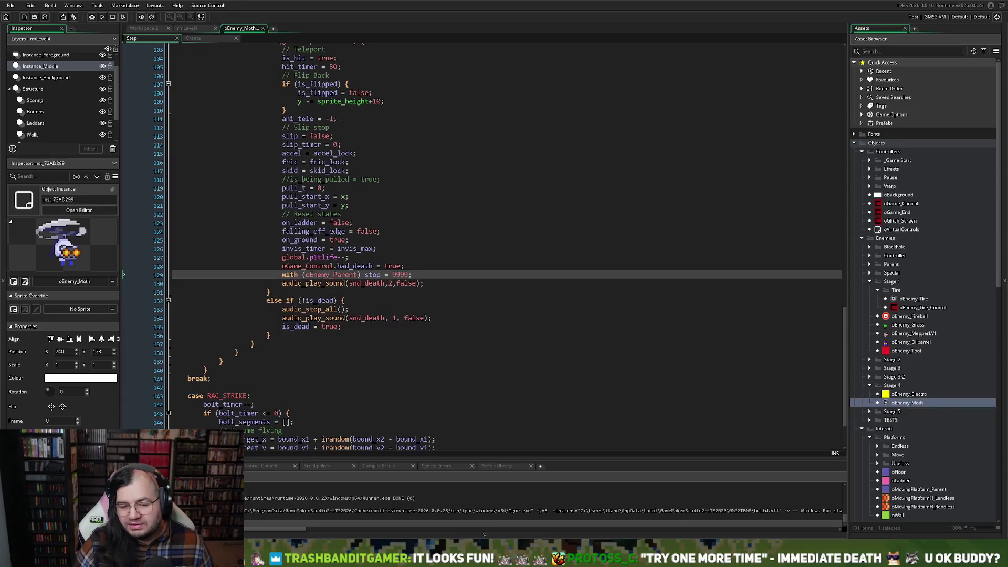
{"action": "key", "text": "ctrl+Tab"}
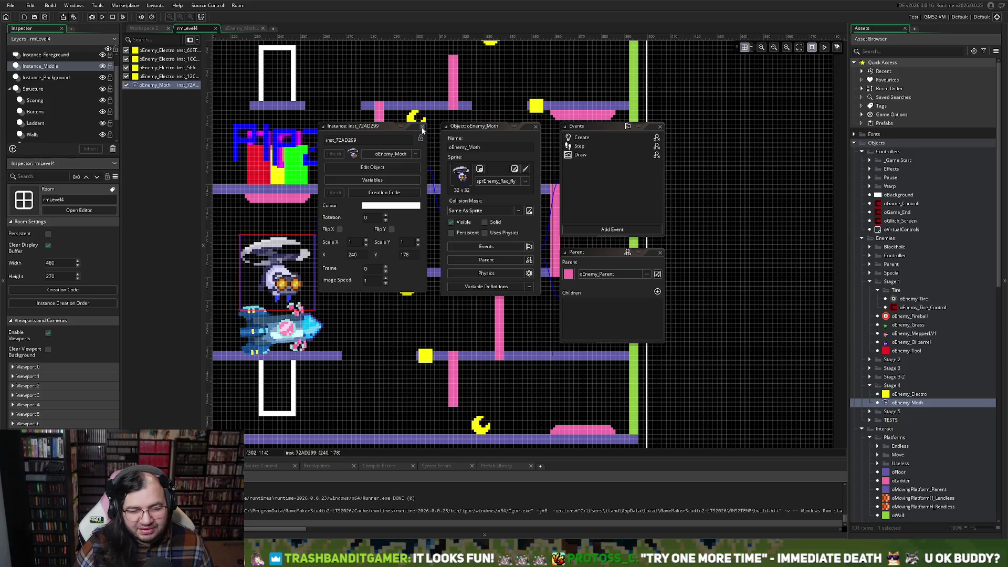
{"action": "scroll", "coordinate": [412, 168], "scroll_direction": "down", "scroll_amount": 8}
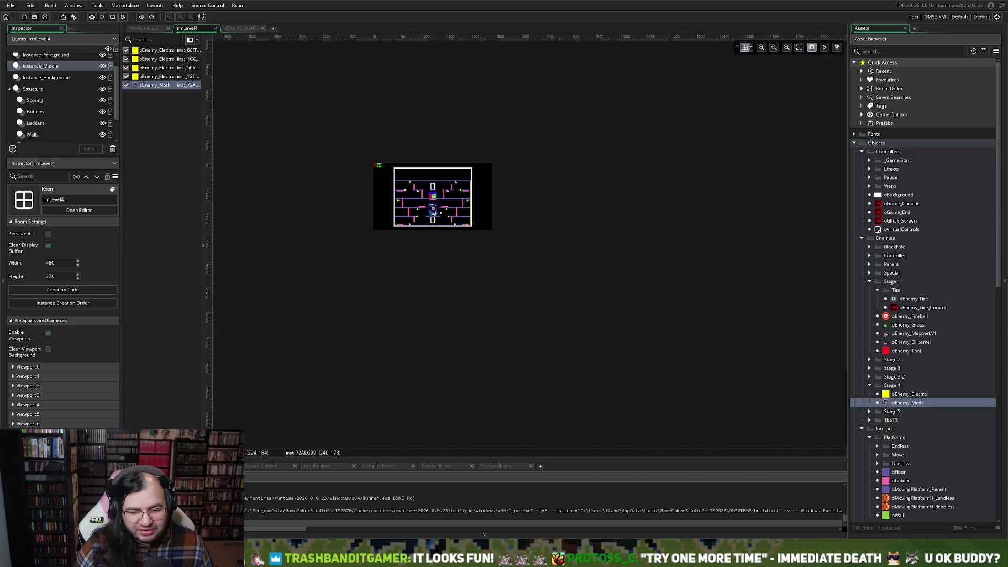
{"action": "scroll", "coordinate": [438, 219], "scroll_direction": "up", "scroll_amount": 8}
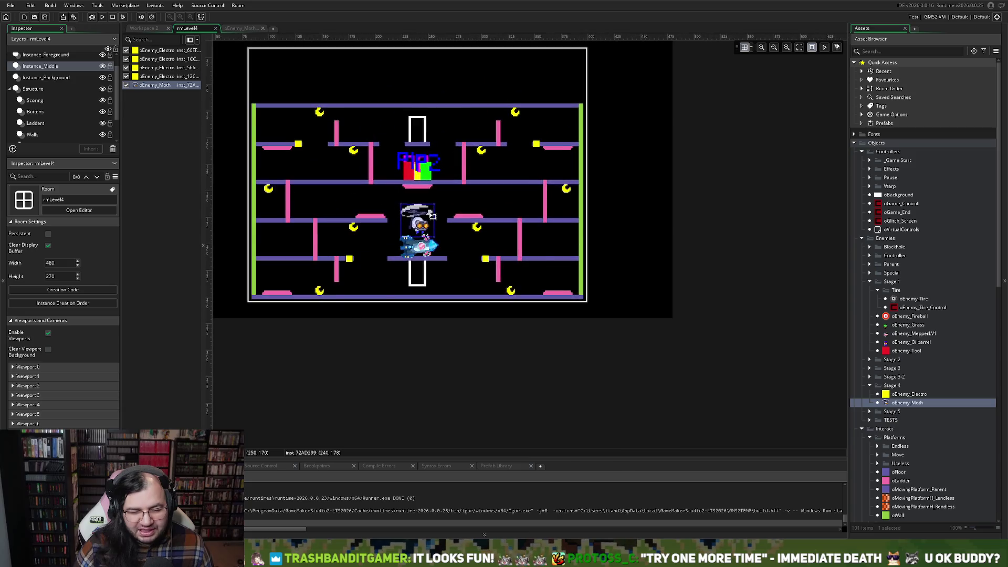
{"action": "left_click_drag", "start_coordinate": [416, 302], "coordinate": [427, 223]}
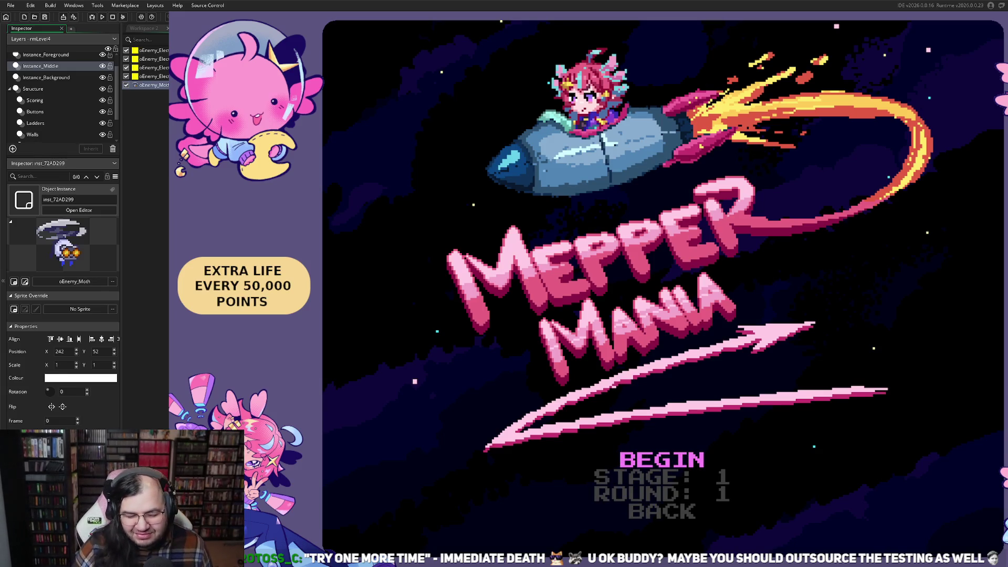
- Begin from the title menu, hide the debug overlay with F1, and move the player left and down
{"action": "key", "text": "Return"}
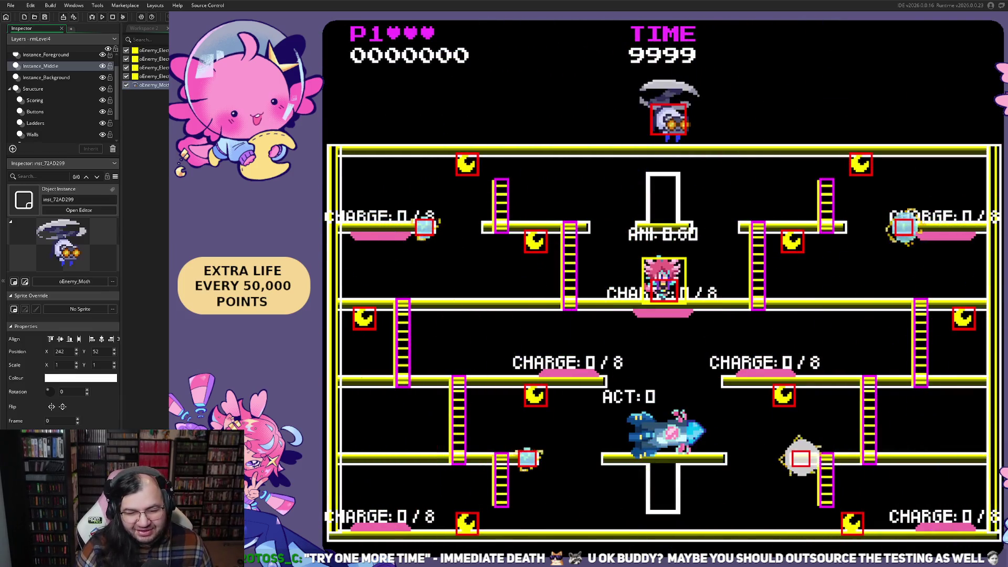
{"action": "key", "text": "F1"}
{"action": "key", "text": "Up"}
{"action": "key", "text": "Left"}
{"action": "key", "text": "Left"}
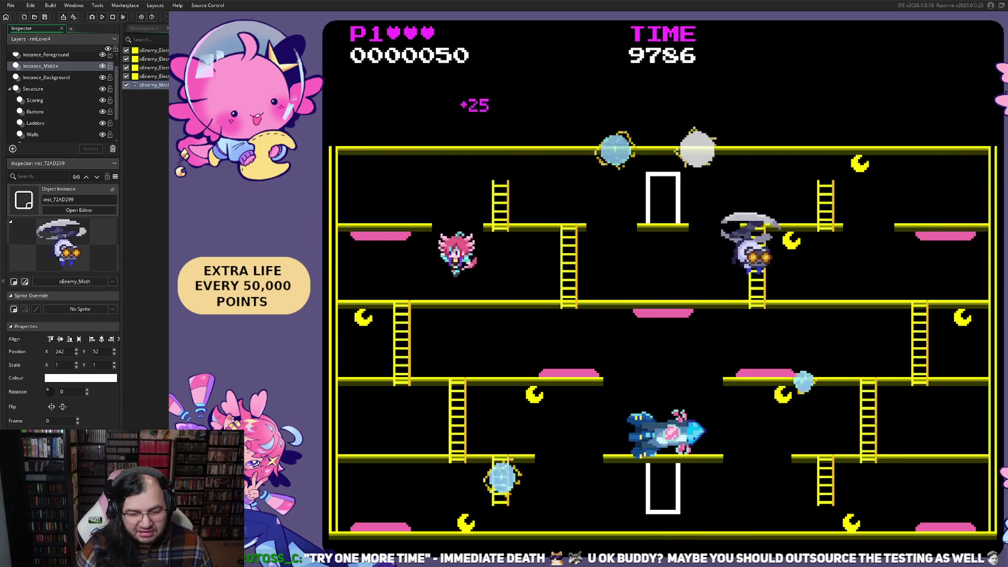
{"action": "key", "text": "Down"}
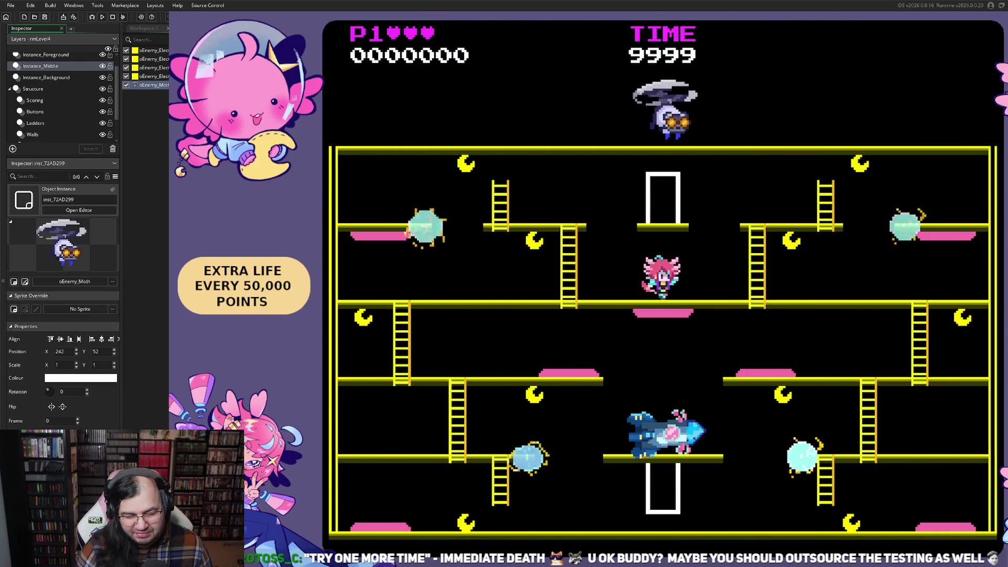
- Climb the upper ladders to collect moons, then go down the left ladder
{"action": "key", "text": "Left"}
{"action": "key", "text": "Up"}
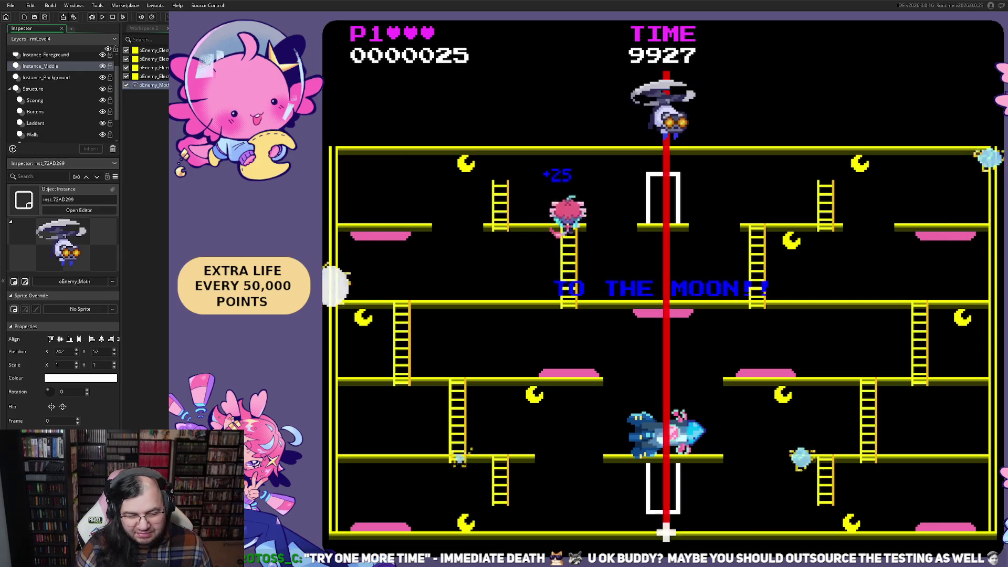
{"action": "key", "text": "Down"}
{"action": "key", "text": "Right"}
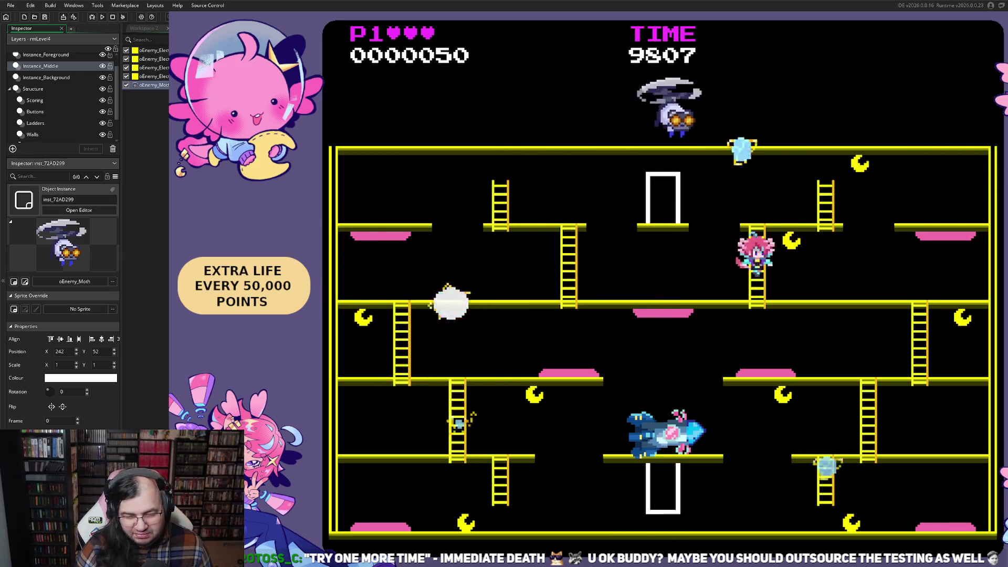
{"action": "key", "text": "Up"}
{"action": "key", "text": "Right"}
{"action": "key", "text": "Left"}
{"action": "key", "text": "Down"}
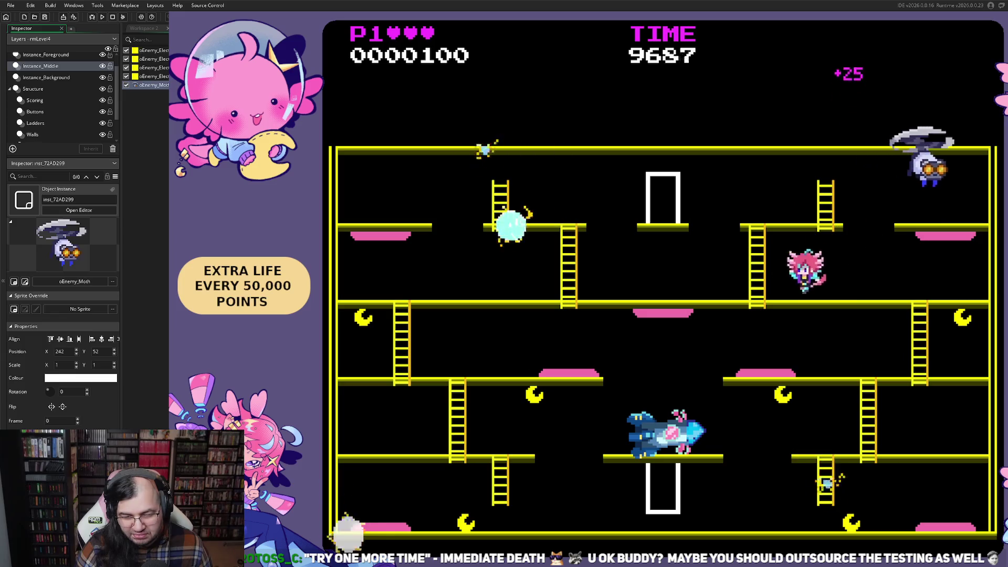
{"action": "key", "text": "Down"}
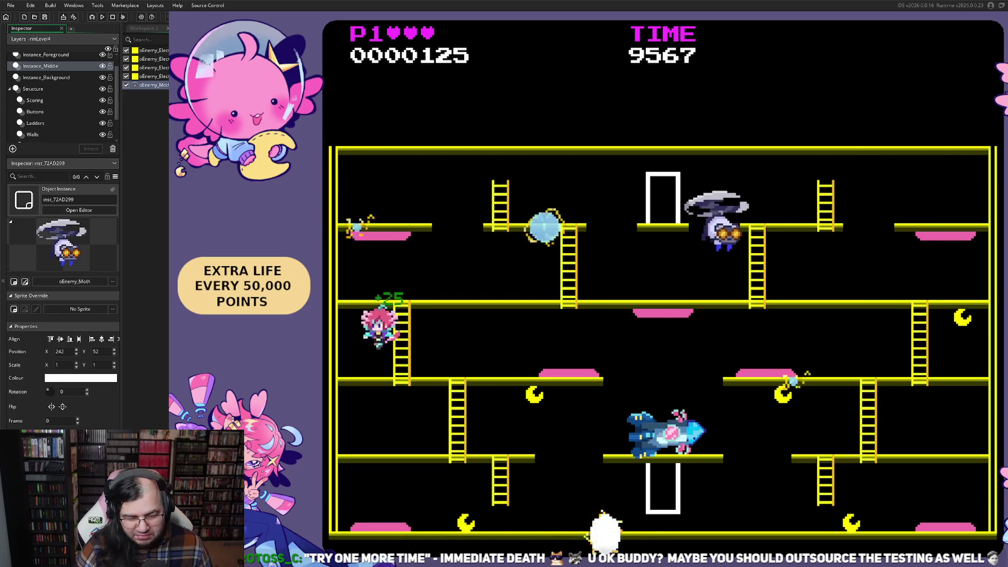
- Cross the pink platform toward the rocket, then drop to the bottom floor and climb a ladder
{"action": "key", "text": "Right"}
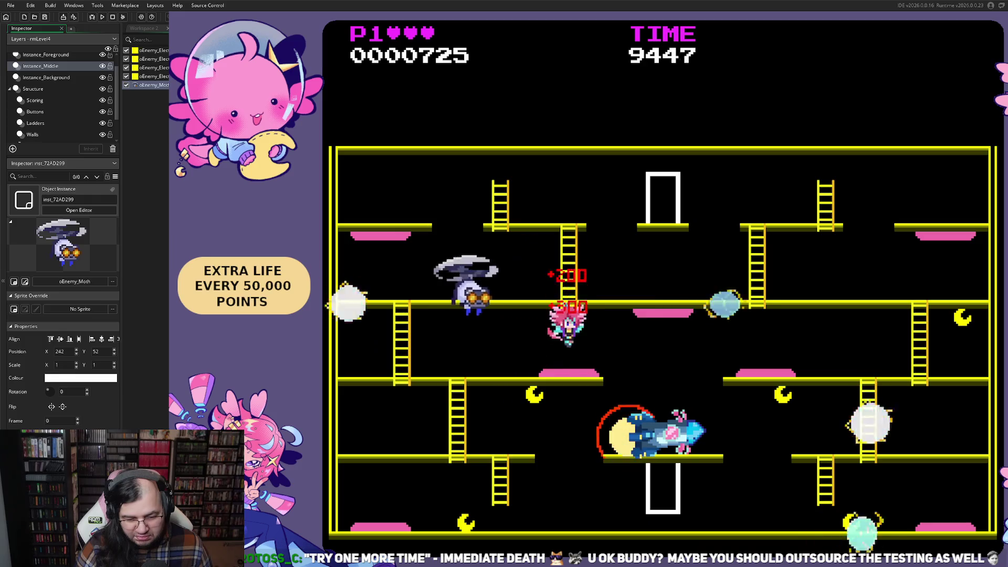
{"action": "key", "text": "Right"}
{"action": "key", "text": "Left"}
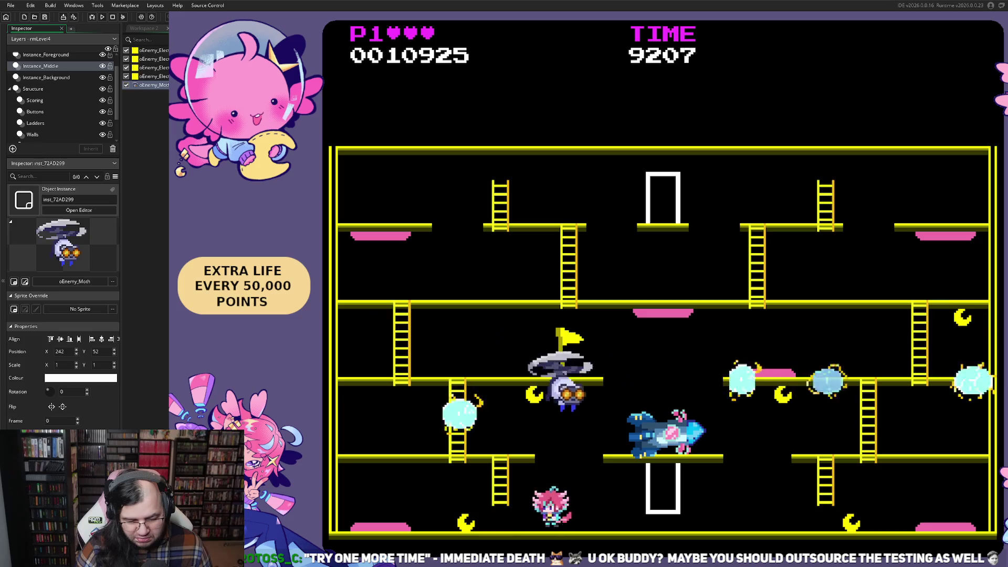
{"action": "key", "text": "Left"}
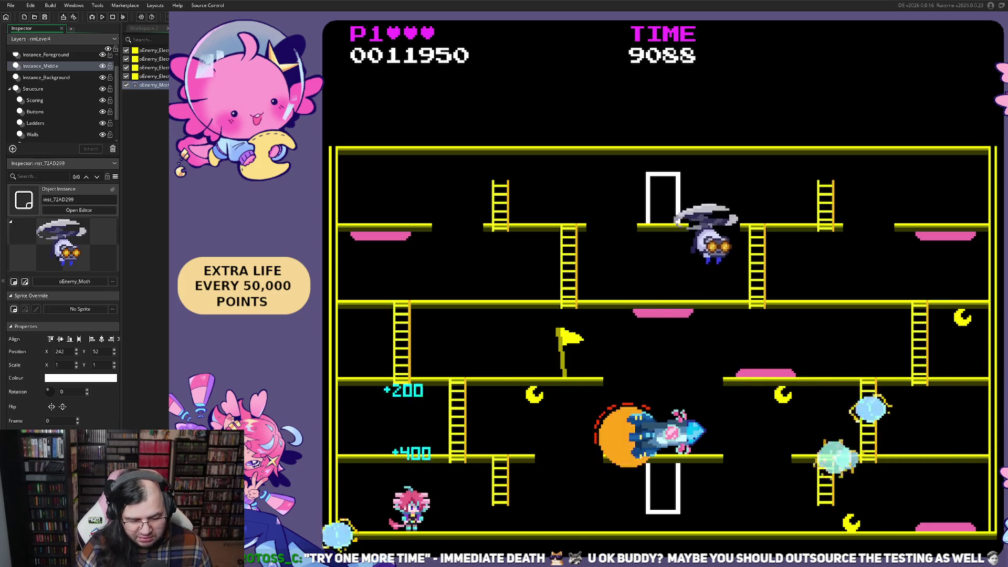
{"action": "key", "text": "Right"}
{"action": "key", "text": "Up"}
- Walk along the bottom floor and climb to the upper floor
{"action": "key", "text": "Right"}
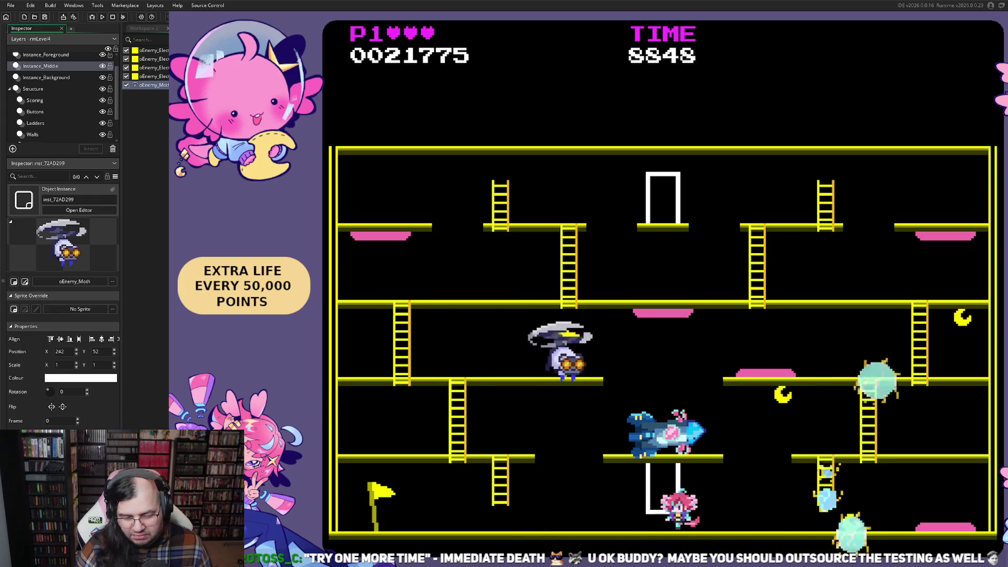
{"action": "key", "text": "Right"}
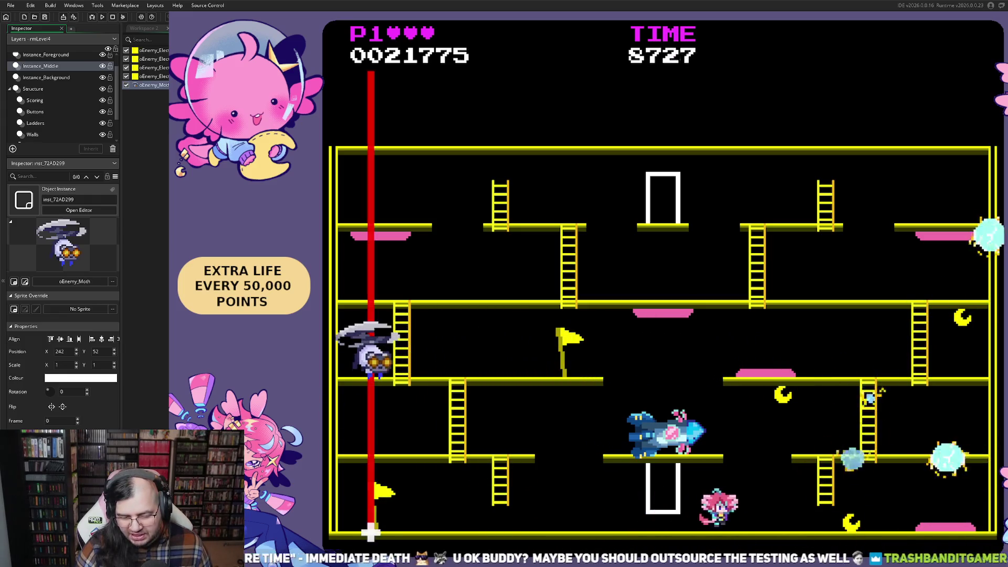
{"action": "key", "text": "Right"}
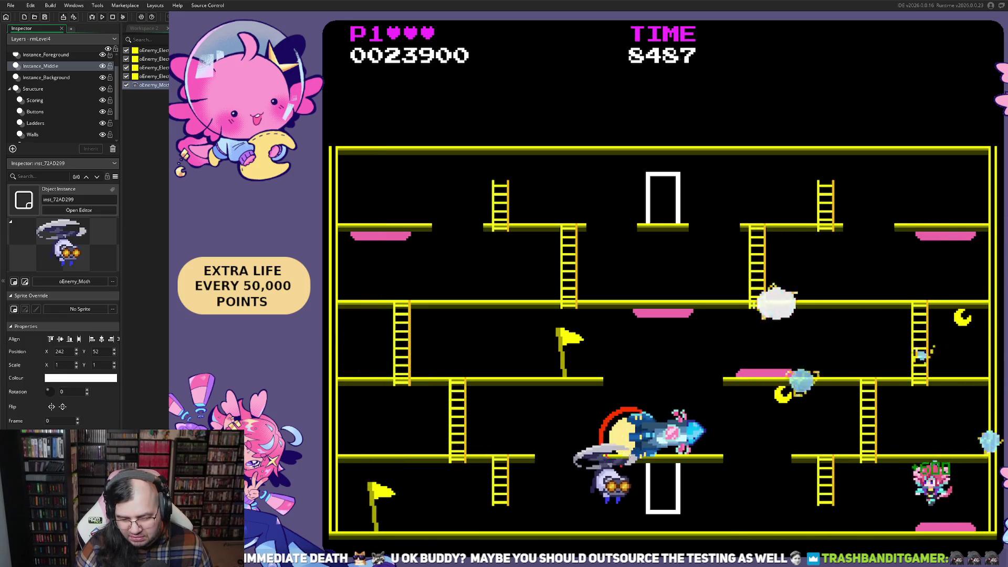
{"action": "key", "text": "Left"}
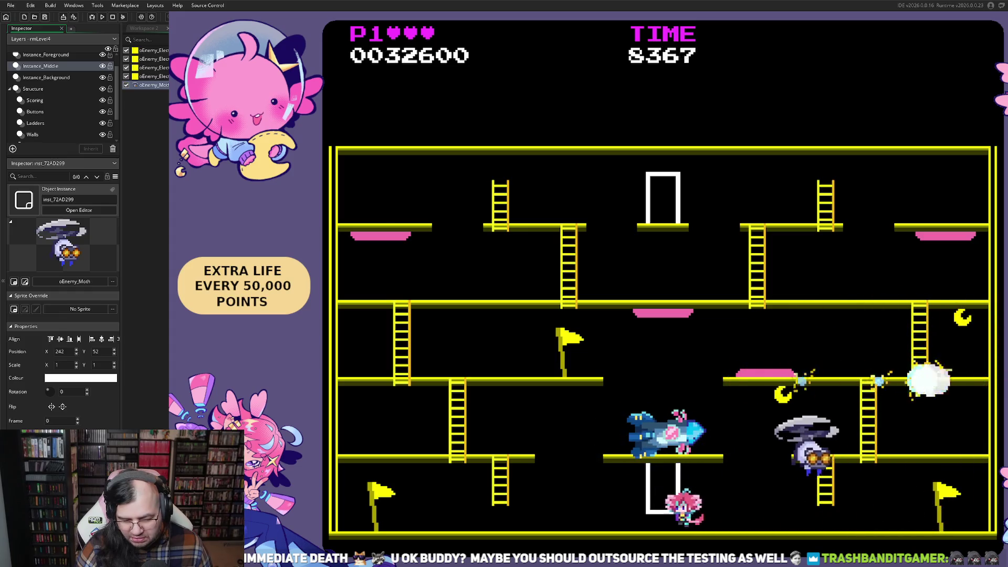
{"action": "key", "text": "Up"}
{"action": "key", "text": "Right"}
- Run along the upper-middle floor until the 32600-point run ends on the game-over menu
{"action": "key", "text": "Right"}
{"action": "key", "text": "Left"}
{"action": "key", "text": "Right"}
{"action": "key", "text": "Left"}
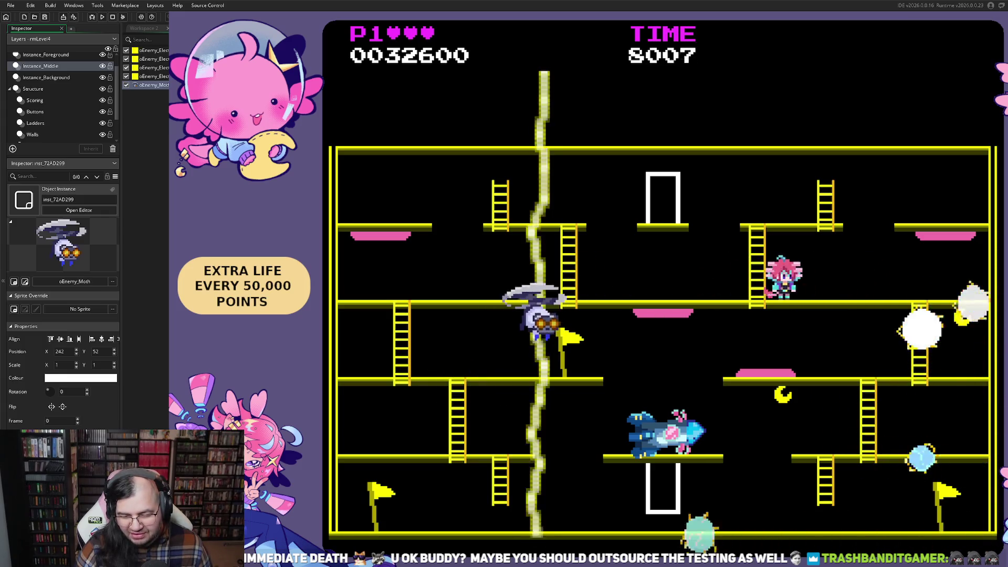
{"action": "key", "text": "Right"}
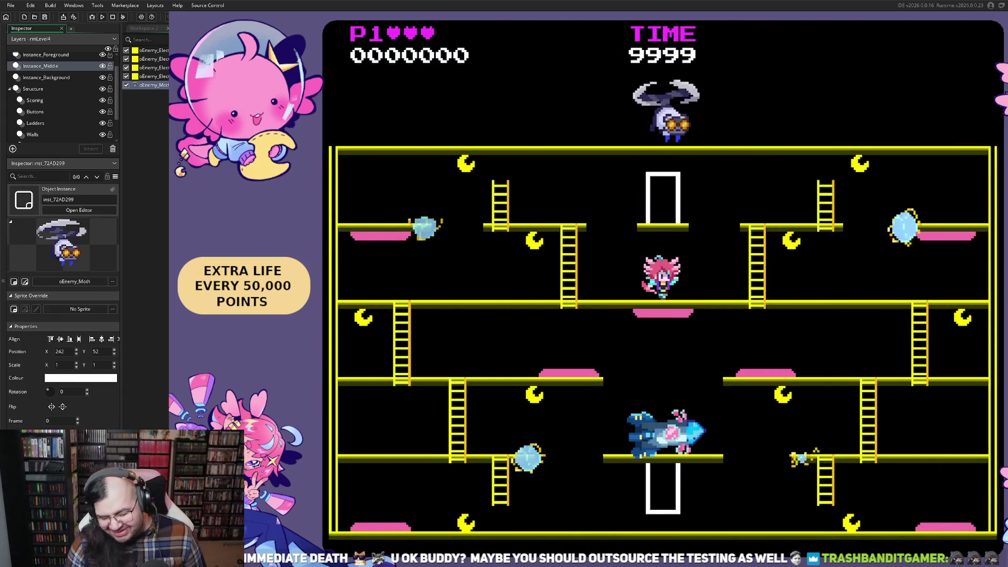
{"action": "key", "text": "Escape"}
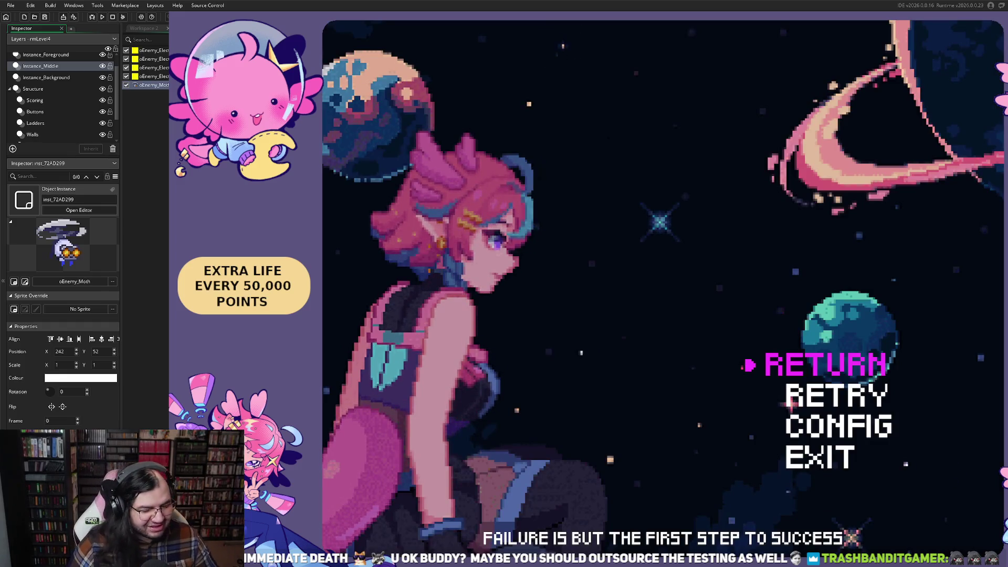